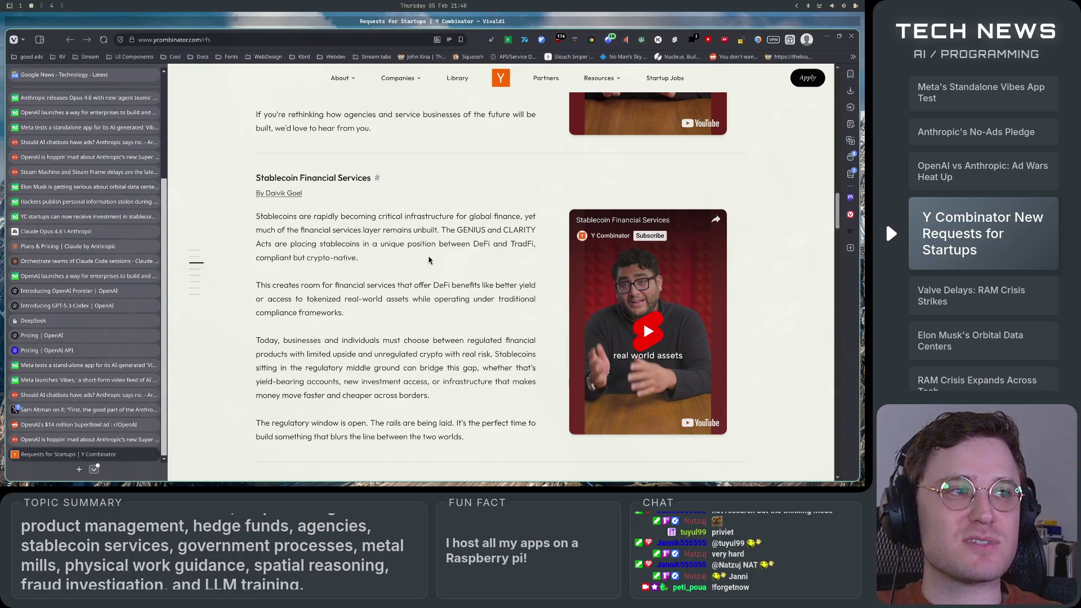
- Scroll back and forth through the Stablecoin Financial Services request
scroll(434, 249, down, 5)
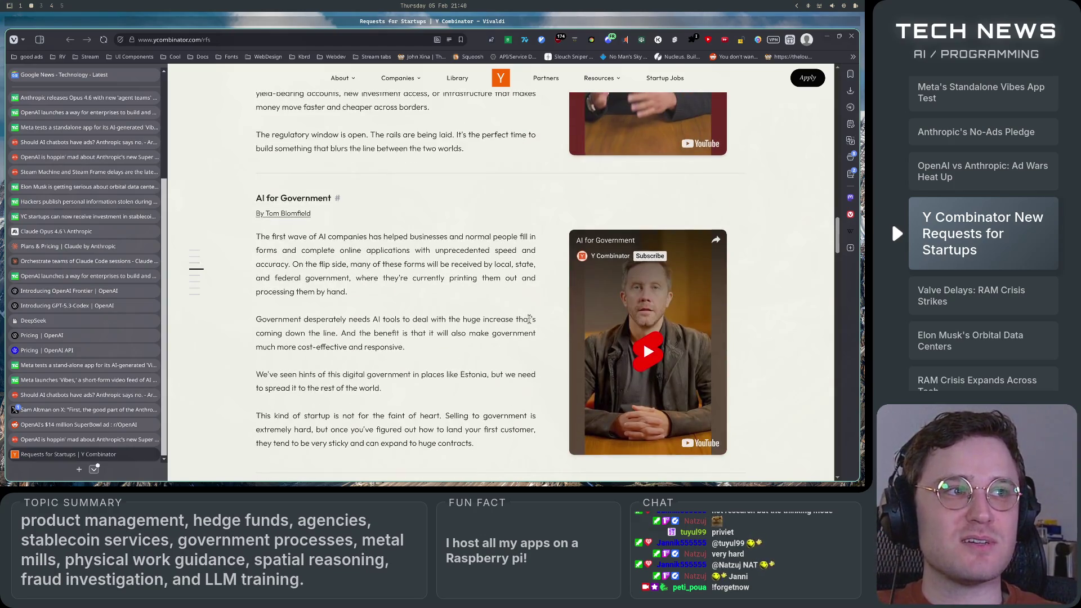
scroll(530, 320, up, 4)
scroll(529, 320, up, 1)
scroll(530, 320, down, 1)
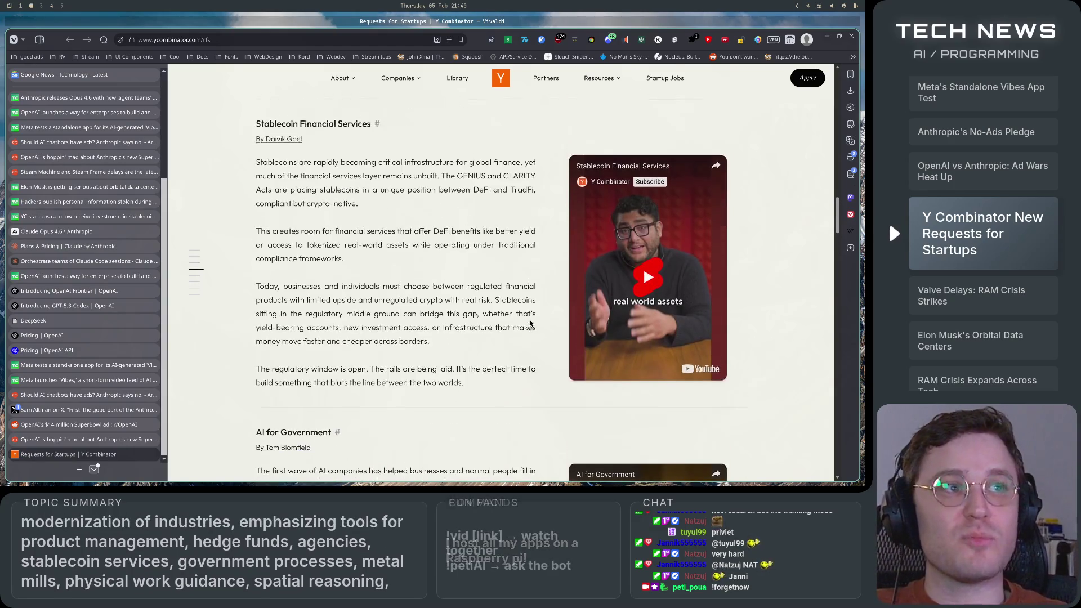
scroll(529, 321, up, 1)
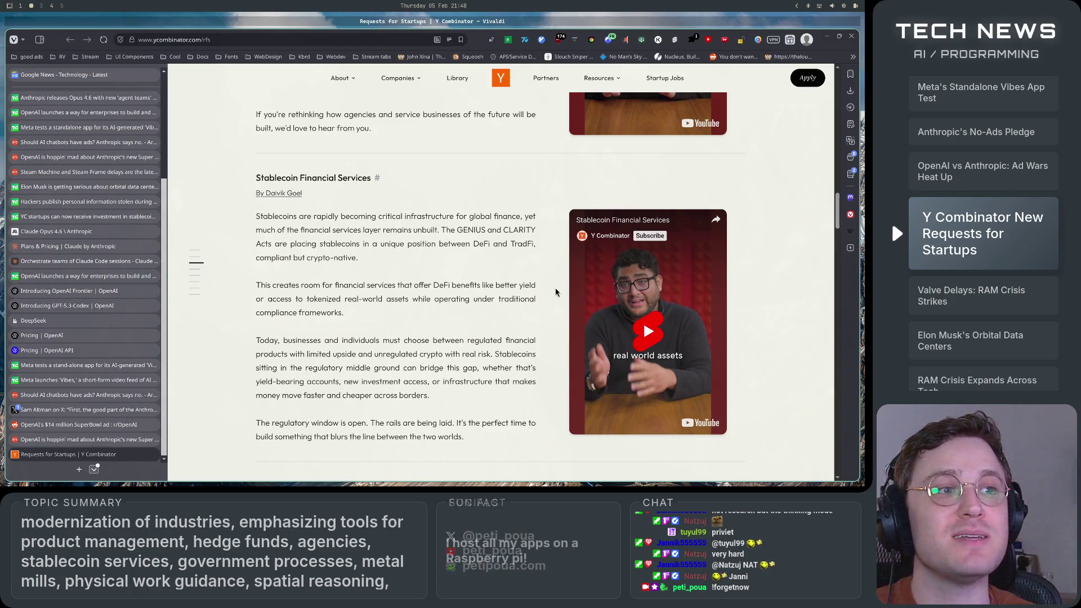
scroll(556, 288, up, 1)
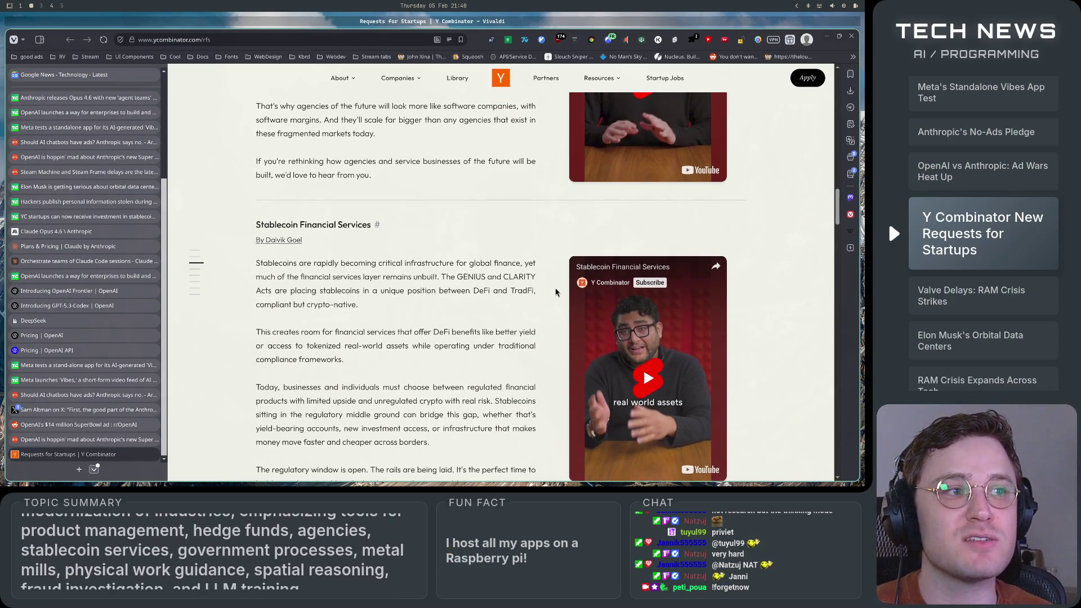
scroll(555, 289, down, 1)
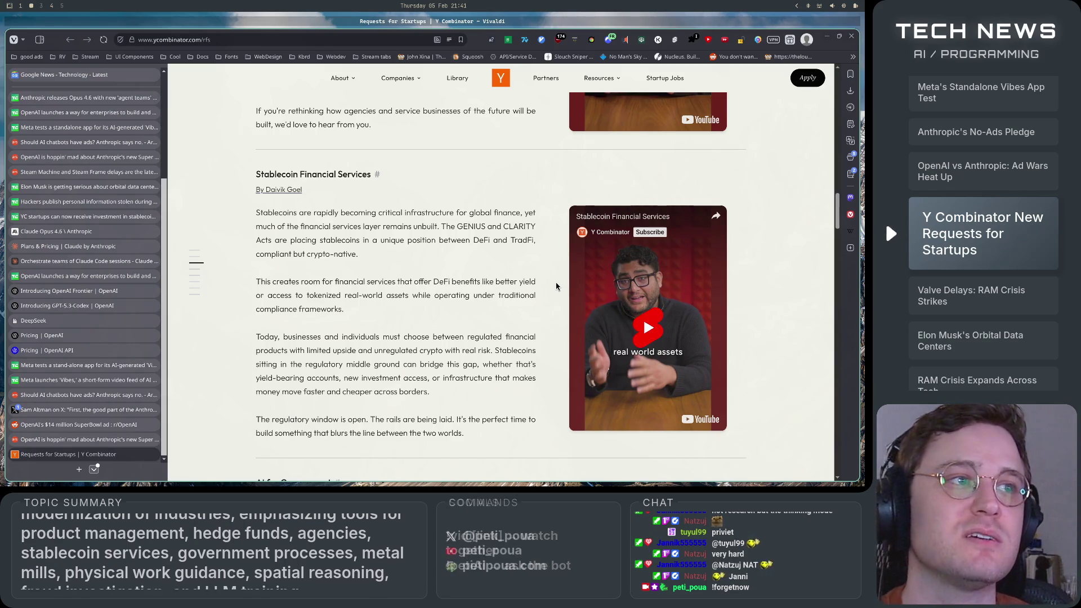
scroll(547, 284, down, 3)
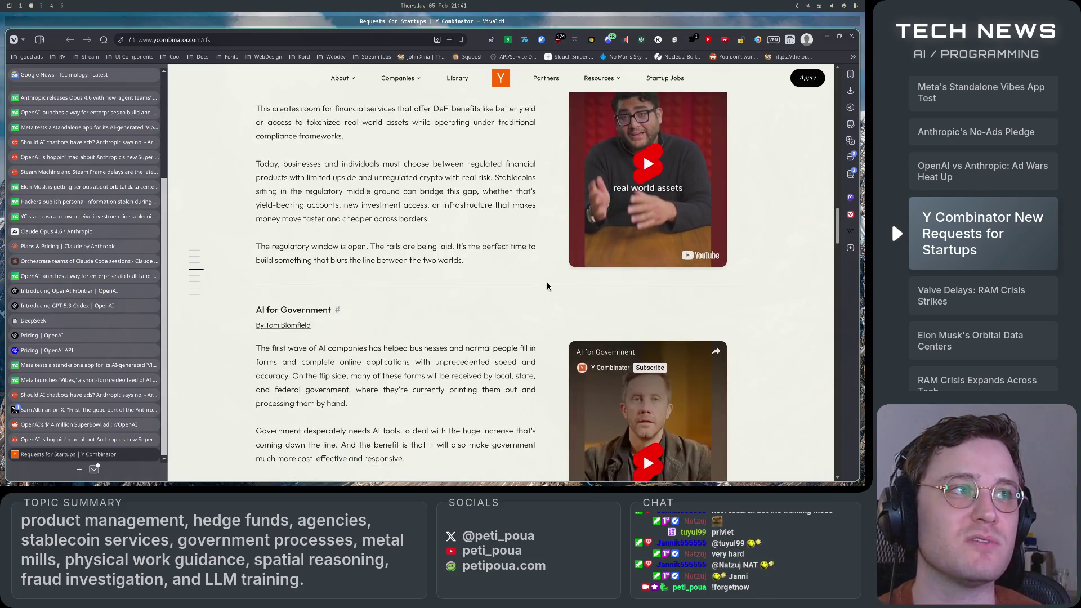
scroll(547, 285, up, 3)
scroll(547, 285, up, 1)
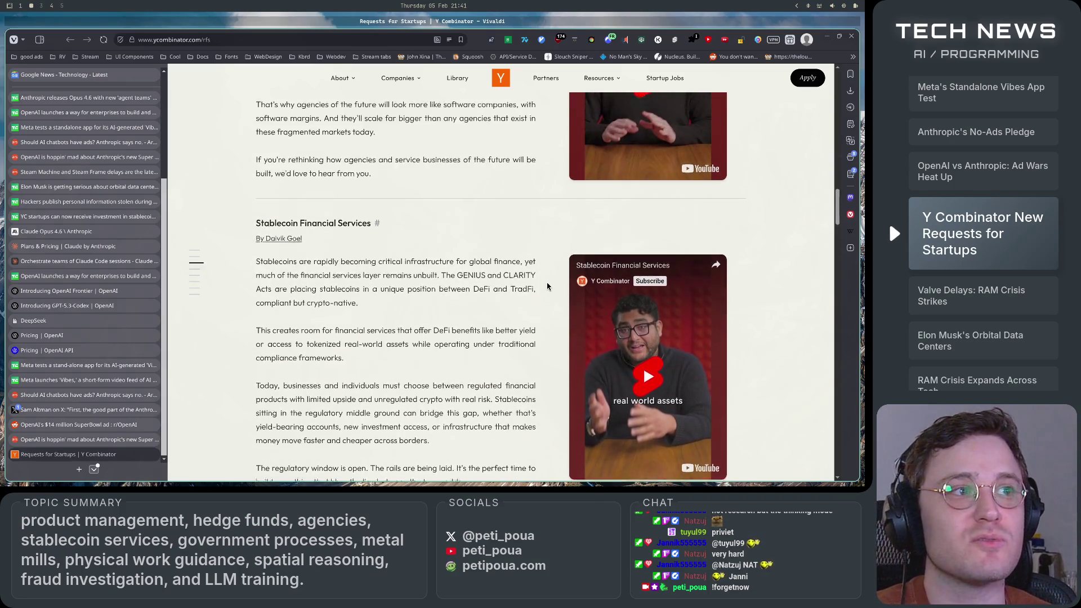
scroll(547, 285, down, 1)
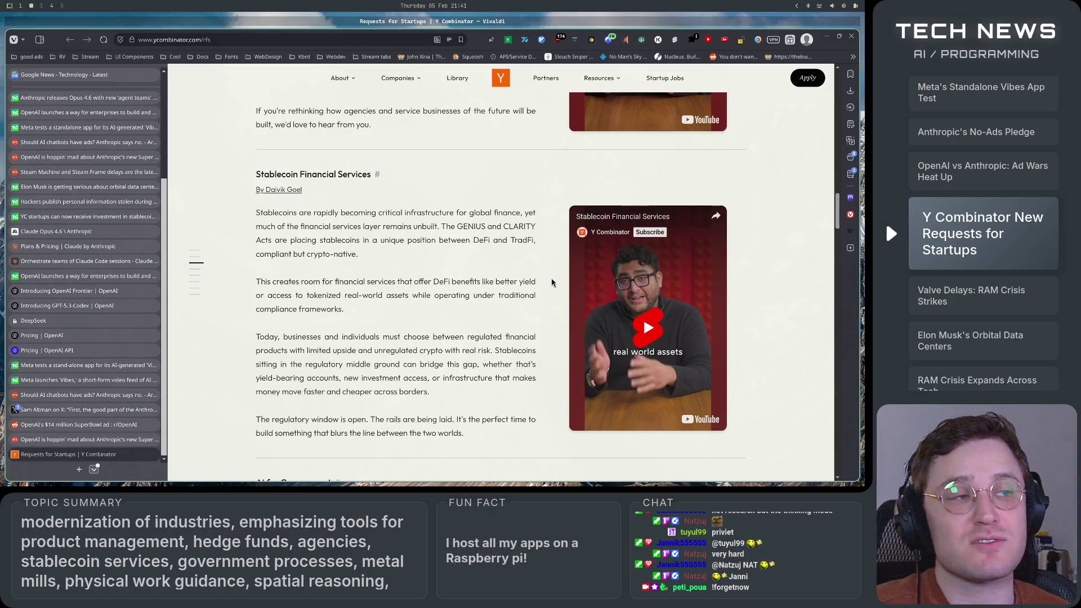
- Scroll down to the AI for Government section and highlight its heading
scroll(552, 283, down, 2)
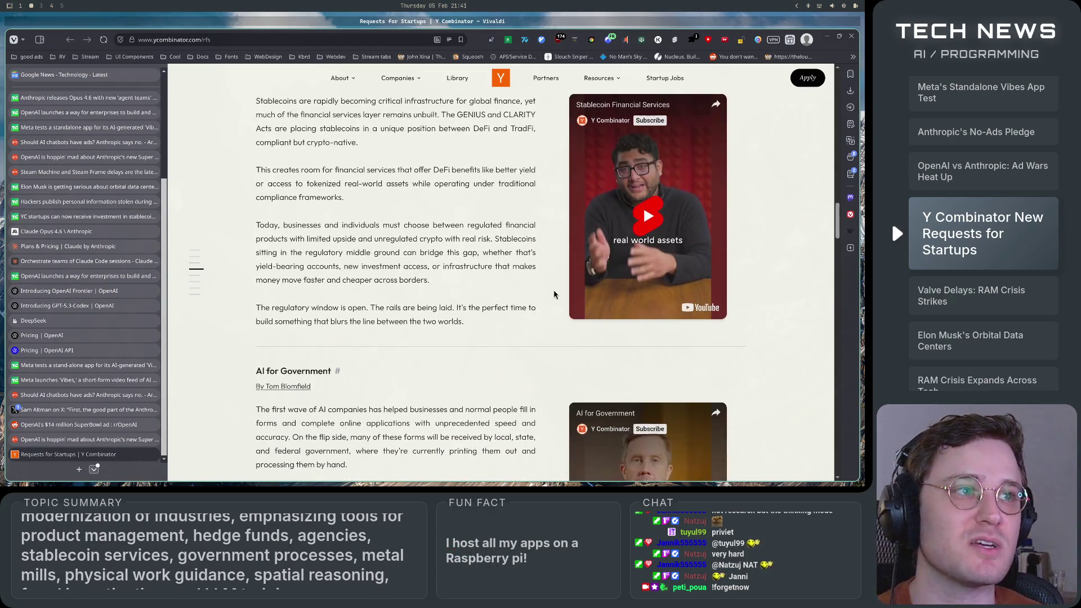
scroll(554, 290, up, 2)
scroll(553, 294, down, 4)
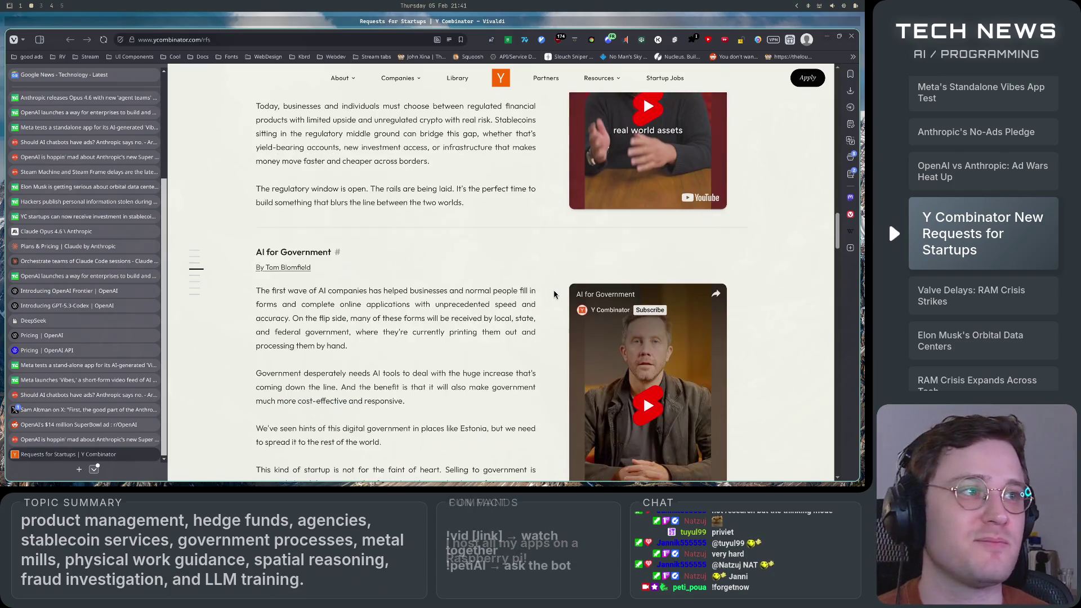
scroll(554, 294, down, 2)
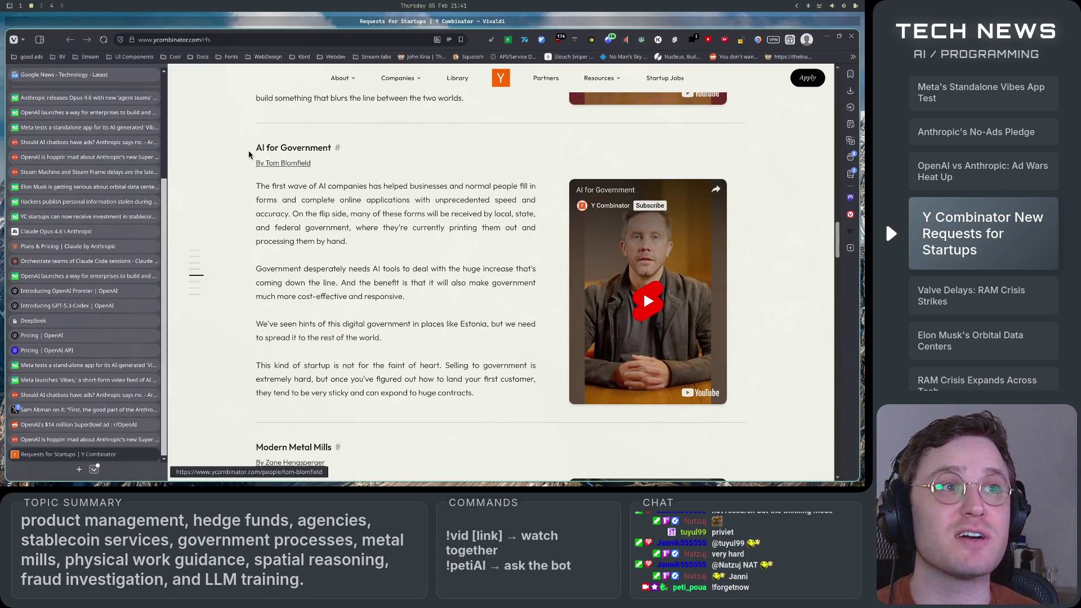
drag(248, 152, 334, 151)
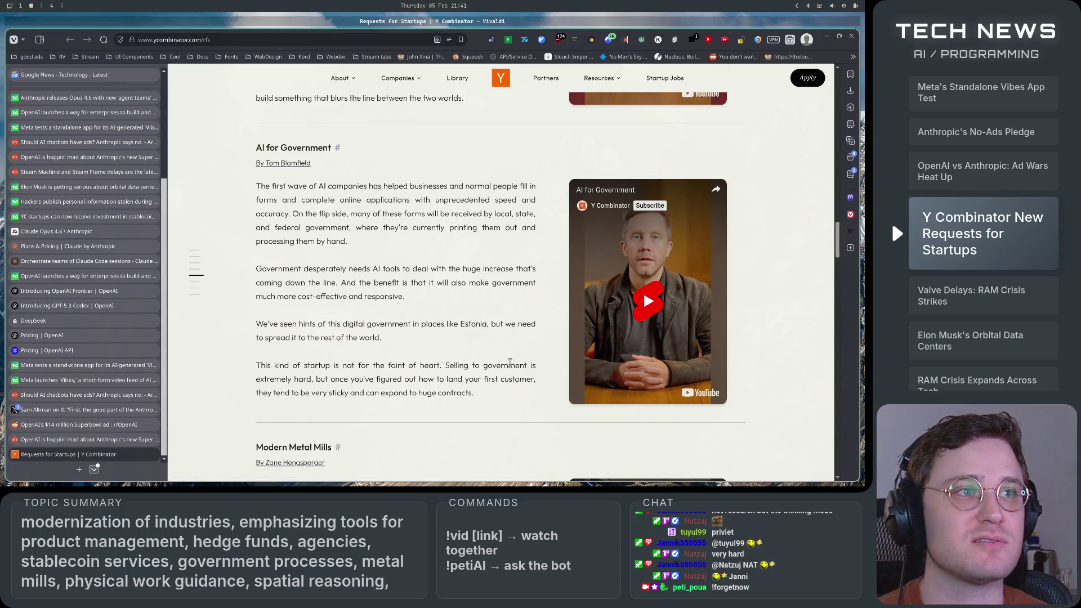
- Highlight and clear the Modern Metal Mills heading and opening paragraph while reading
scroll(553, 317, down, 5)
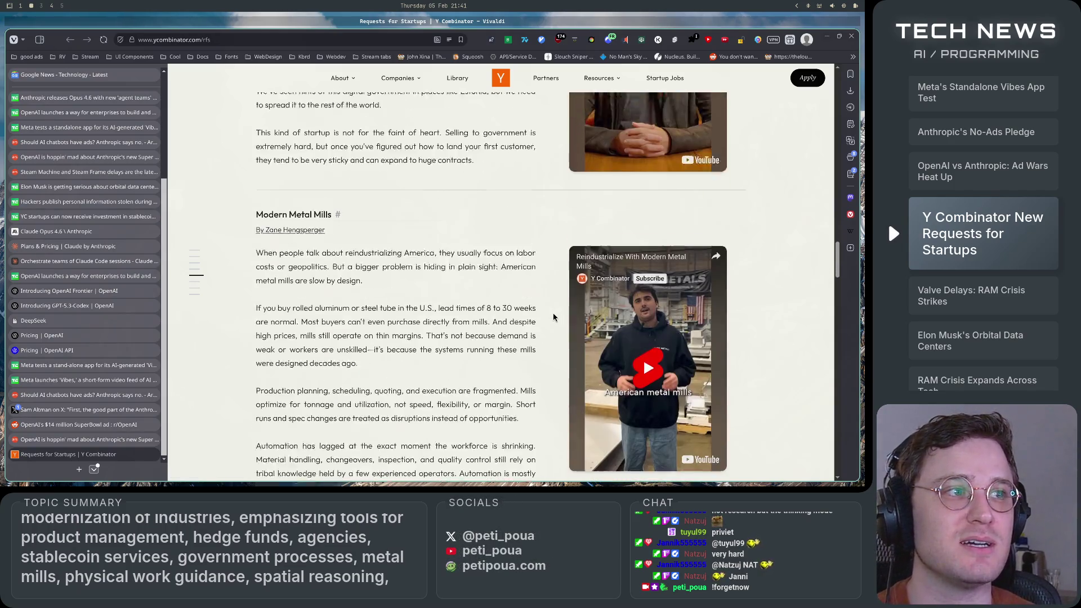
scroll(554, 317, down, 1)
drag(251, 130, 267, 130)
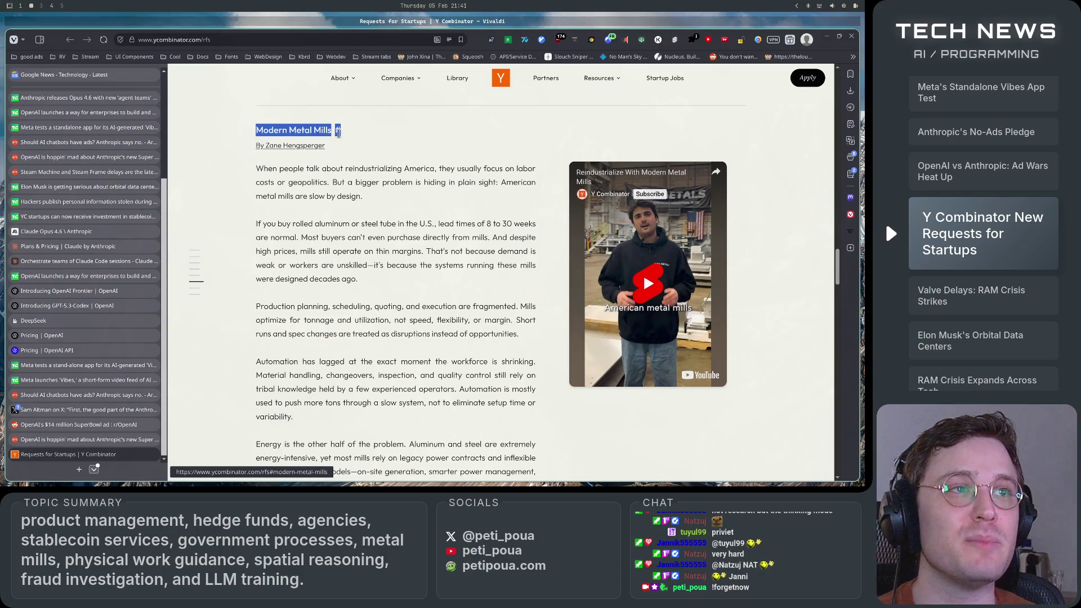
click(466, 282)
scroll(280, 206, down, 2)
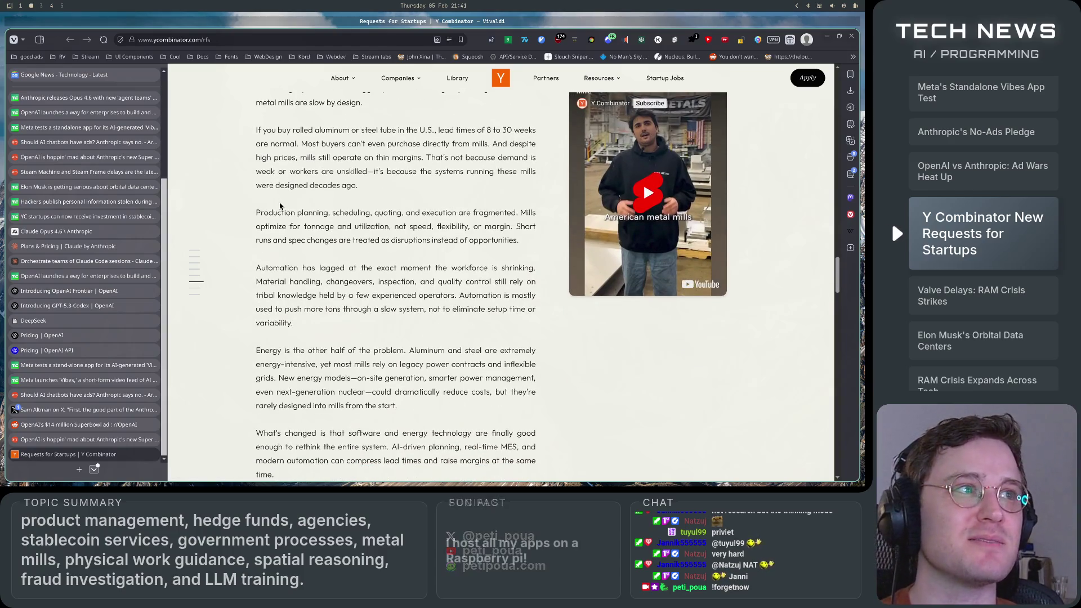
drag(280, 206, 427, 374)
click(427, 374)
scroll(255, 243, up, 3)
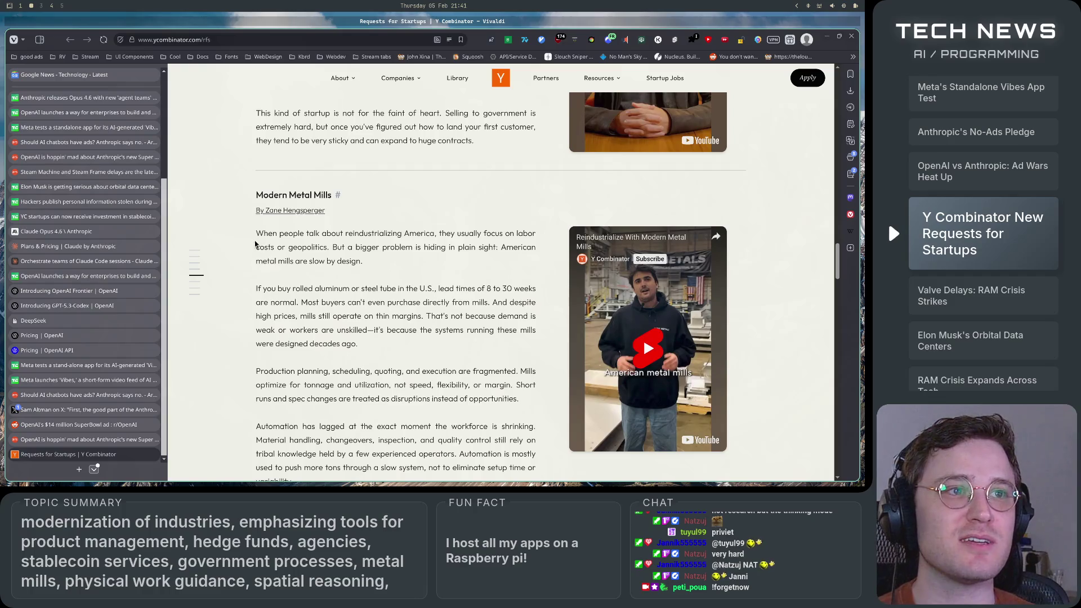
mouse_move(255, 243)
mouse_down()
mouse_move(474, 255)
mouse_move(460, 278)
mouse_up()
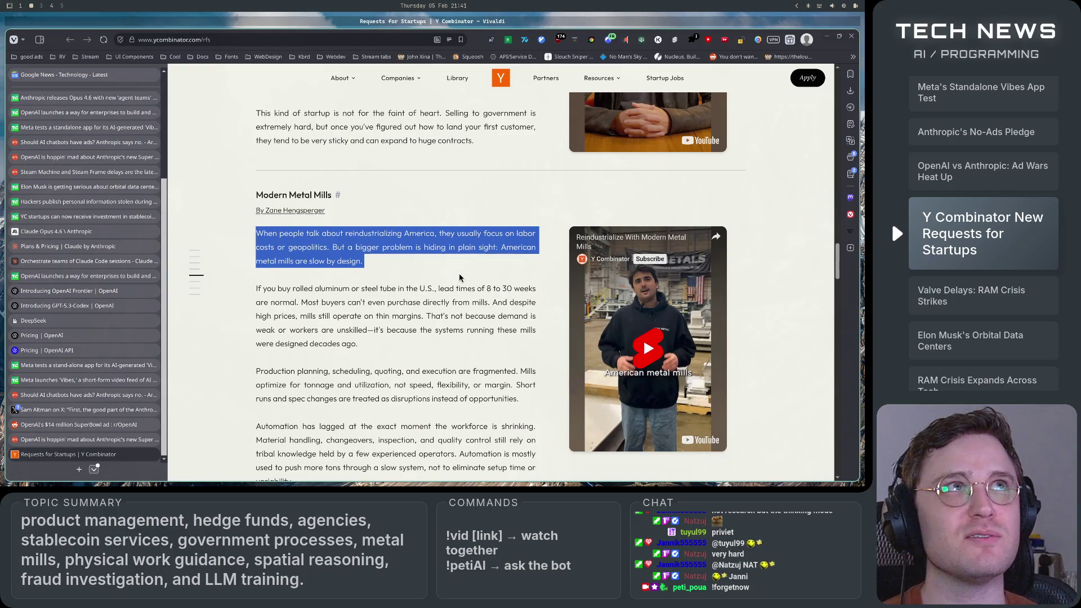
click(442, 261)
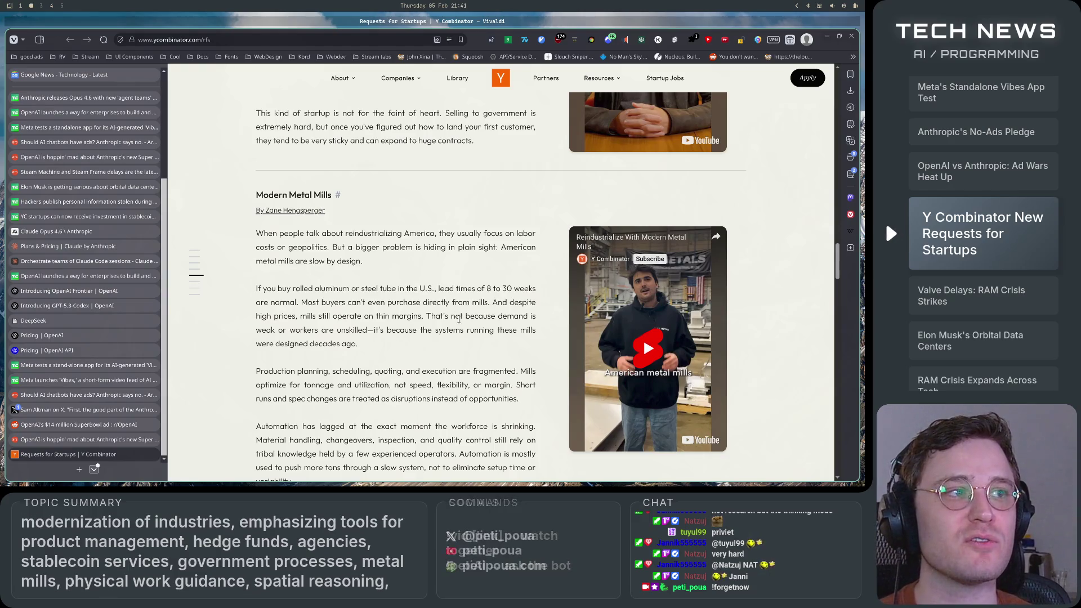
- Scroll back and forth through the middle of the Modern Metal Mills section
scroll(459, 319, down, 3)
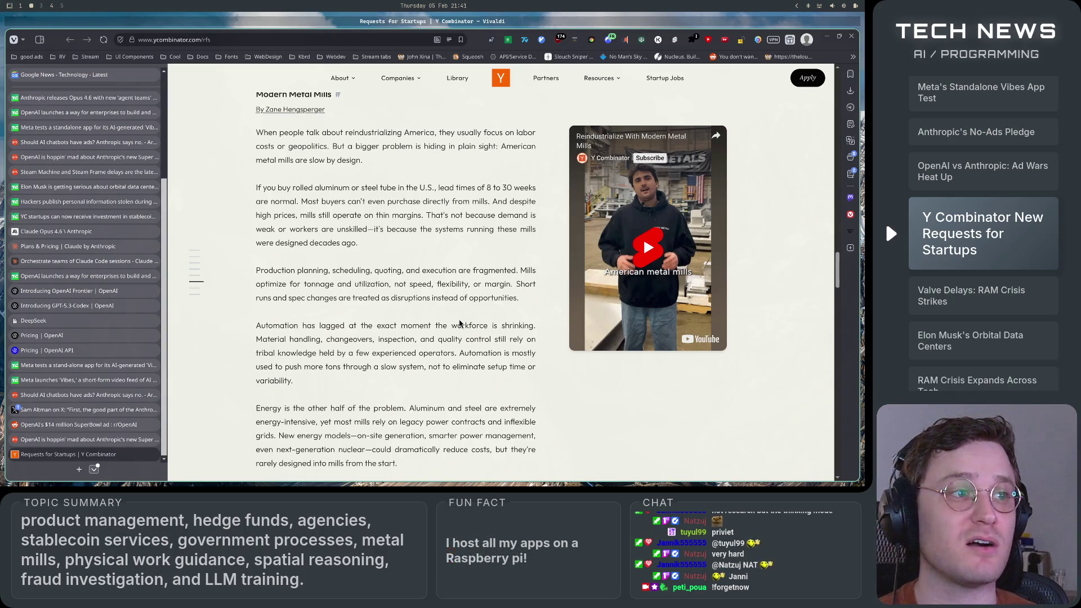
scroll(459, 321, down, 1)
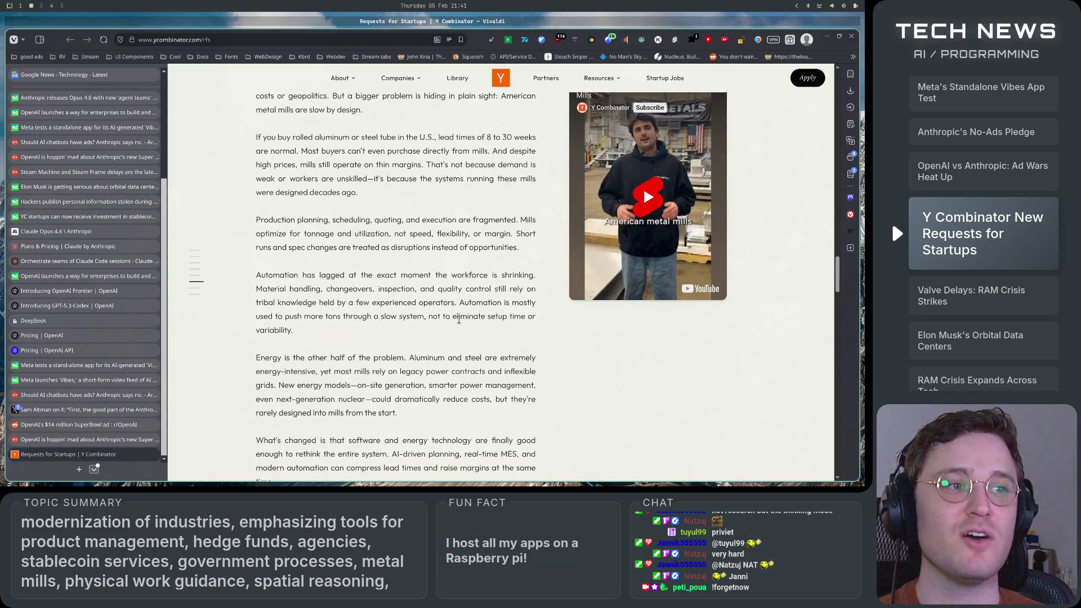
scroll(459, 319, down, 1)
scroll(459, 319, up, 1)
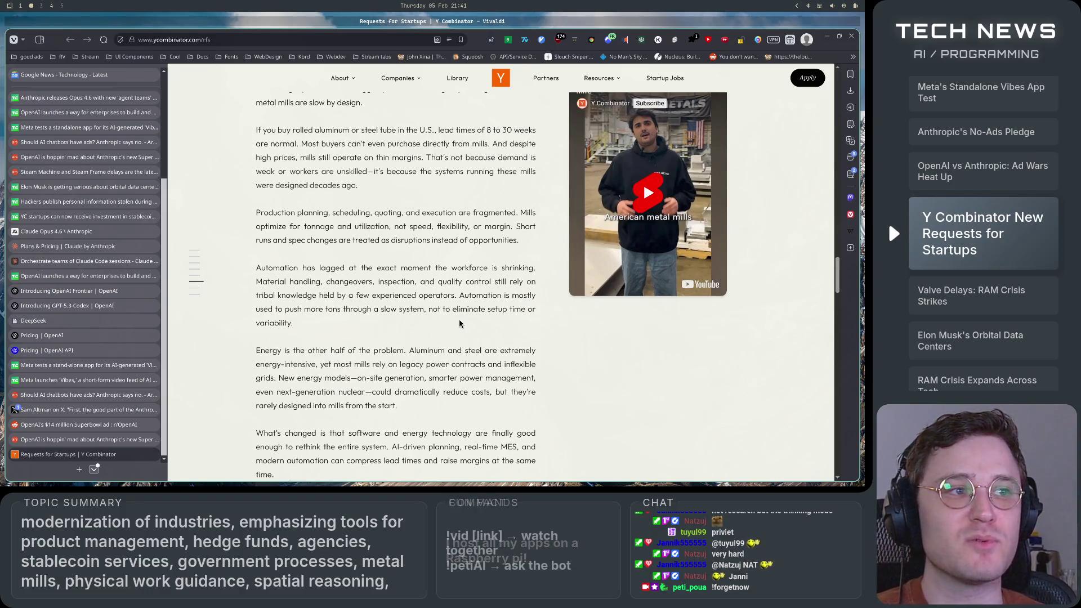
scroll(459, 324, up, 1)
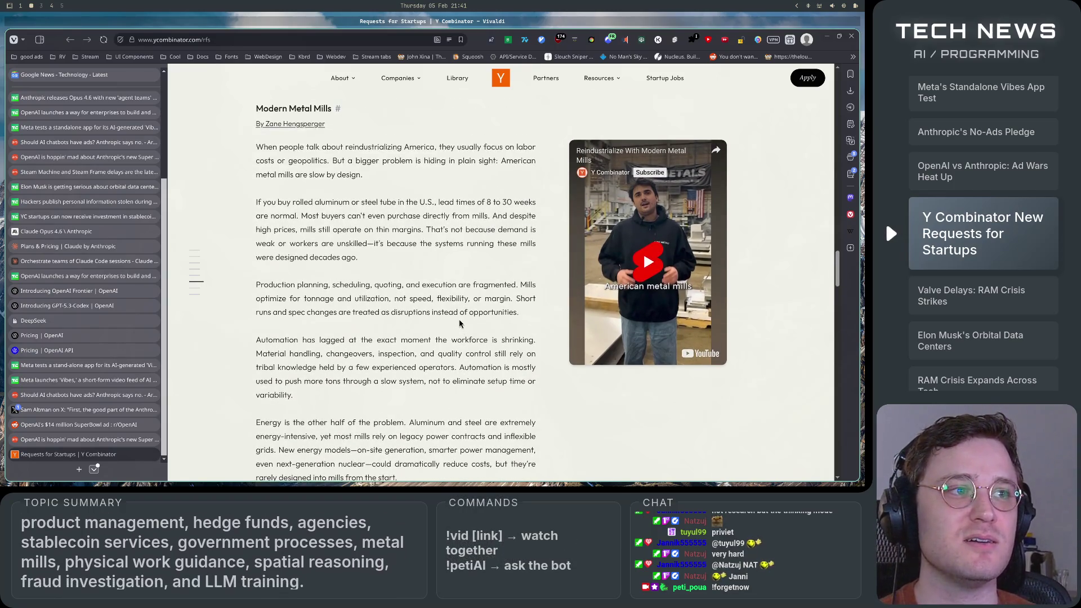
scroll(459, 324, down, 5)
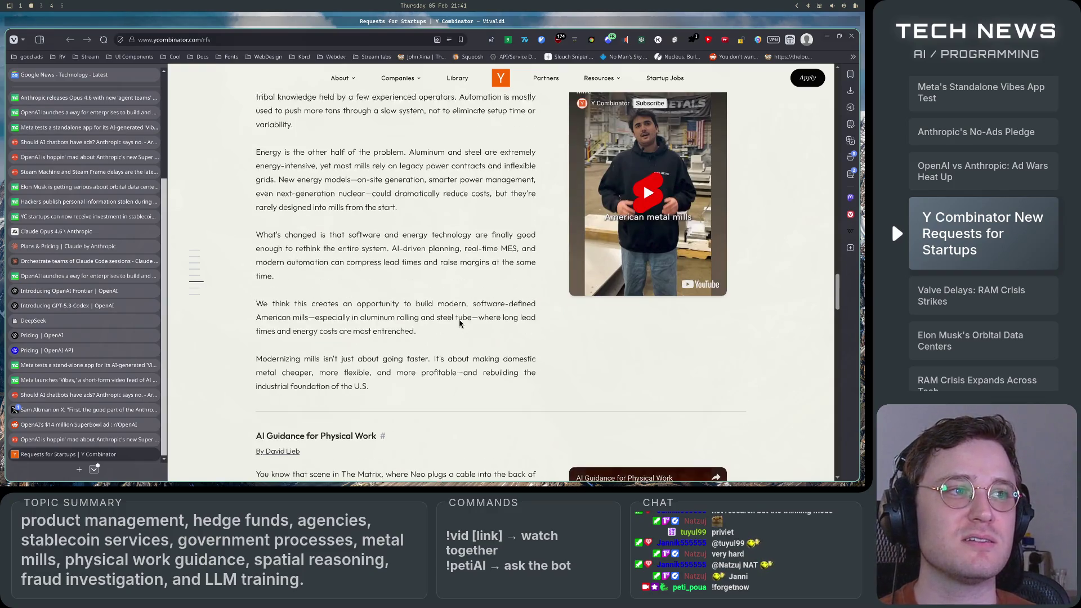
scroll(459, 324, up, 2)
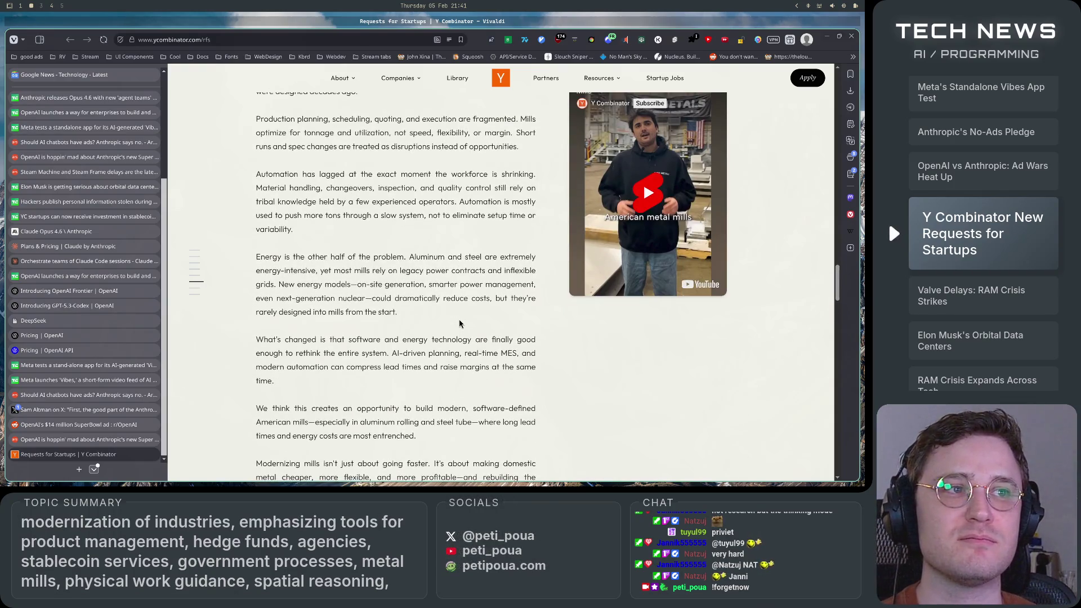
scroll(459, 324, up, 2)
scroll(459, 319, up, 1)
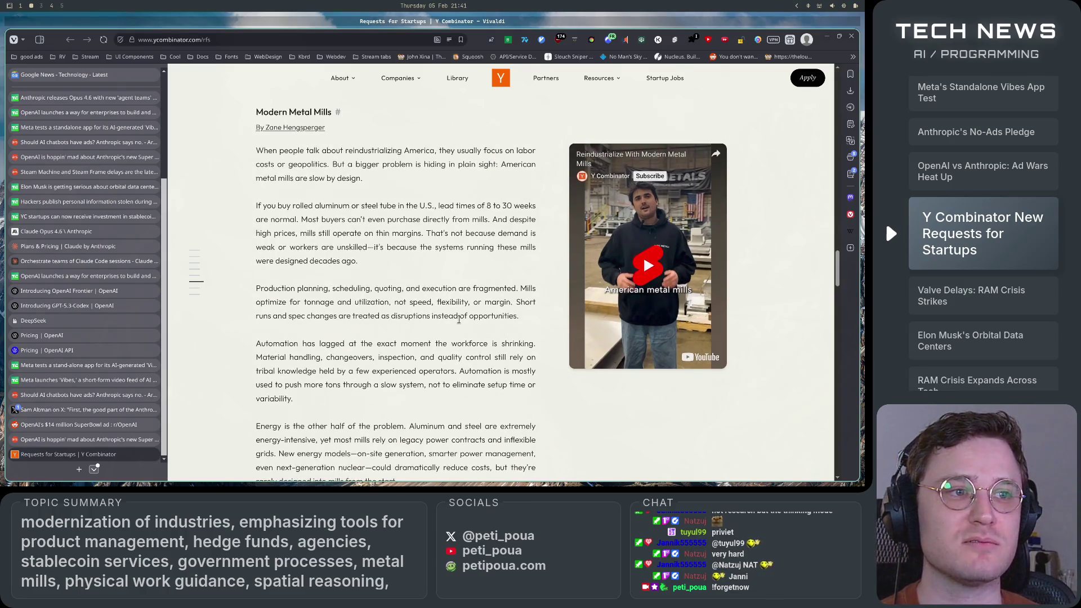
scroll(459, 322, down, 1)
scroll(459, 324, down, 3)
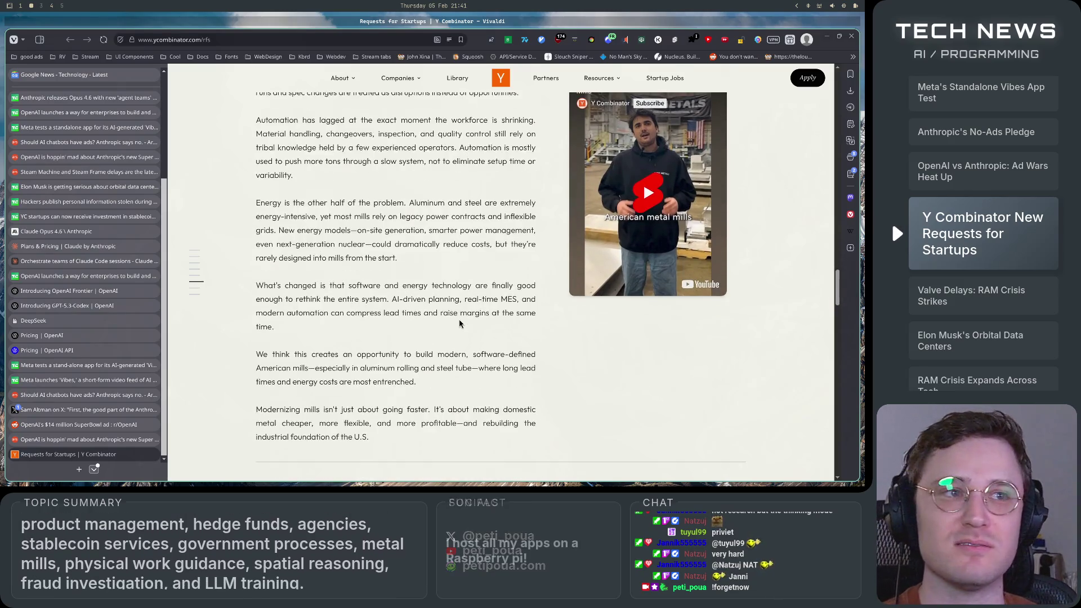
scroll(459, 324, up, 6)
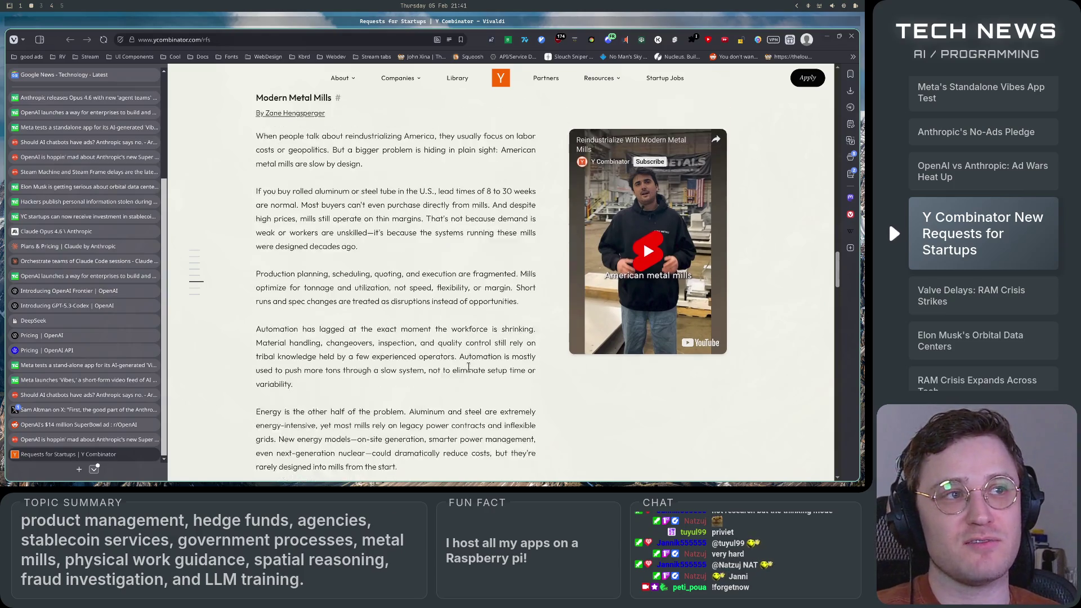
- Read down to the section's closing paragraph on modernizing mills
scroll(470, 371, down, 1)
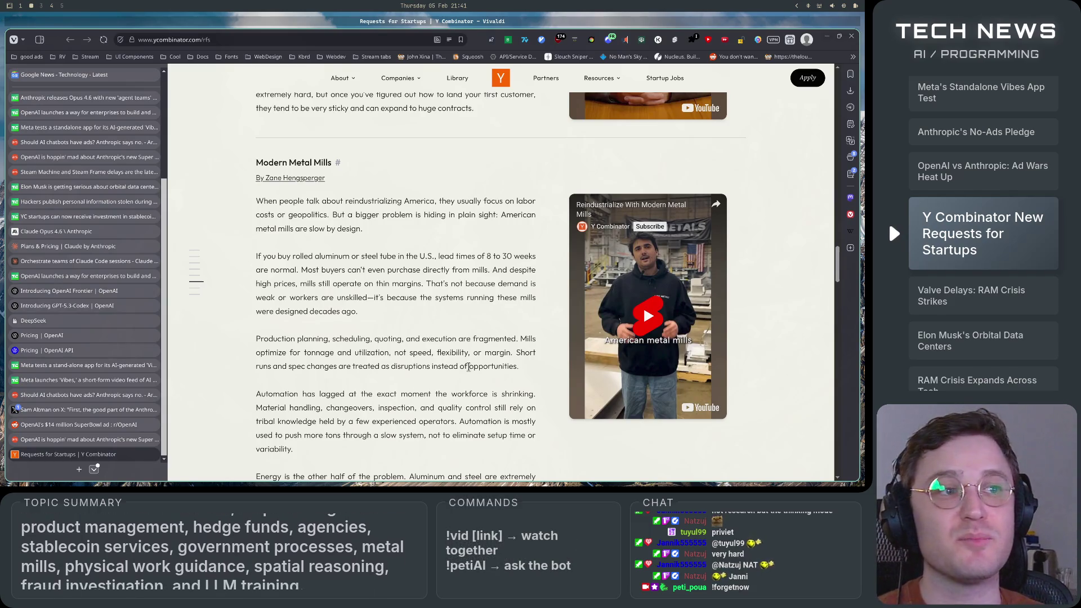
scroll(469, 367, down, 1)
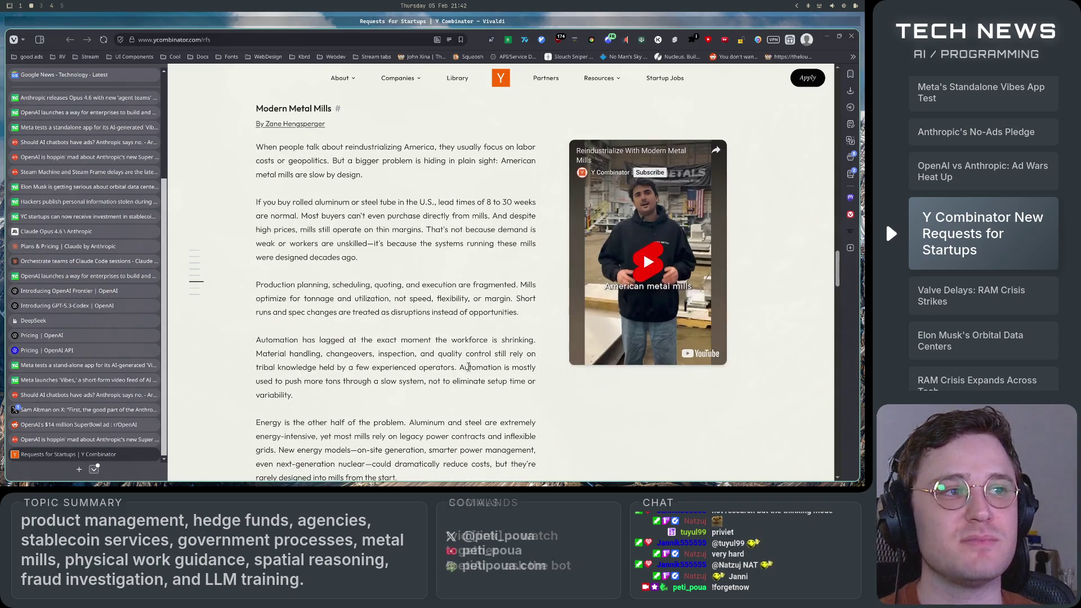
scroll(552, 362, down, 2)
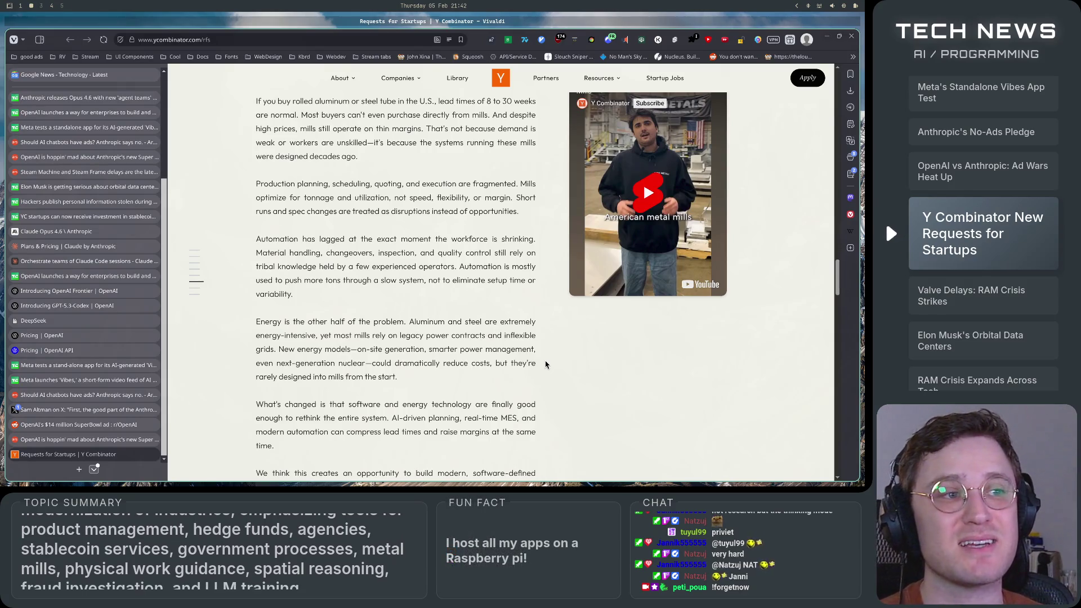
scroll(545, 363, down, 3)
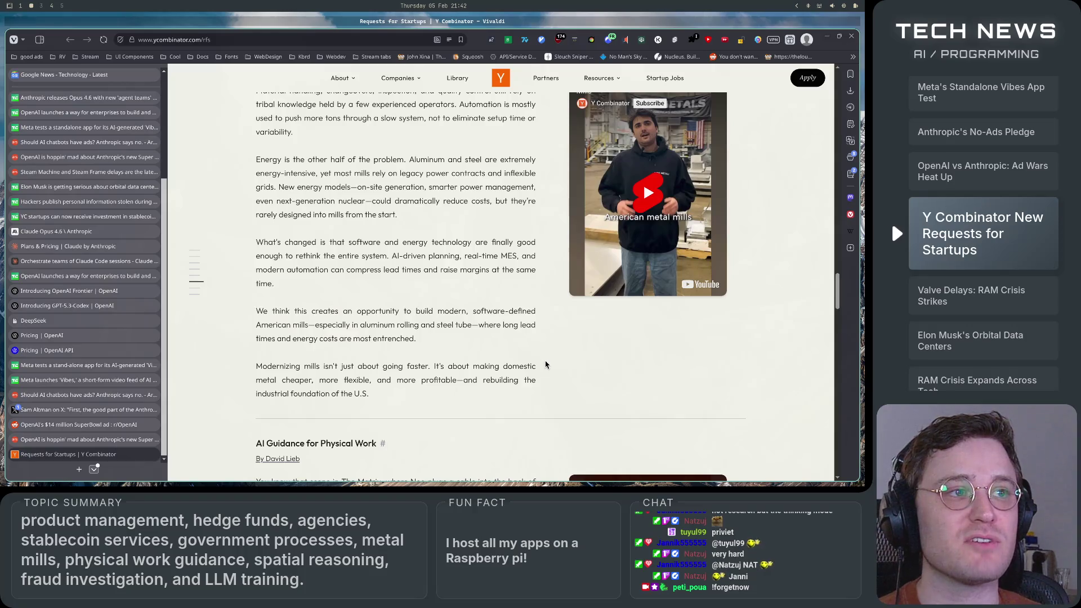
scroll(545, 365, up, 5)
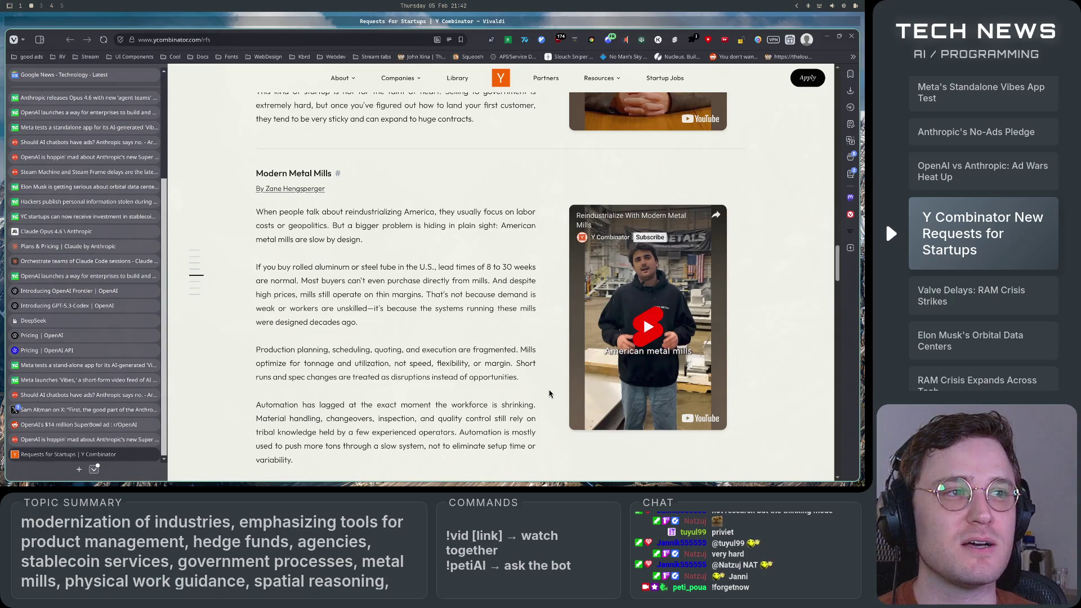
scroll(549, 393, down, 5)
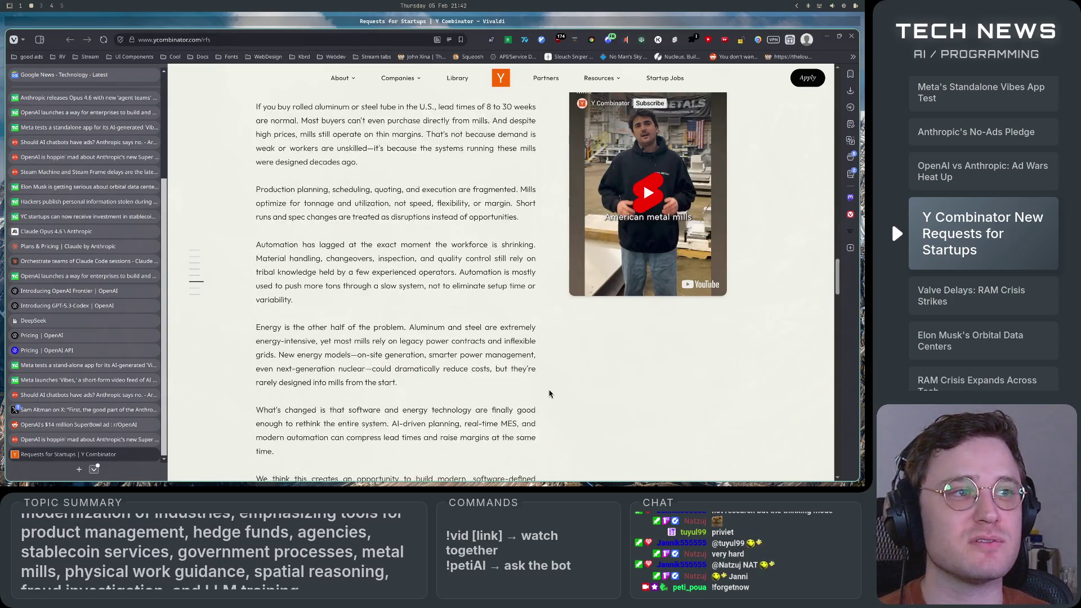
scroll(550, 394, down, 1)
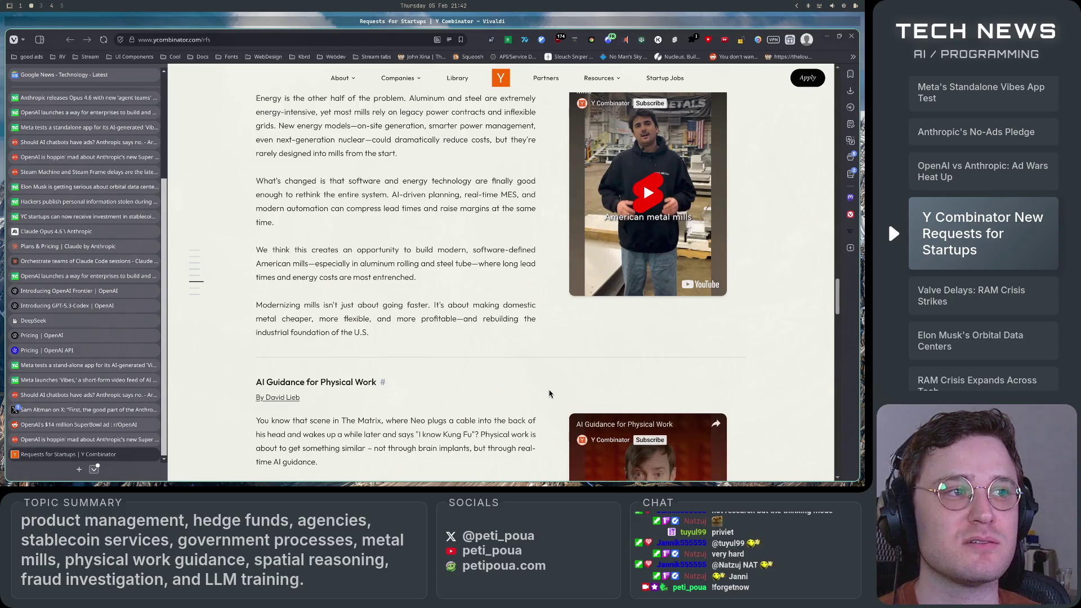
scroll(546, 405, up, 3)
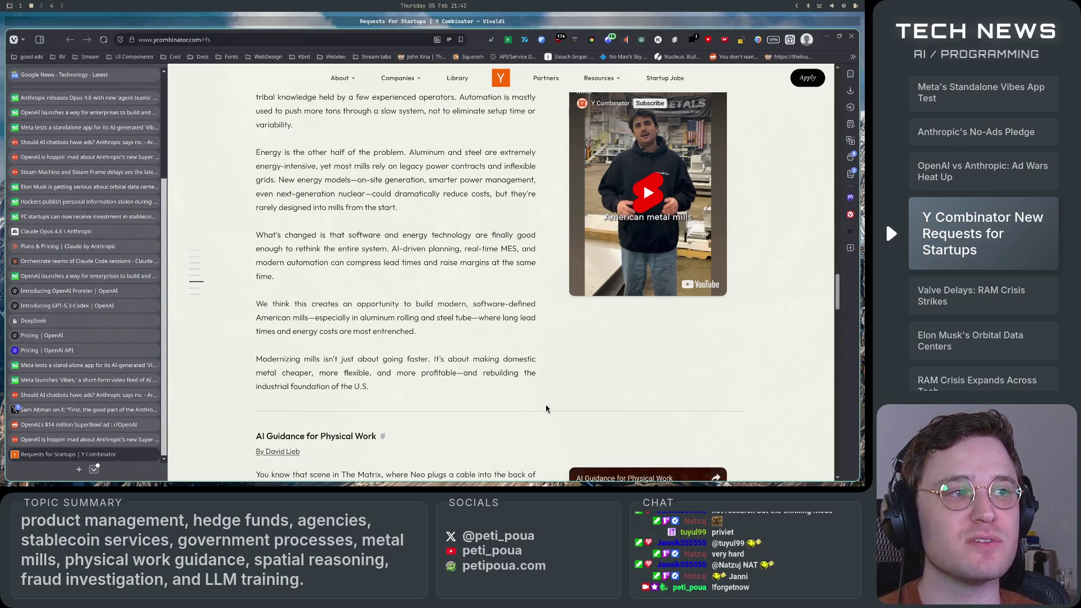
scroll(546, 406, down, 1)
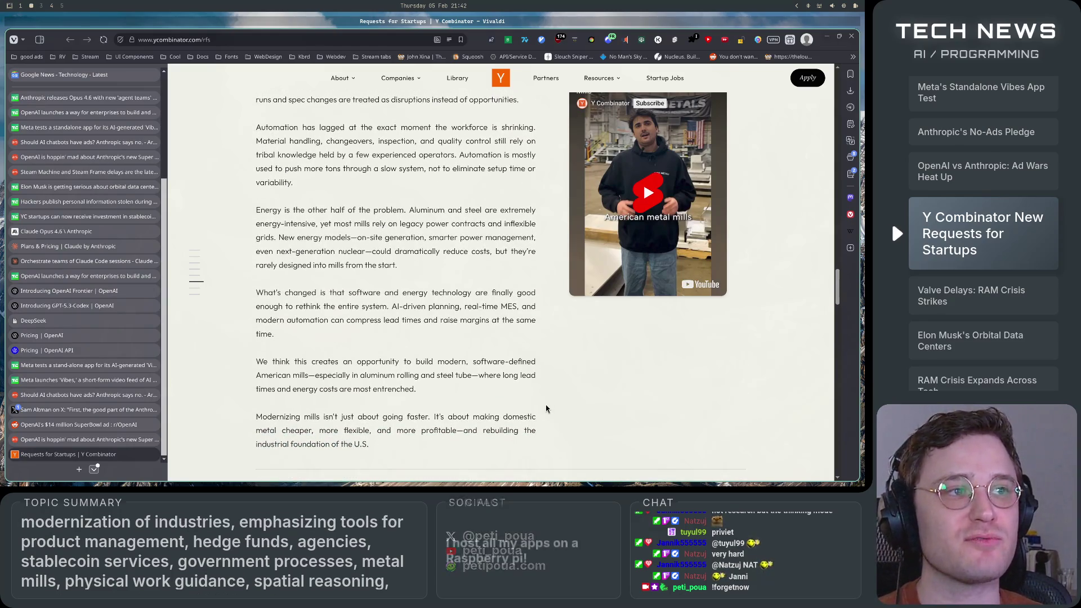
scroll(546, 406, down, 3)
- Scroll into the AI Guidance for Physical Work section, clearing the heading highlight
scroll(546, 407, down, 2)
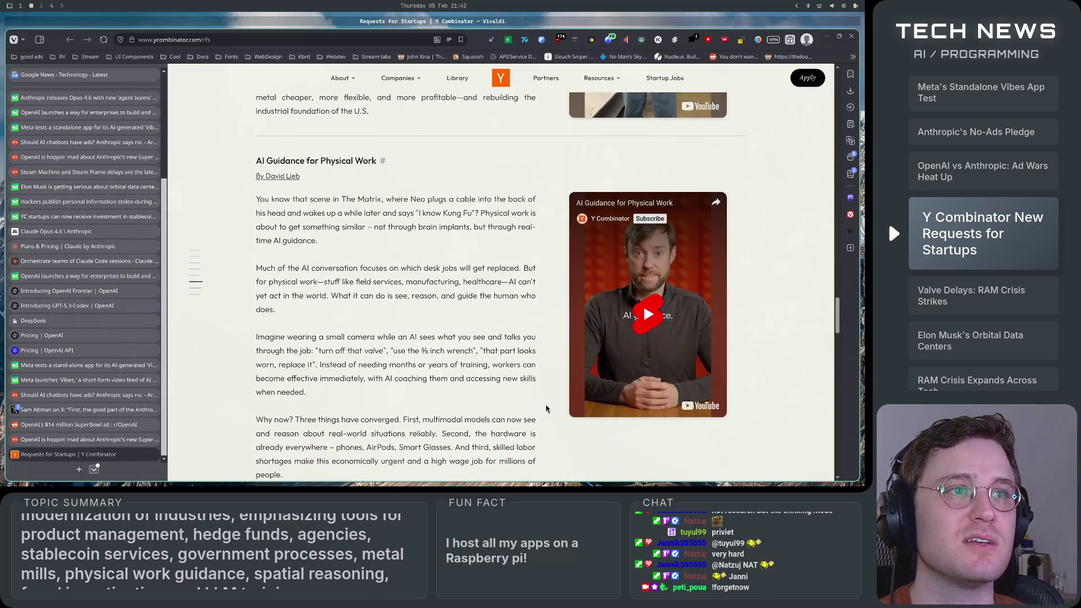
scroll(545, 405, down, 2)
scroll(450, 326, up, 2)
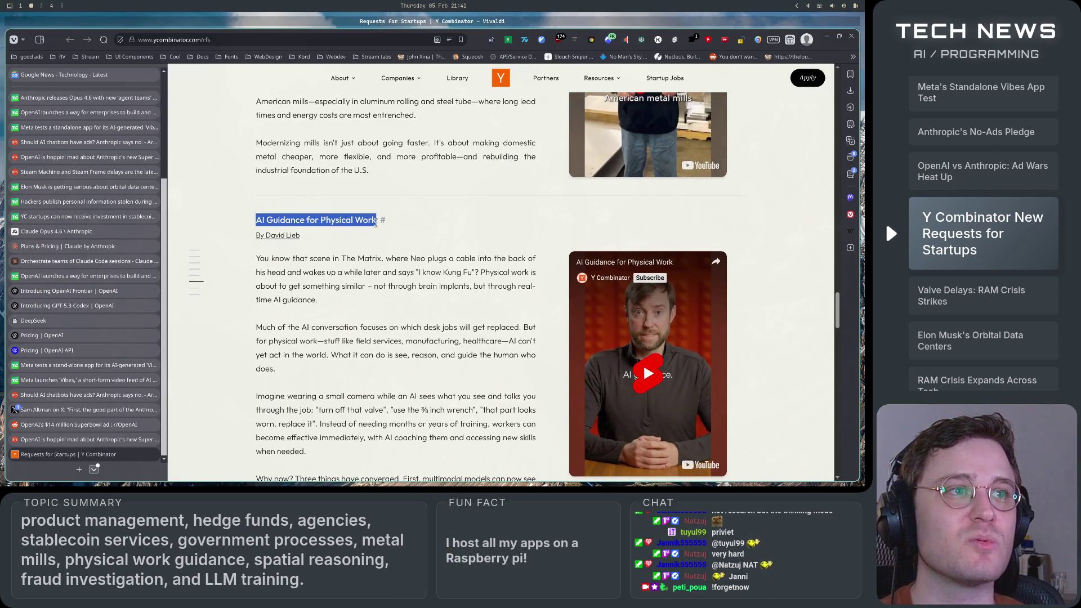
click(399, 331)
scroll(417, 384, down, 3)
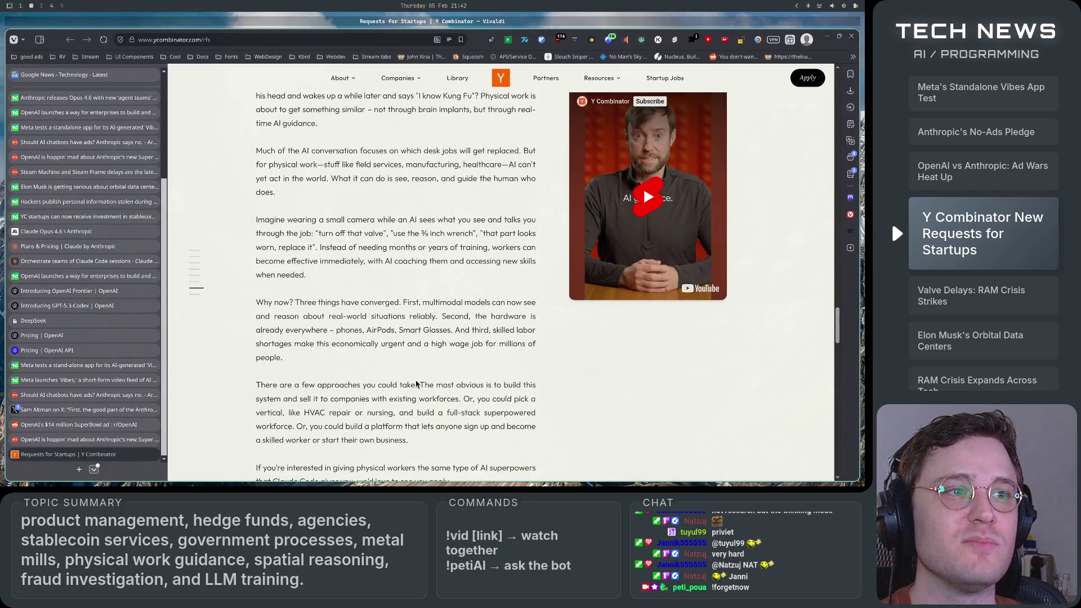
scroll(417, 384, down, 3)
scroll(417, 385, up, 2)
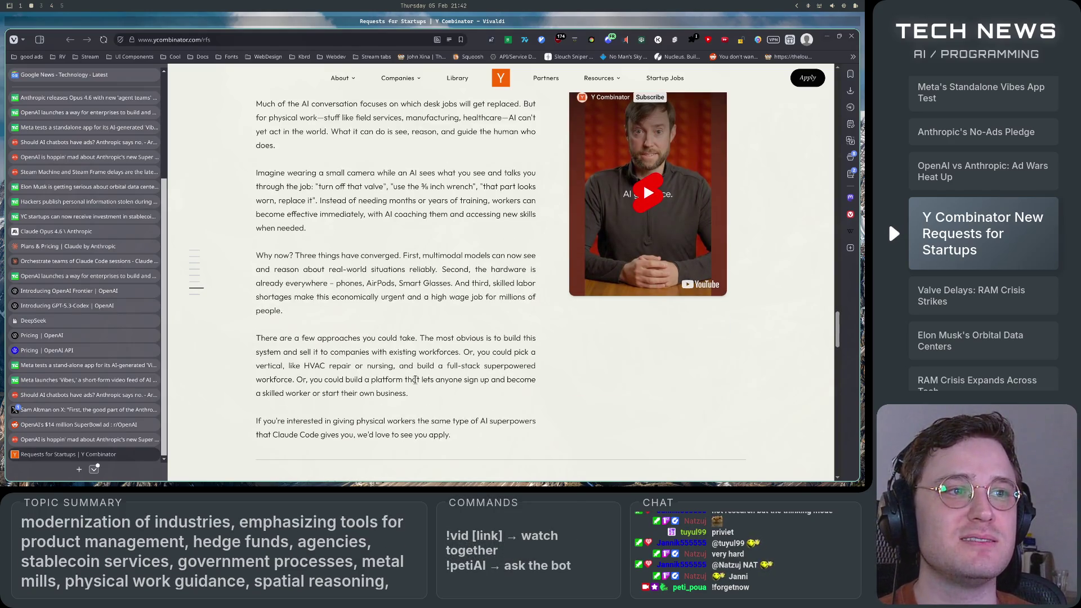
scroll(416, 380, up, 3)
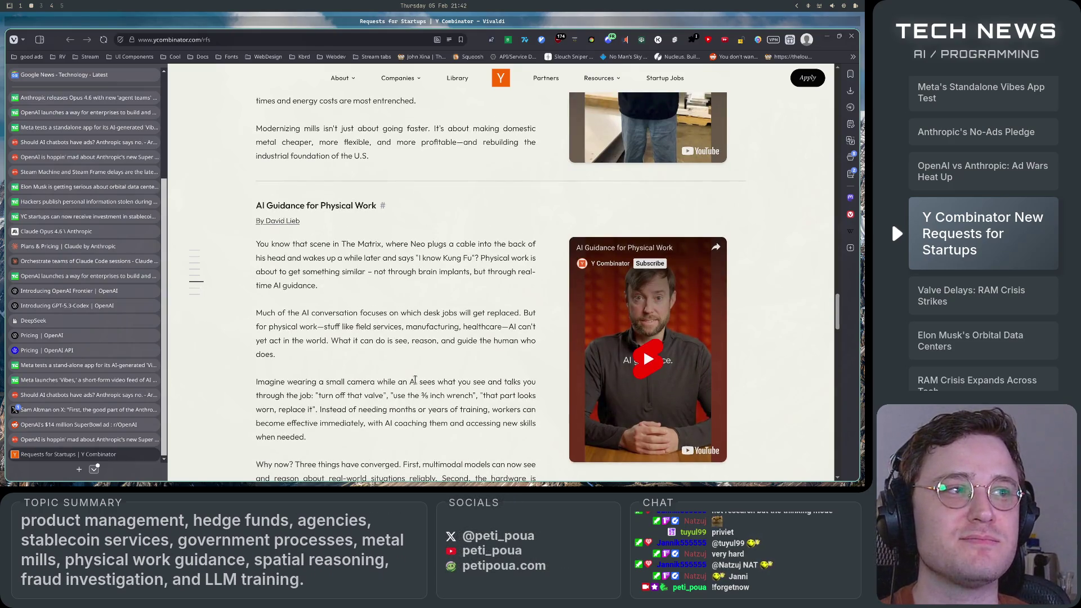
- Highlight and clear the AI Guidance paragraphs, then open a new Start Page tab
scroll(415, 380, down, 3)
scroll(416, 384, up, 3)
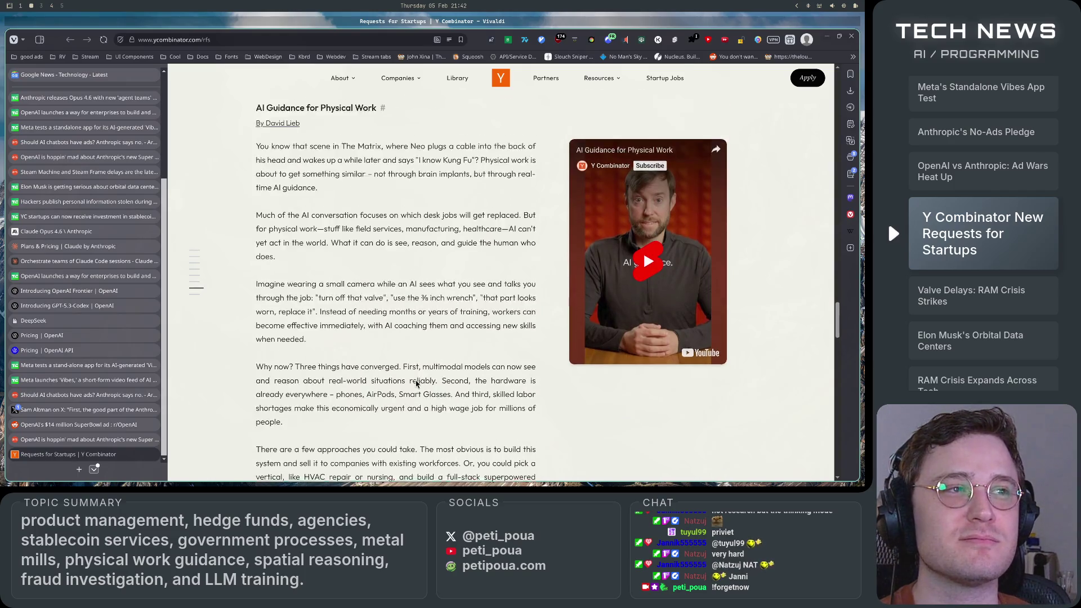
mouse_move(257, 244)
mouse_down()
mouse_move(302, 258)
mouse_move(406, 361)
mouse_move(405, 315)
mouse_move(428, 360)
mouse_move(440, 435)
mouse_up()
scroll(438, 439, down, 2)
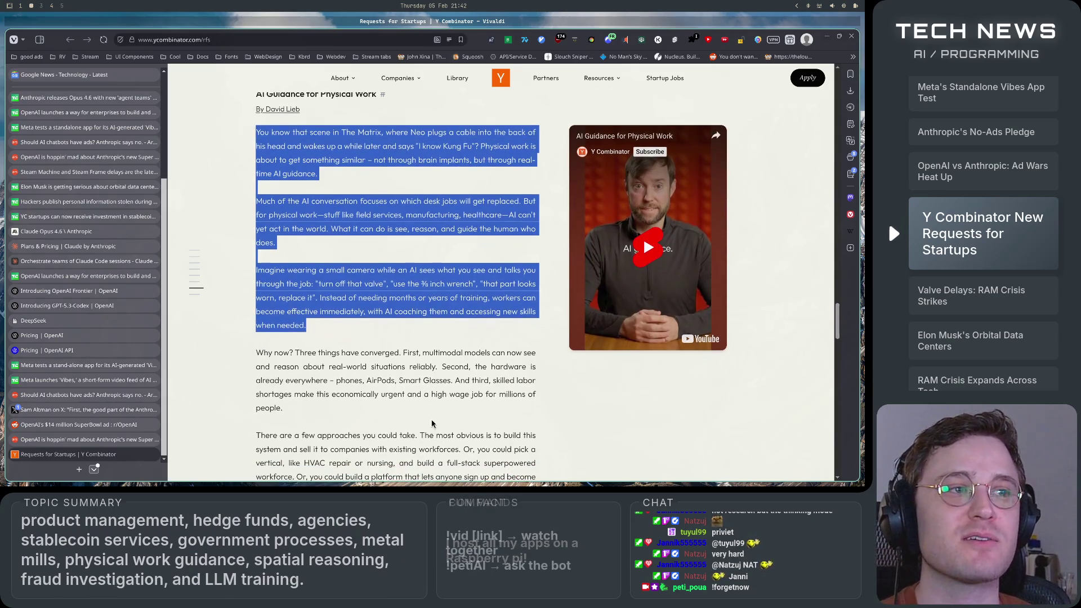
click(423, 406)
click(79, 470)
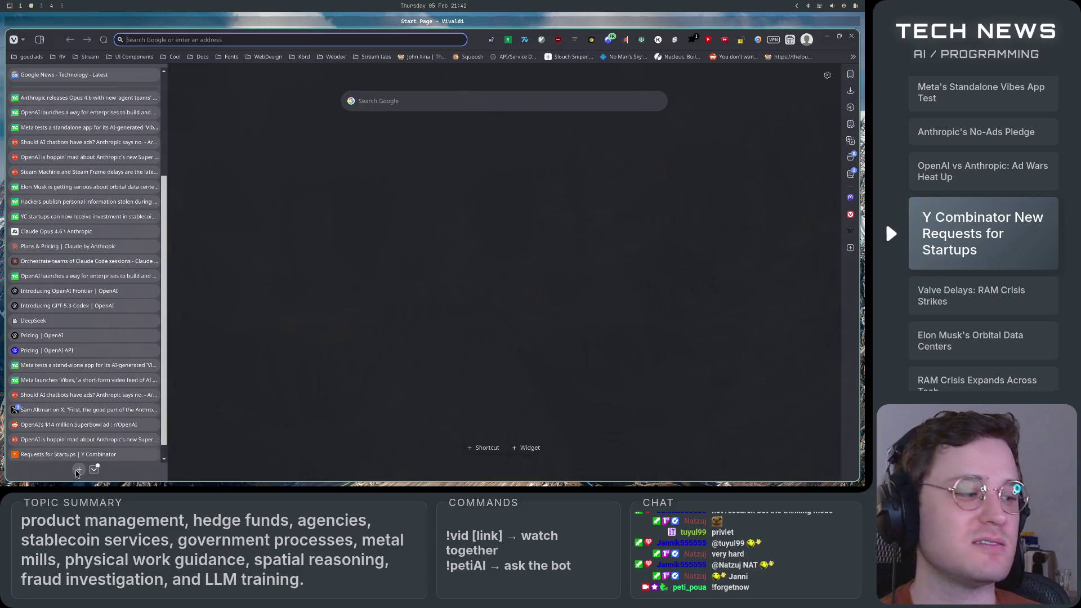
- Search Google for 'hololens', view the Microsoft HoloLens page, and return to results
text(hololen)
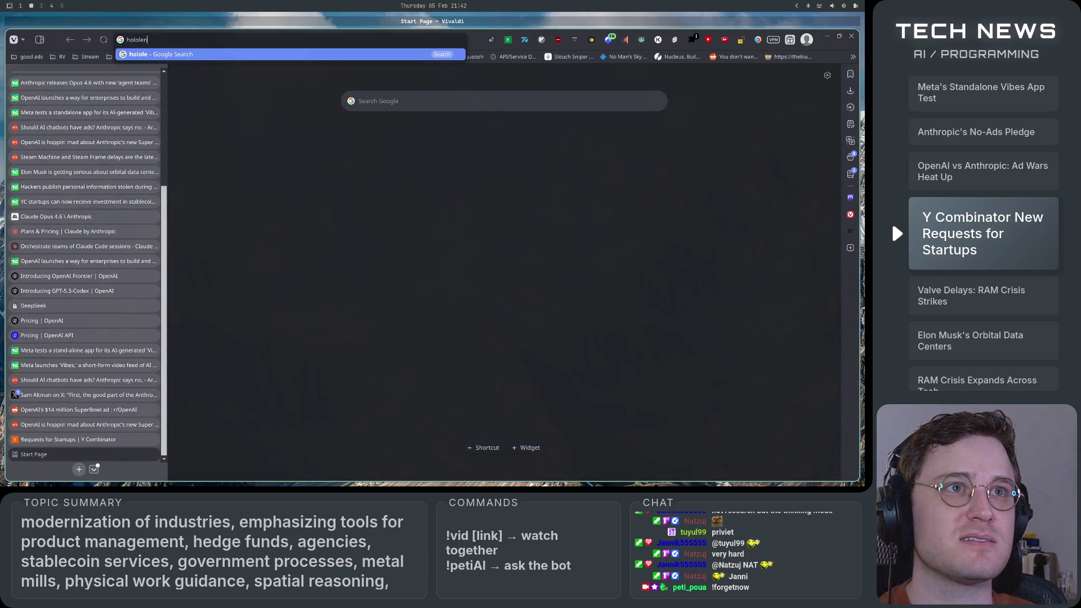
text(s)
key(Return)
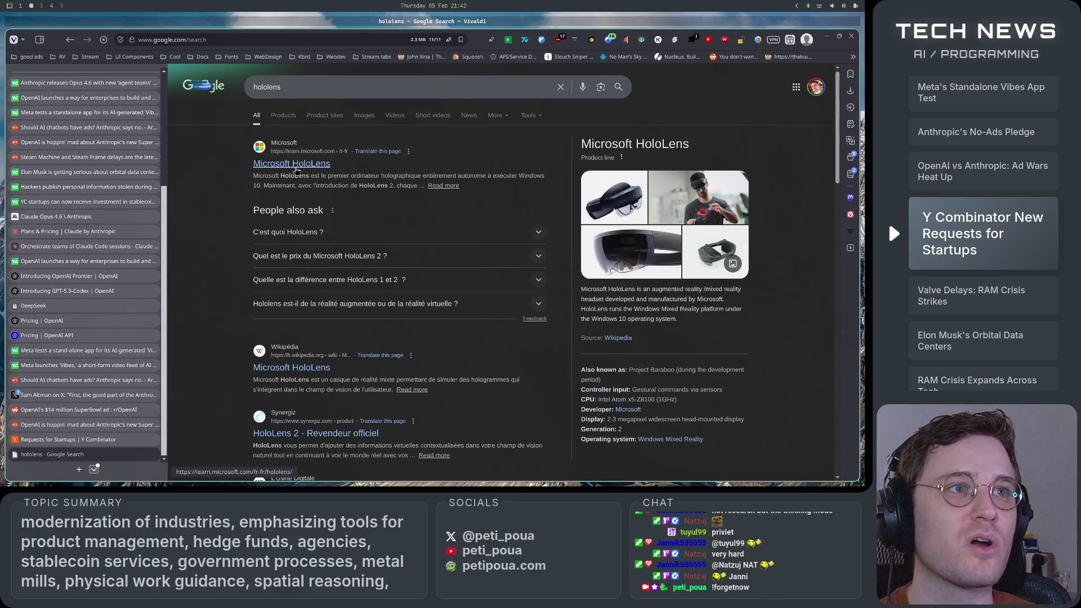
click(296, 168)
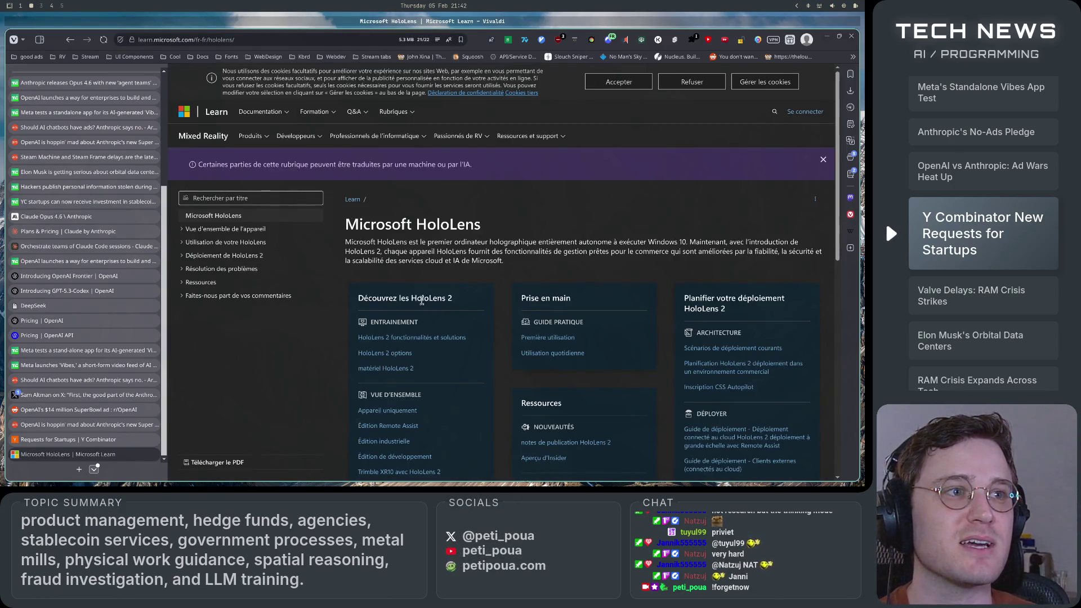
scroll(422, 300, down, 4)
click(68, 42)
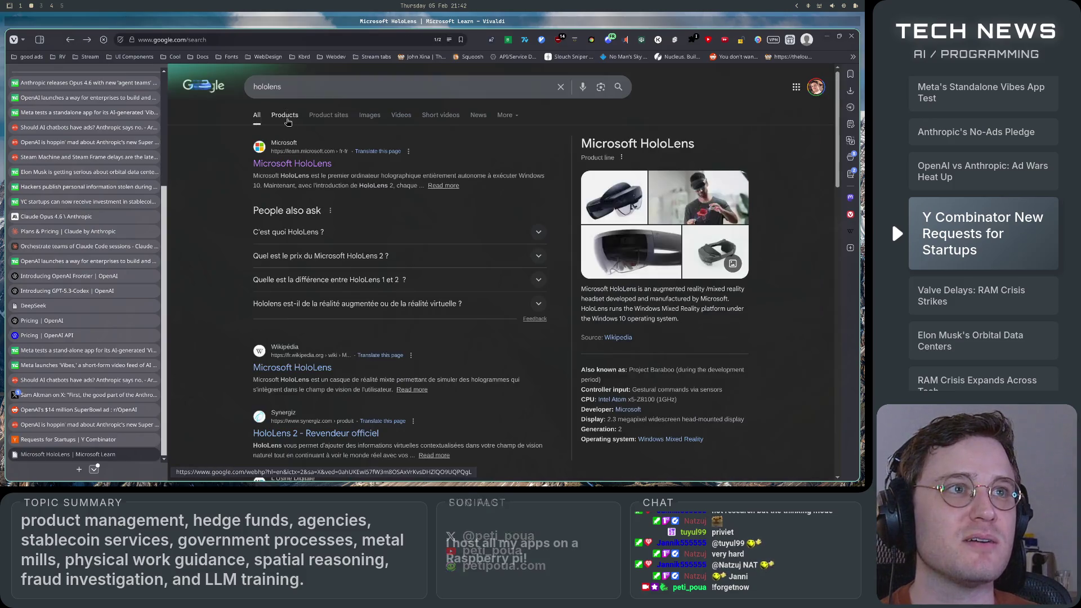
- Preview the Microsoft Source, Unity and mab.asso.fr HoloLens images, then return to the article
click(379, 119)
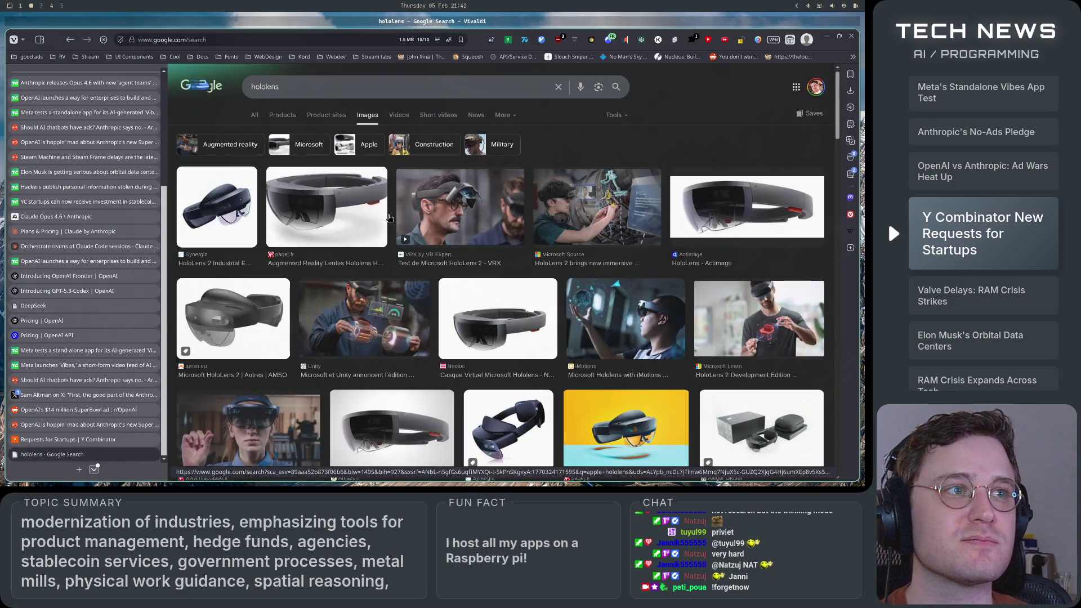
click(613, 217)
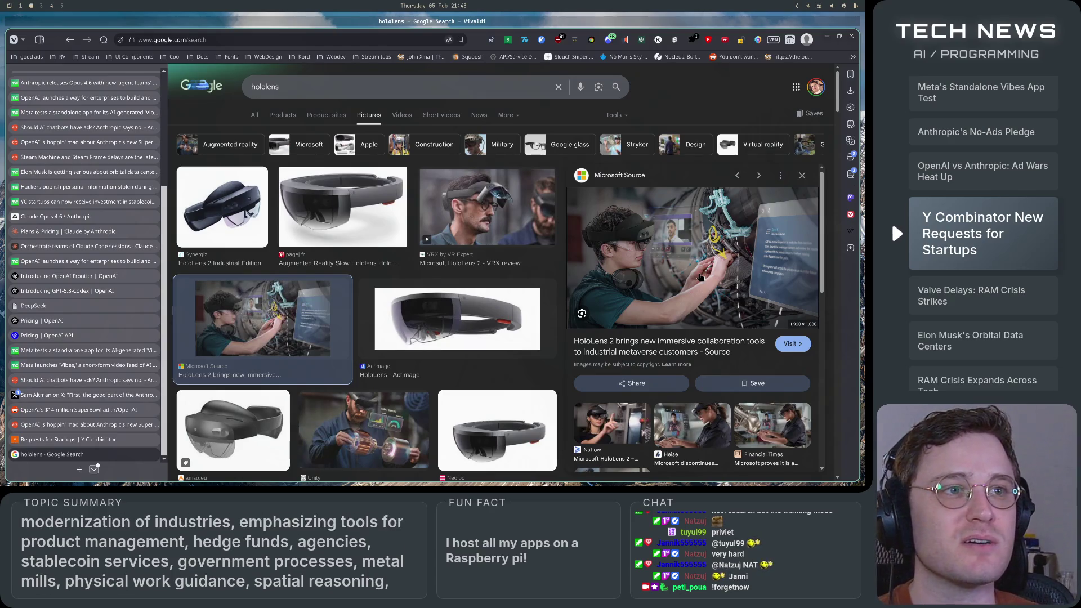
scroll(505, 380, down, 2)
click(395, 336)
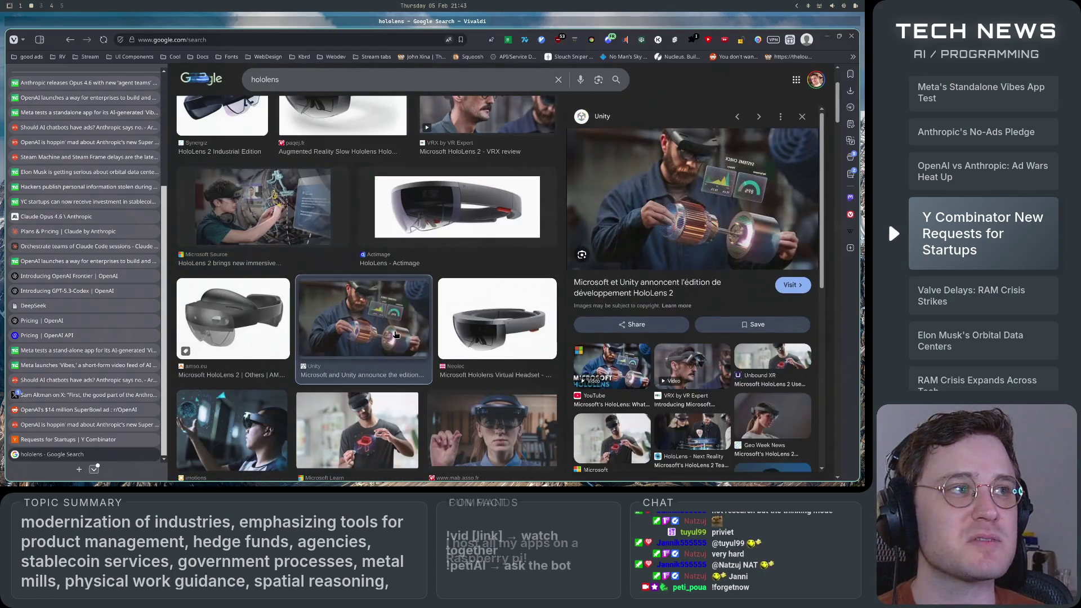
click(494, 425)
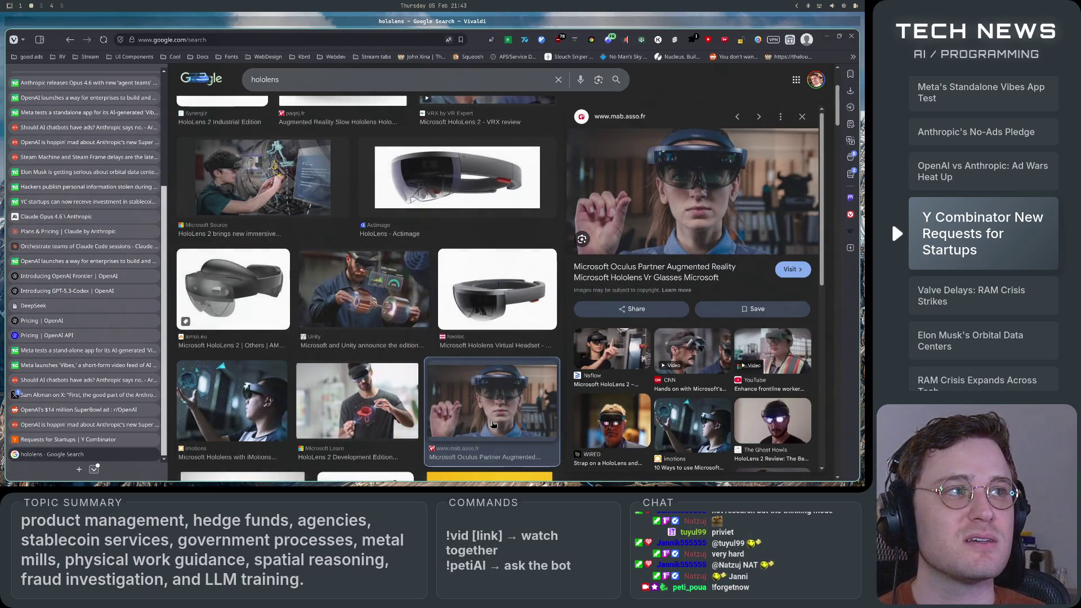
click(78, 445)
scroll(376, 396, up, 2)
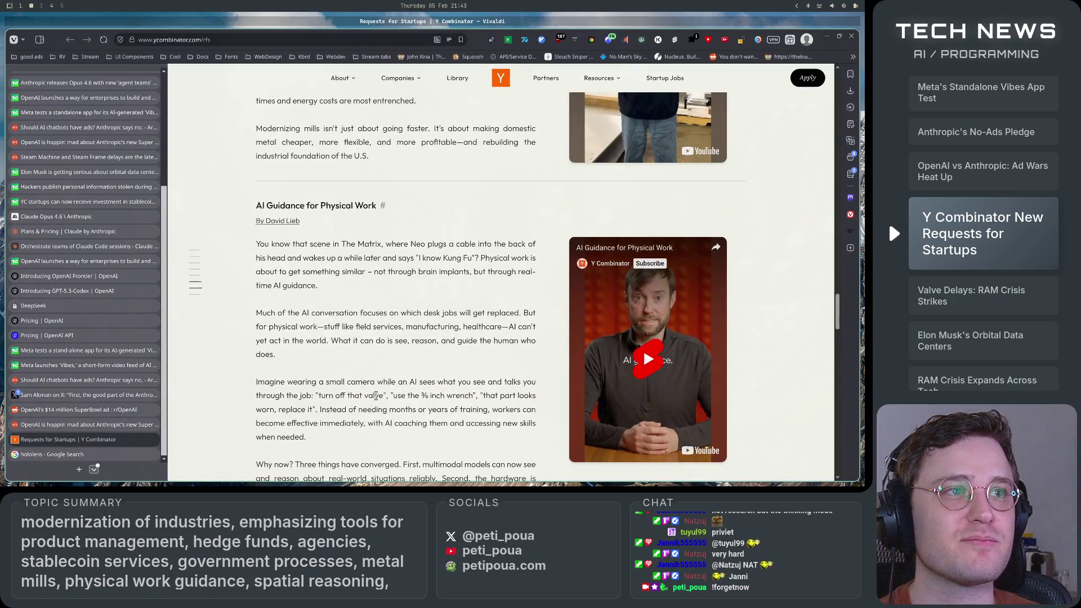
drag(258, 255, 454, 372)
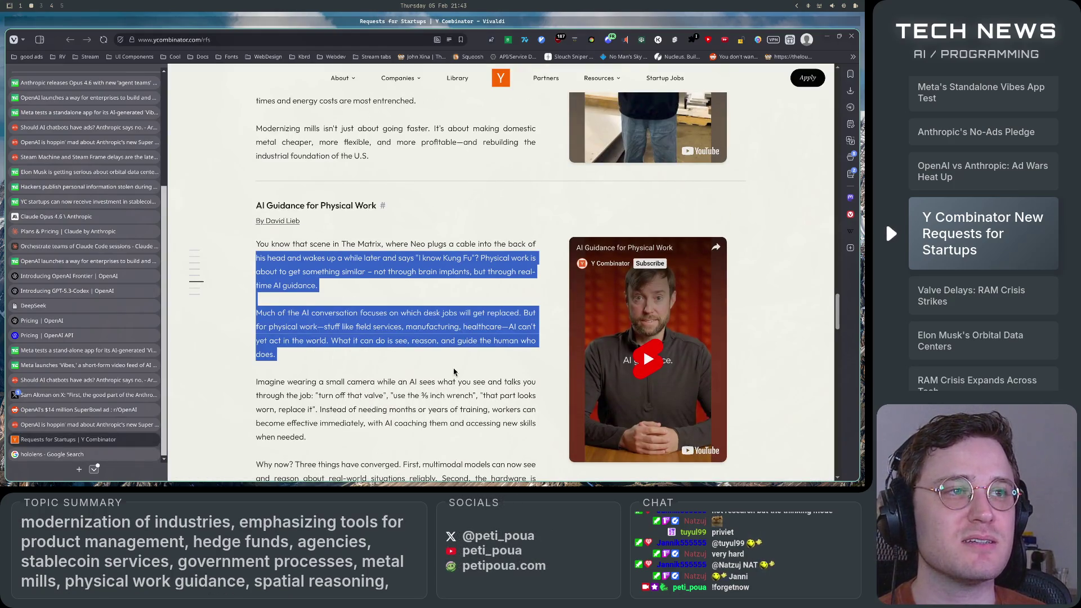
scroll(449, 372, down, 3)
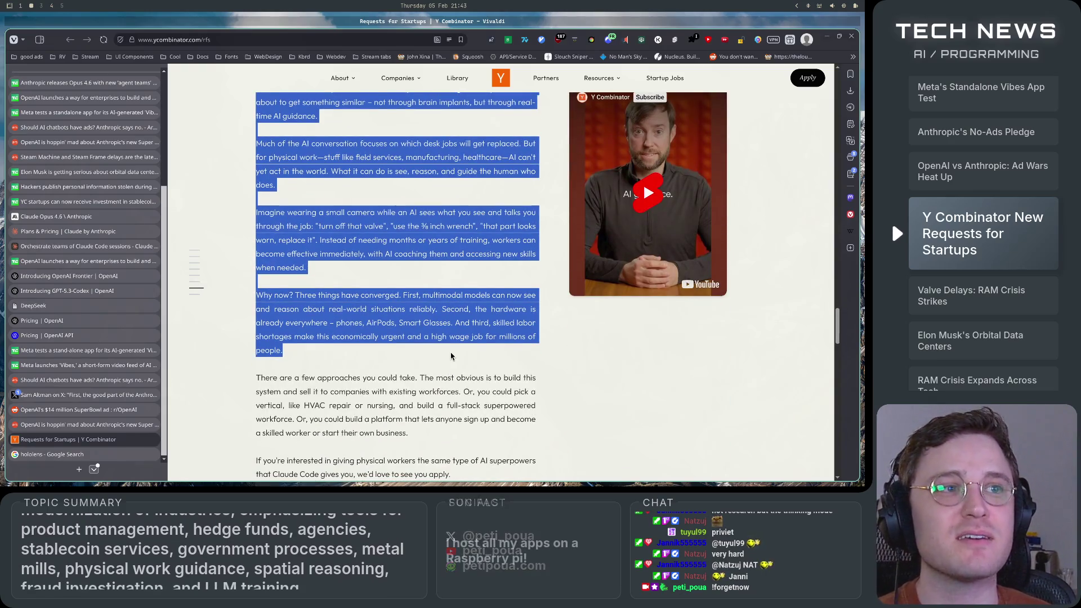
click(451, 356)
scroll(452, 355, down, 1)
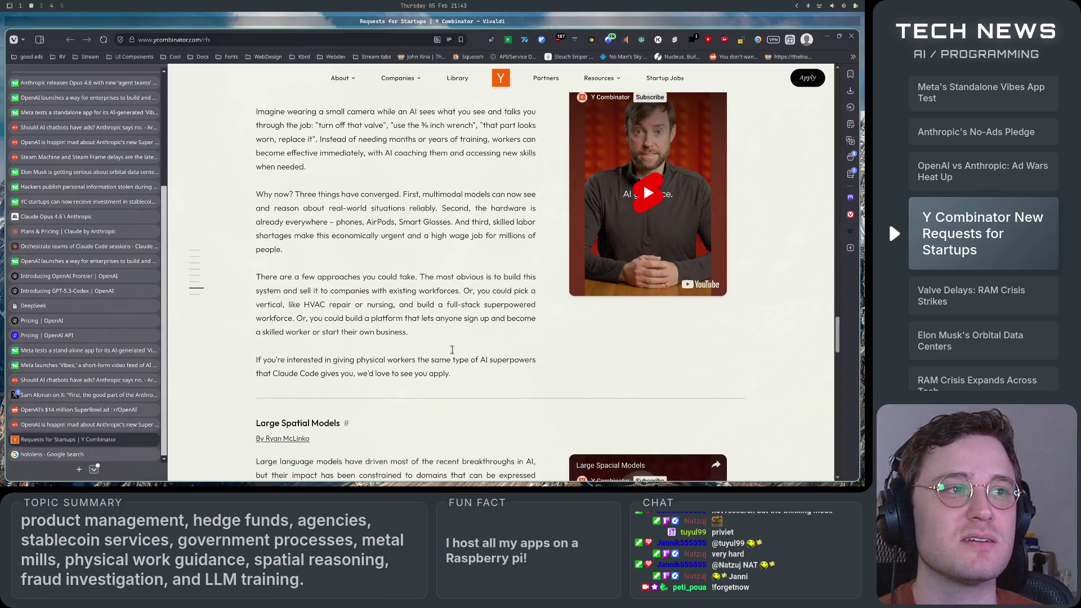
scroll(453, 353, up, 2)
scroll(454, 353, down, 2)
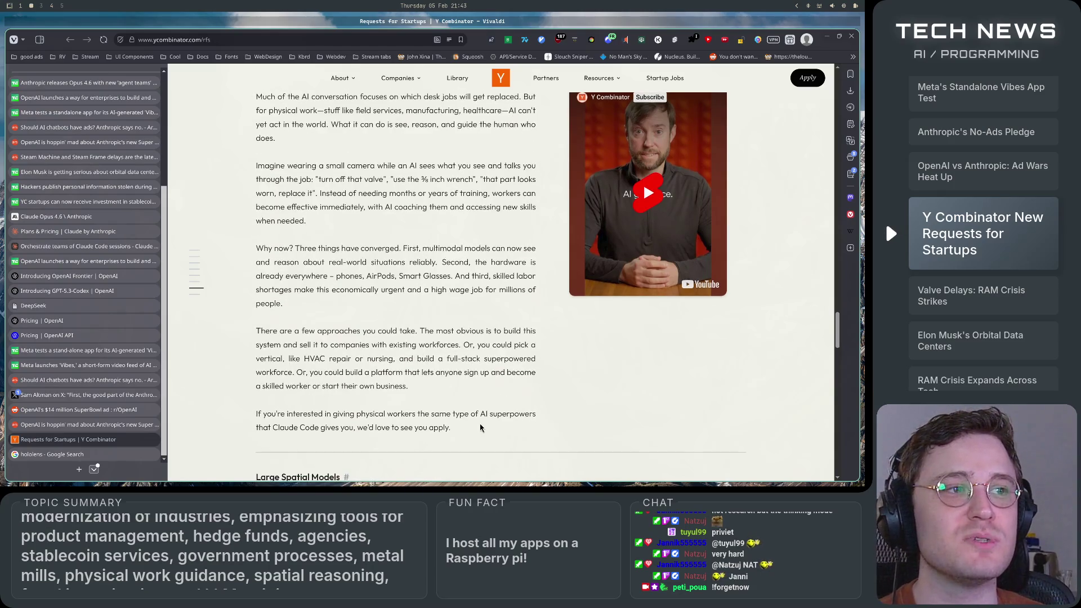
mouse_move(476, 416)
mouse_down()
mouse_move(343, 249)
mouse_move(256, 307)
mouse_move(234, 209)
mouse_move(246, 202)
mouse_up()
scroll(256, 307, up, 3)
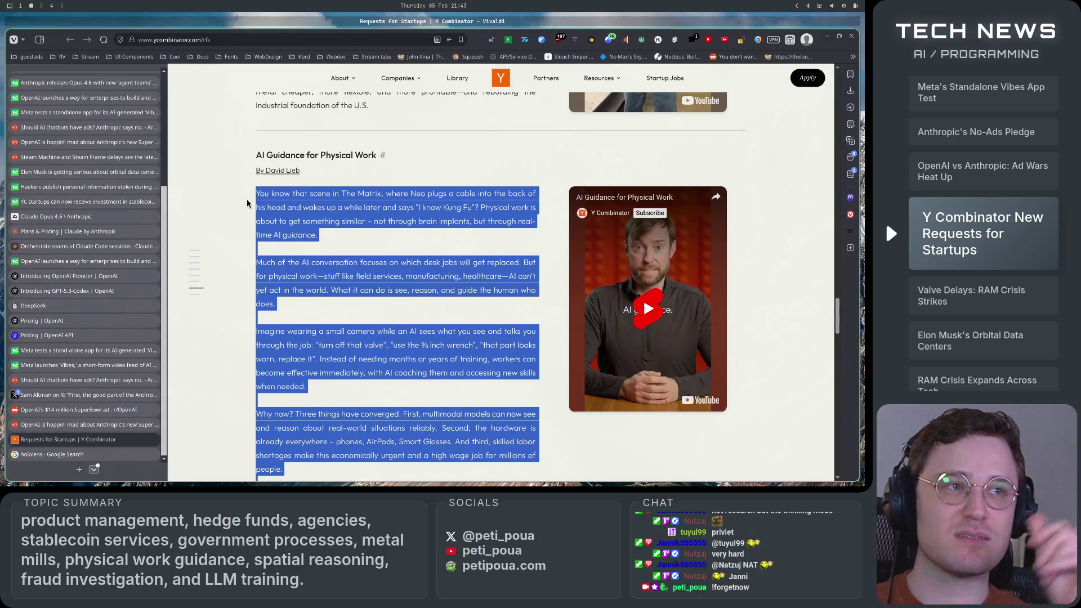
- Highlight the first two AI Guidance for Physical Work paragraphs while reading
click(247, 200)
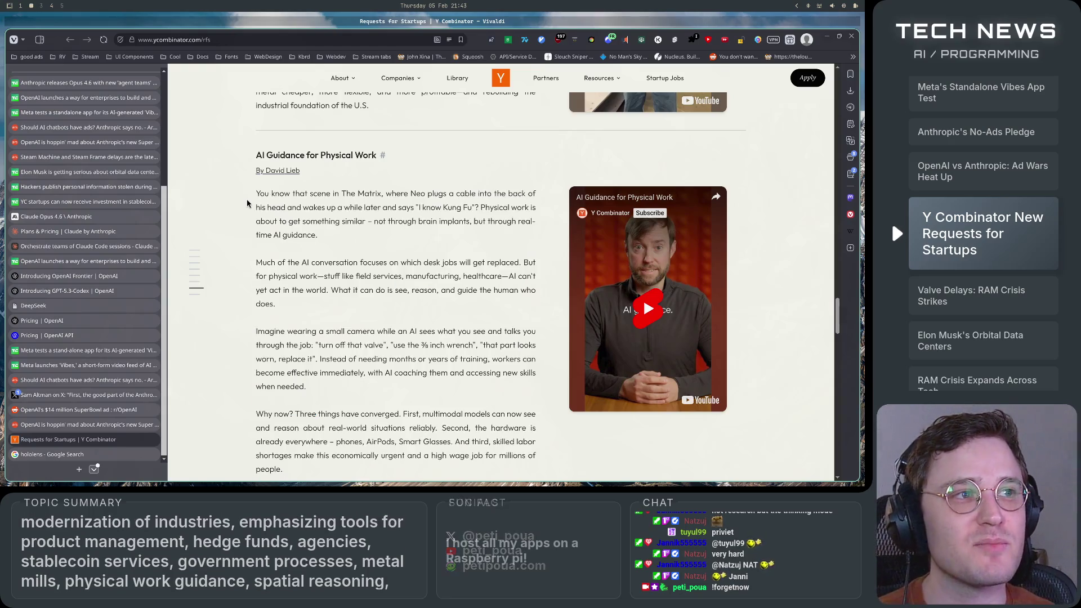
scroll(247, 203, down, 1)
scroll(247, 203, up, 1)
mouse_move(250, 194)
mouse_down()
mouse_move(354, 290)
mouse_move(538, 290)
mouse_up()
mouse_move(279, 304)
mouse_down()
mouse_move(282, 276)
mouse_move(252, 195)
mouse_up()
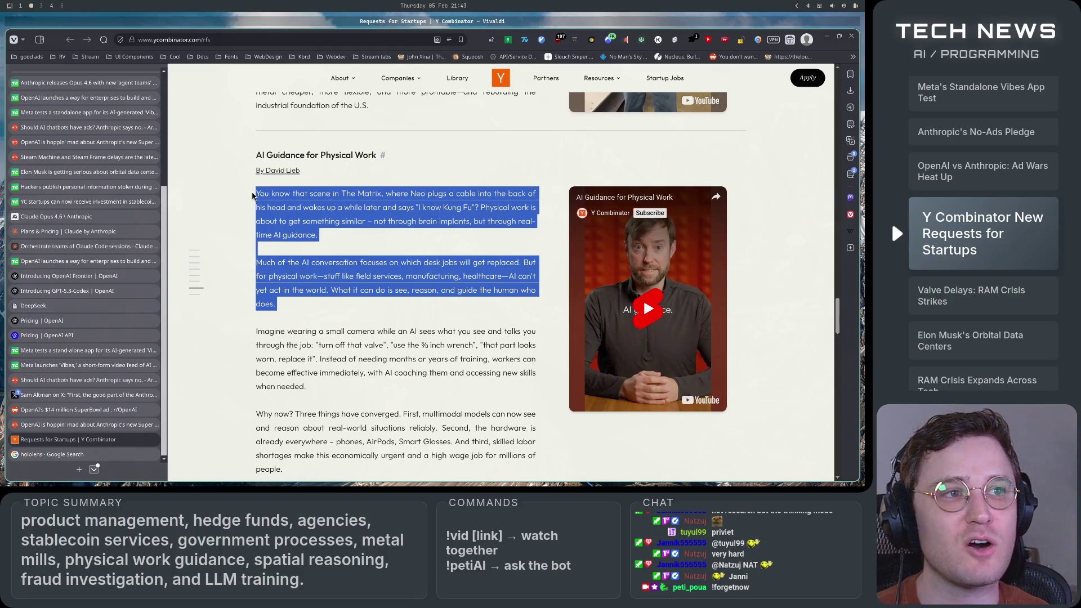
scroll(318, 286, down, 2)
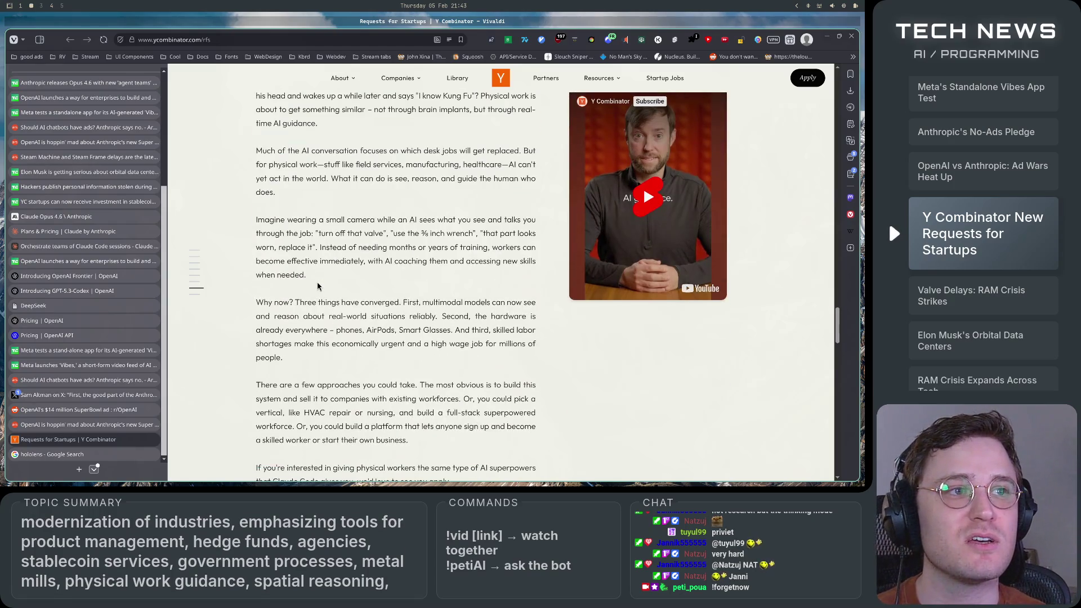
drag(309, 276, 249, 219)
scroll(290, 294, down, 2)
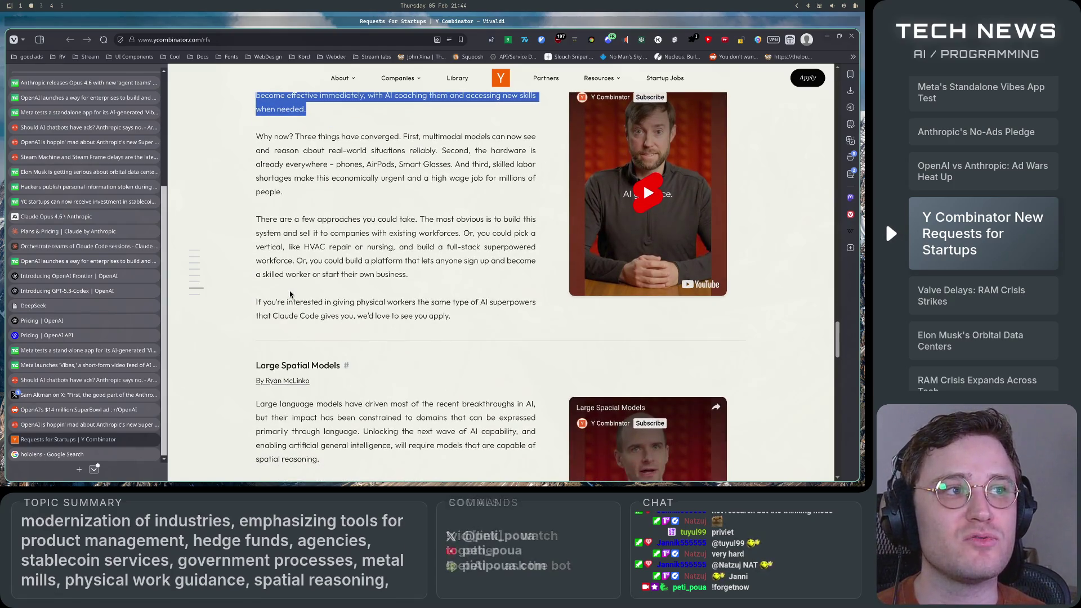
scroll(290, 294, up, 1)
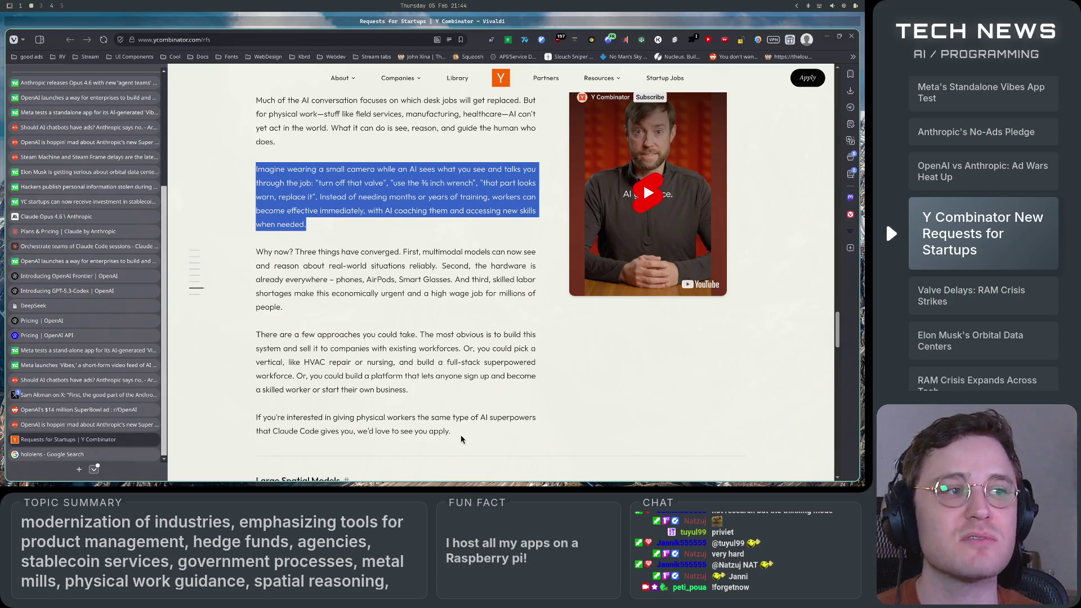
- Highlight the paragraphs from 'Imagine wearing' to the section's end, then clear it
mouse_move(462, 439)
mouse_down()
mouse_move(239, 218)
mouse_move(223, 174)
mouse_up()
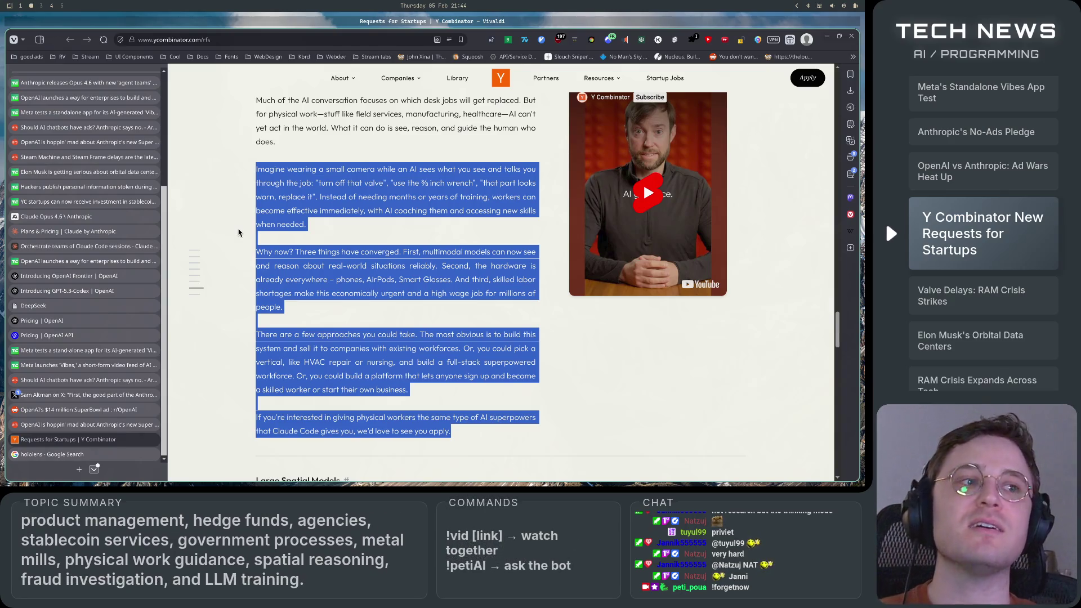
click(239, 233)
scroll(281, 237, up, 3)
drag(293, 234, 370, 354)
click(370, 355)
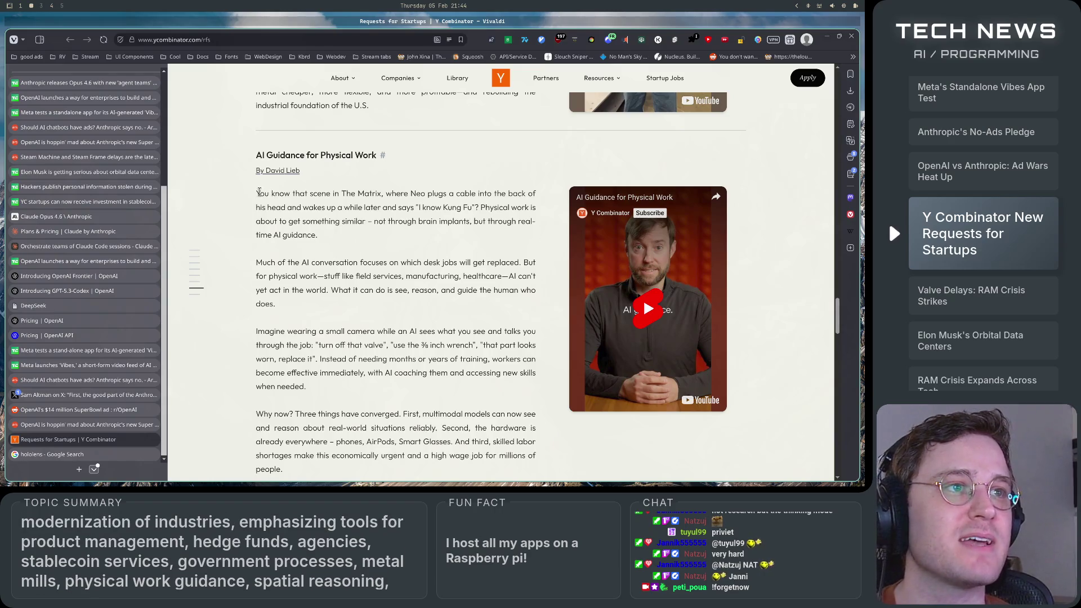
- Highlight the first three AI Guidance paragraphs, then glance at the hololens results tab and return
mouse_move(259, 193)
mouse_down()
mouse_move(388, 279)
mouse_move(393, 395)
mouse_up()
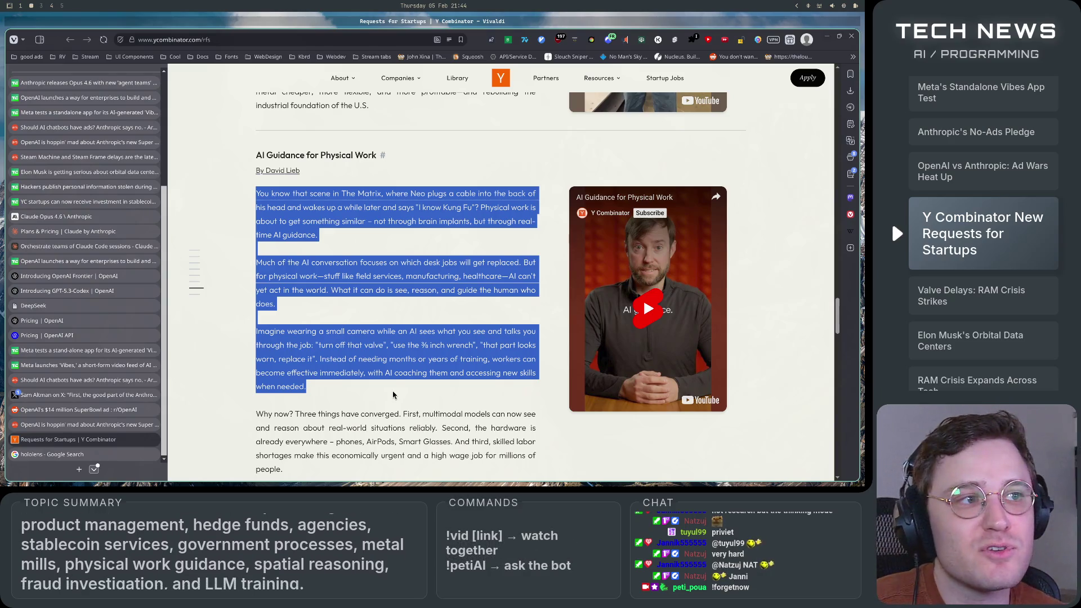
scroll(393, 396, down, 1)
scroll(393, 395, down, 1)
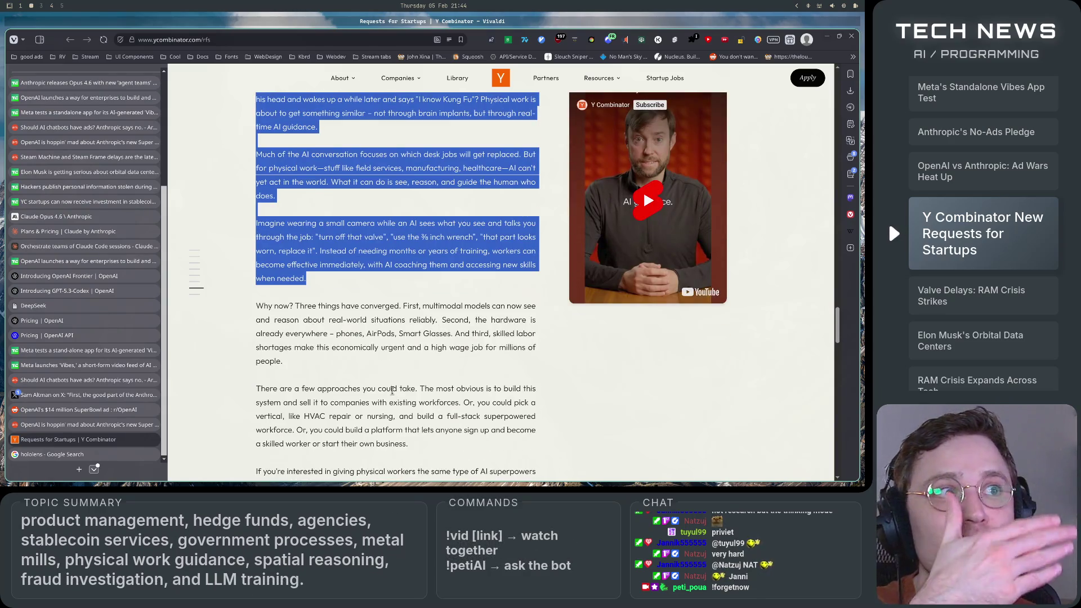
click(392, 399)
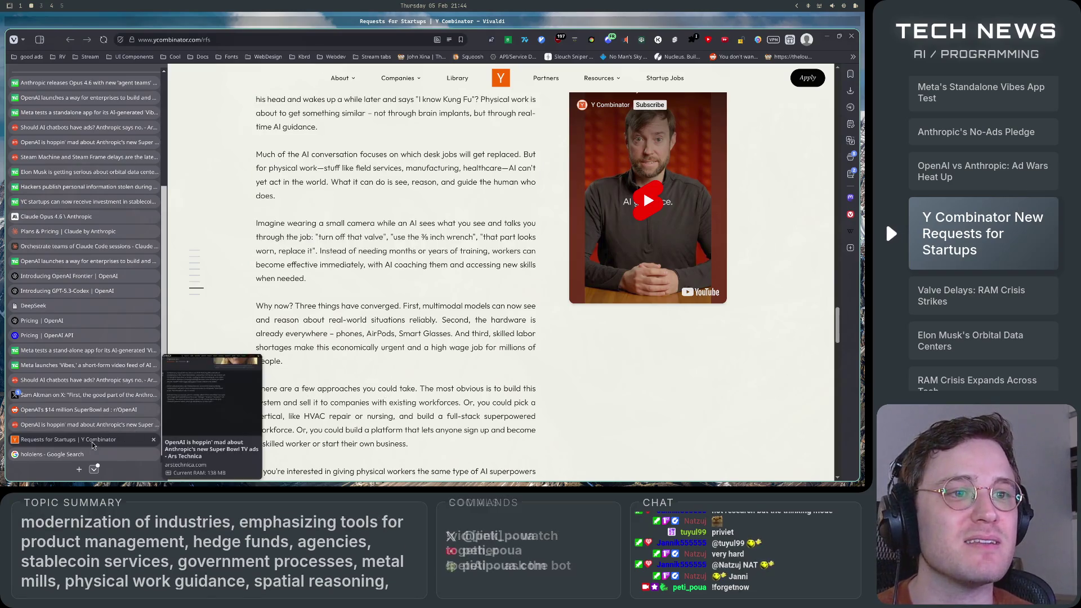
click(92, 454)
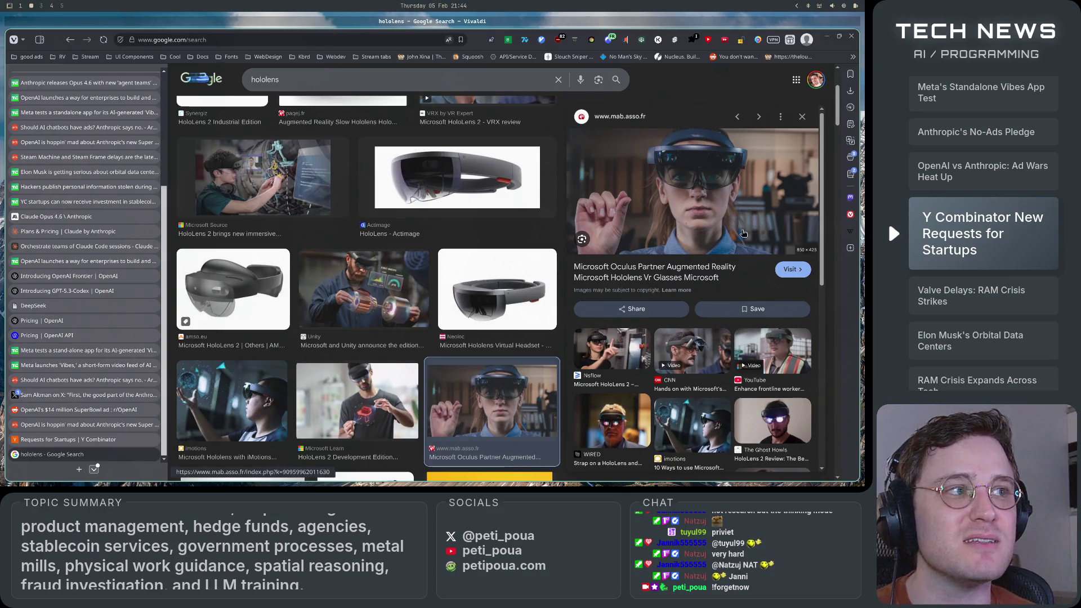
click(104, 448)
- Highlight the Large Spatial Models heading and its three paragraphs, then scroll onward
scroll(387, 375, down, 6)
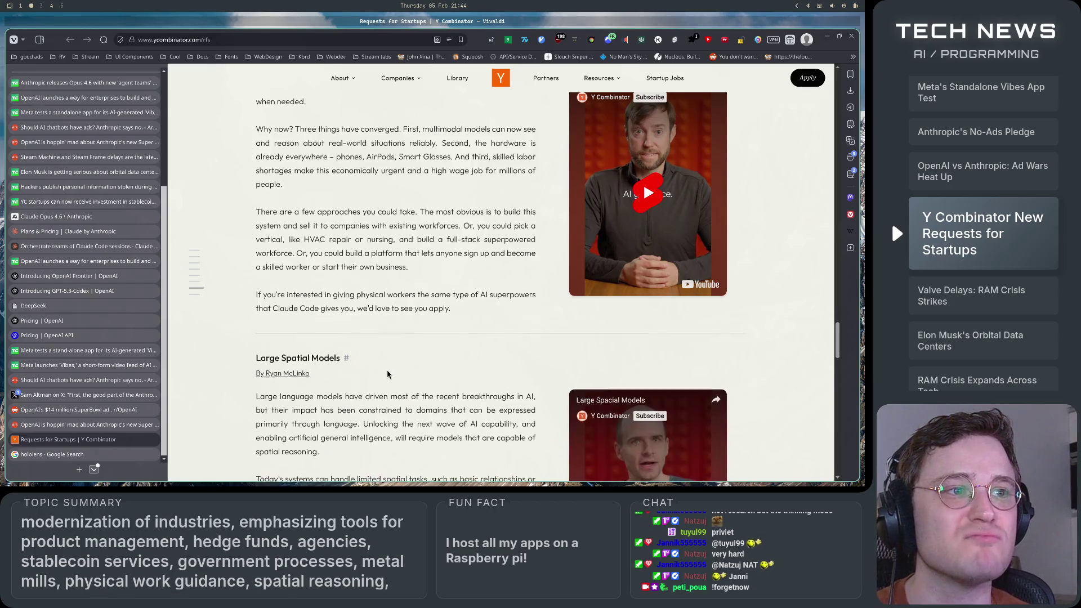
drag(247, 200, 349, 196)
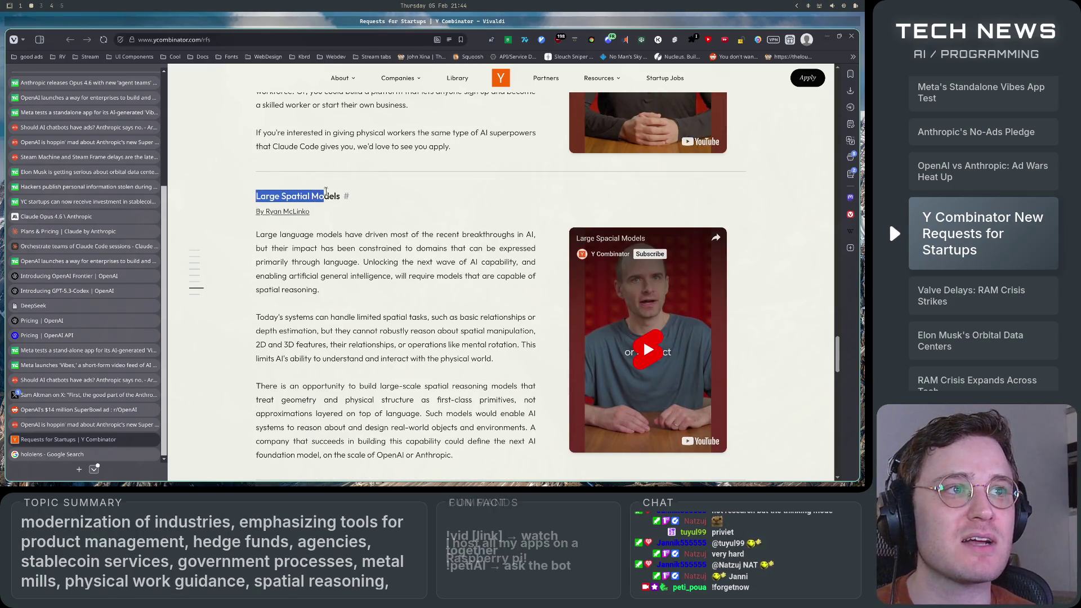
mouse_move(254, 233)
mouse_down()
mouse_move(507, 315)
mouse_move(433, 313)
mouse_move(465, 423)
mouse_up()
click(471, 405)
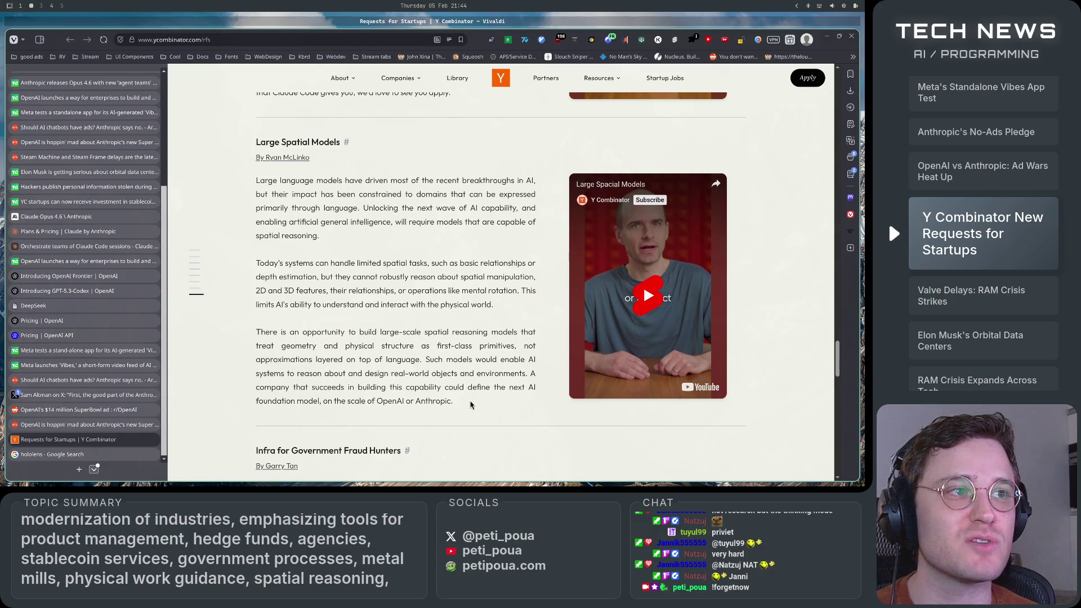
mouse_move(471, 405)
mouse_down()
mouse_move(271, 208)
mouse_move(262, 181)
mouse_up()
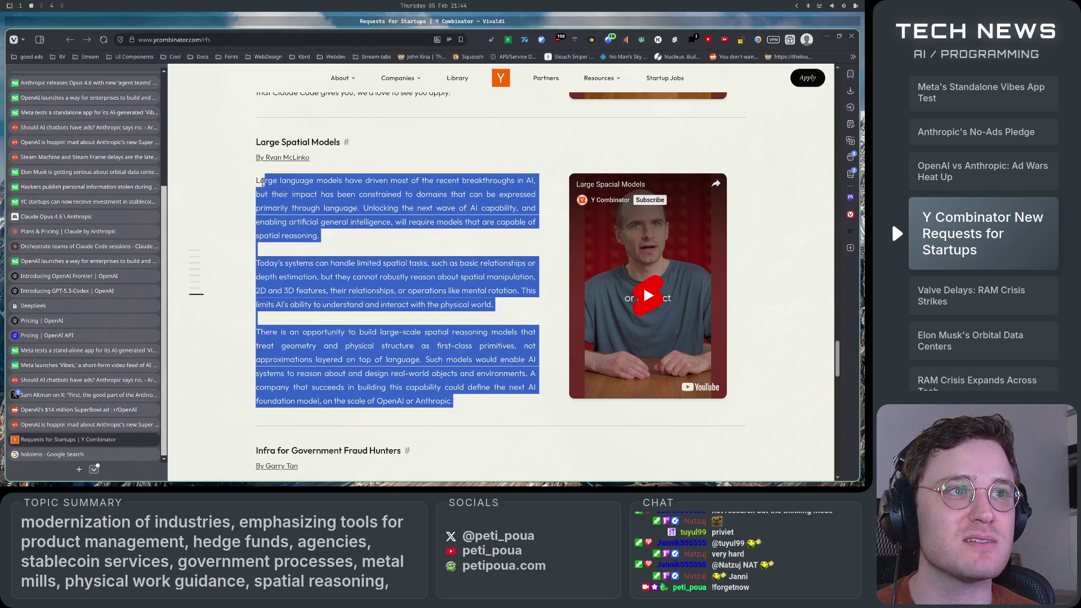
click(394, 249)
mouse_move(471, 403)
mouse_down()
mouse_move(316, 277)
mouse_move(252, 180)
mouse_up()
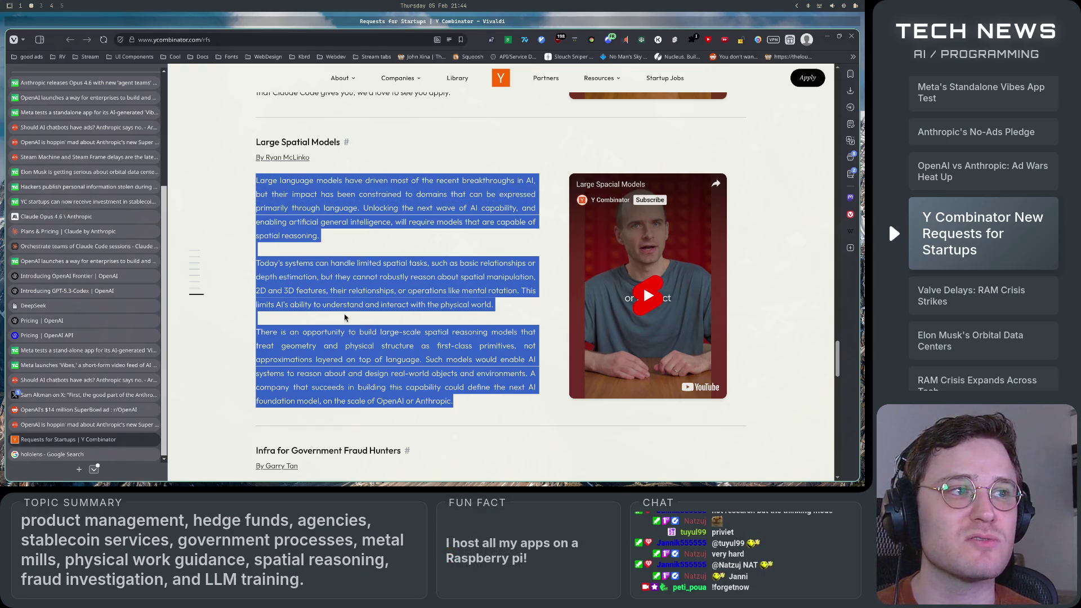
click(474, 417)
scroll(453, 398, down, 5)
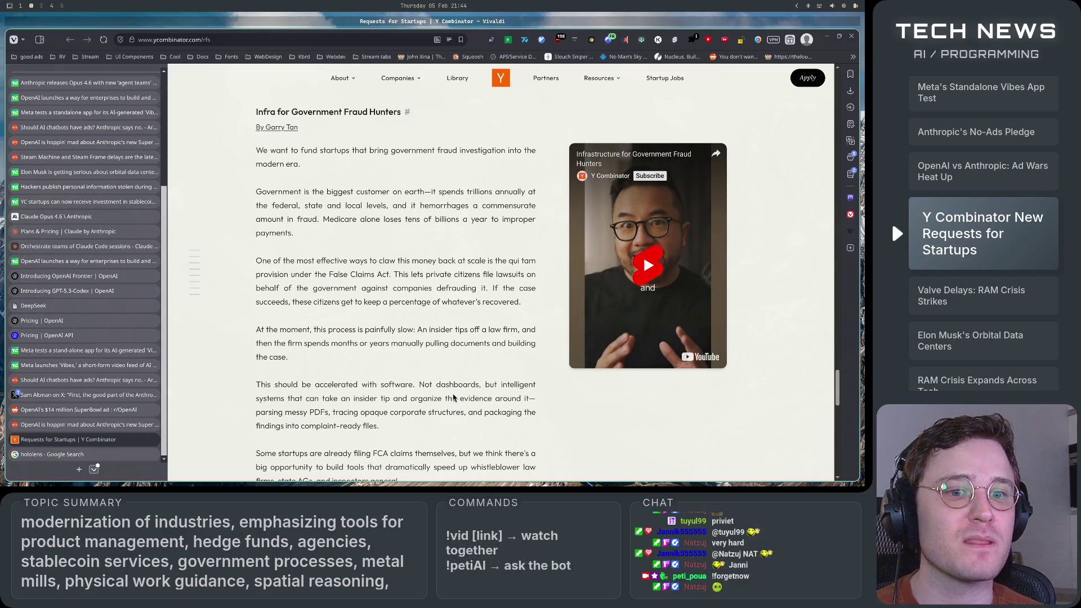
- Highlight the Infra for Government Fraud Hunters heading and scroll through its paragraphs
scroll(453, 394, up, 3)
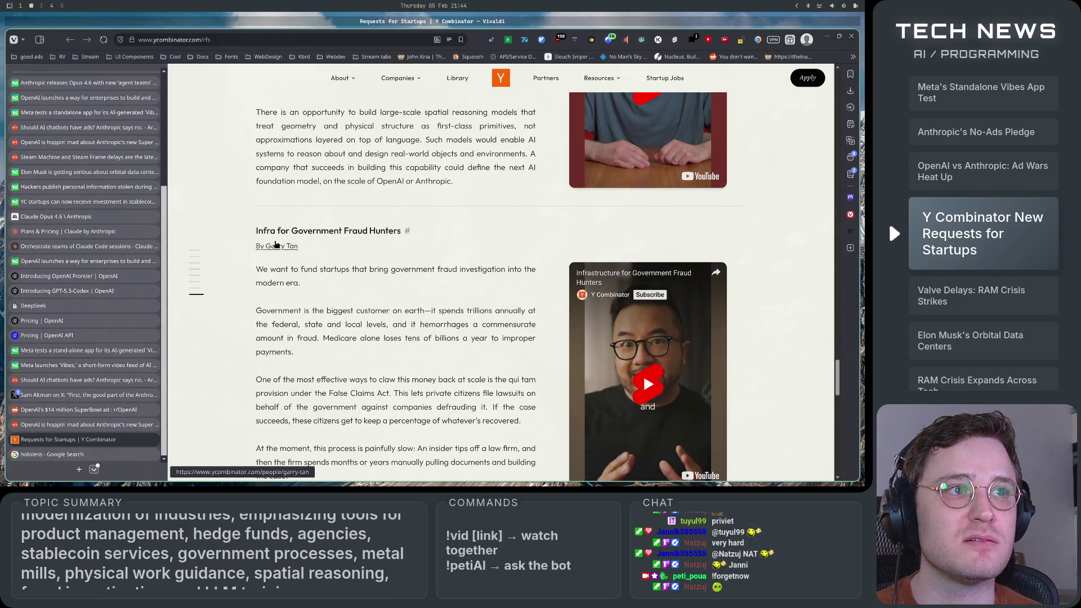
drag(256, 230, 401, 231)
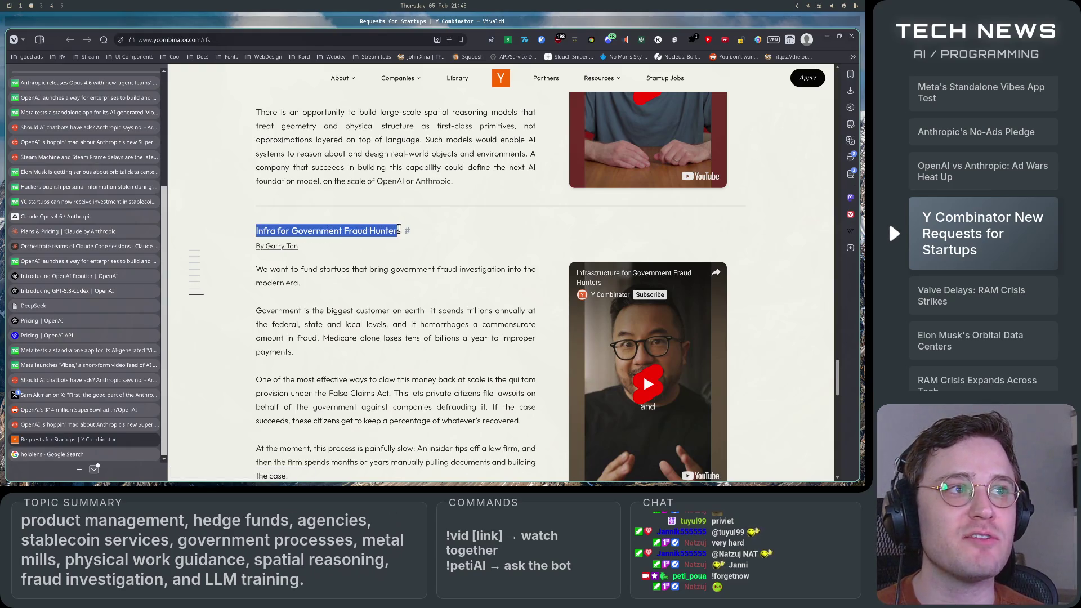
click(390, 308)
scroll(390, 309, down, 4)
scroll(390, 309, up, 3)
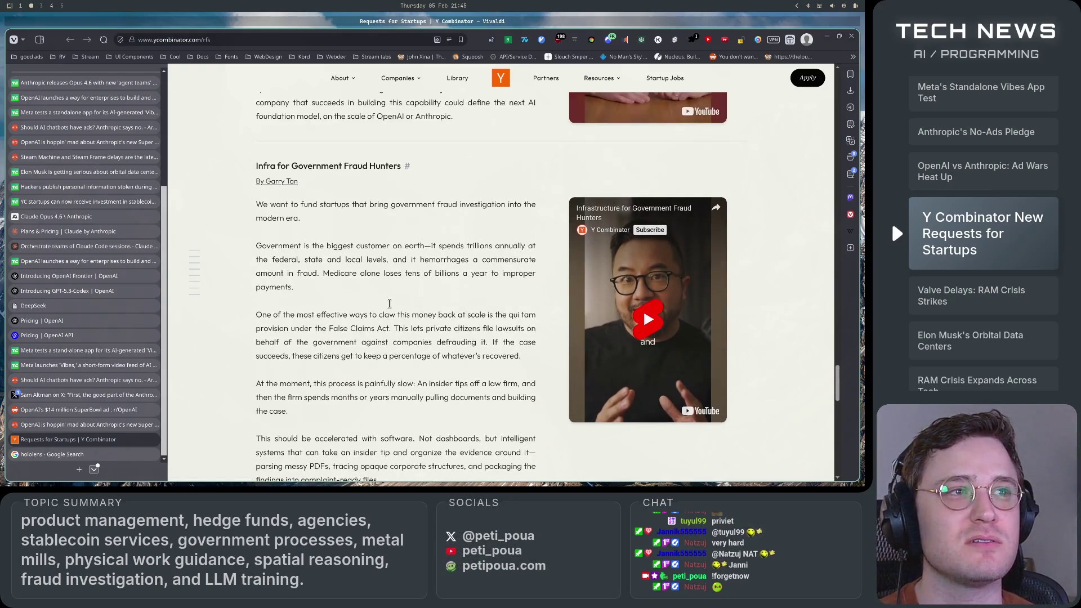
scroll(390, 309, down, 4)
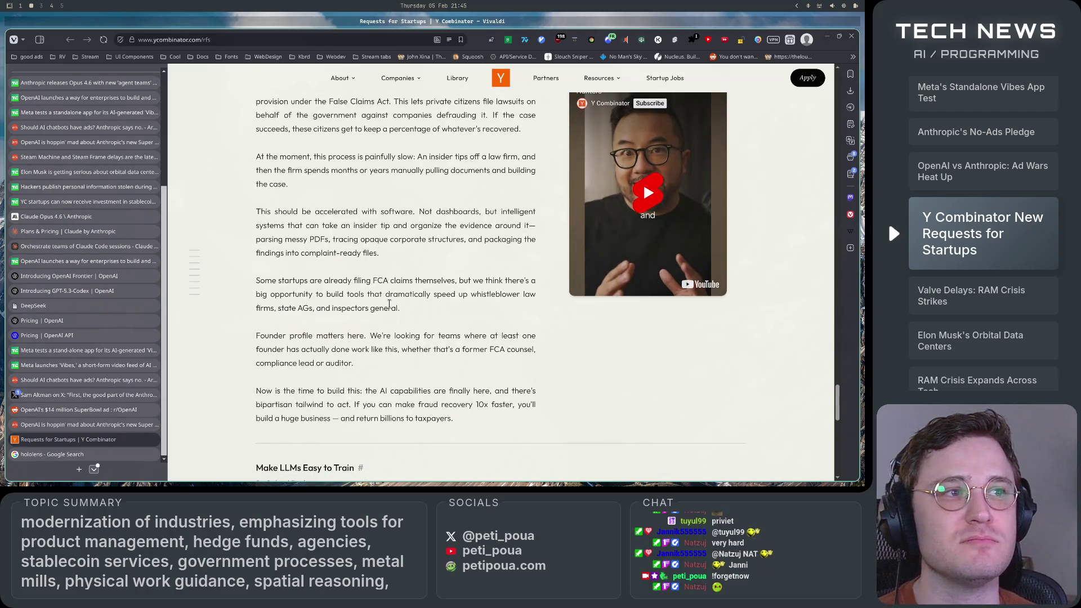
scroll(389, 304, up, 15)
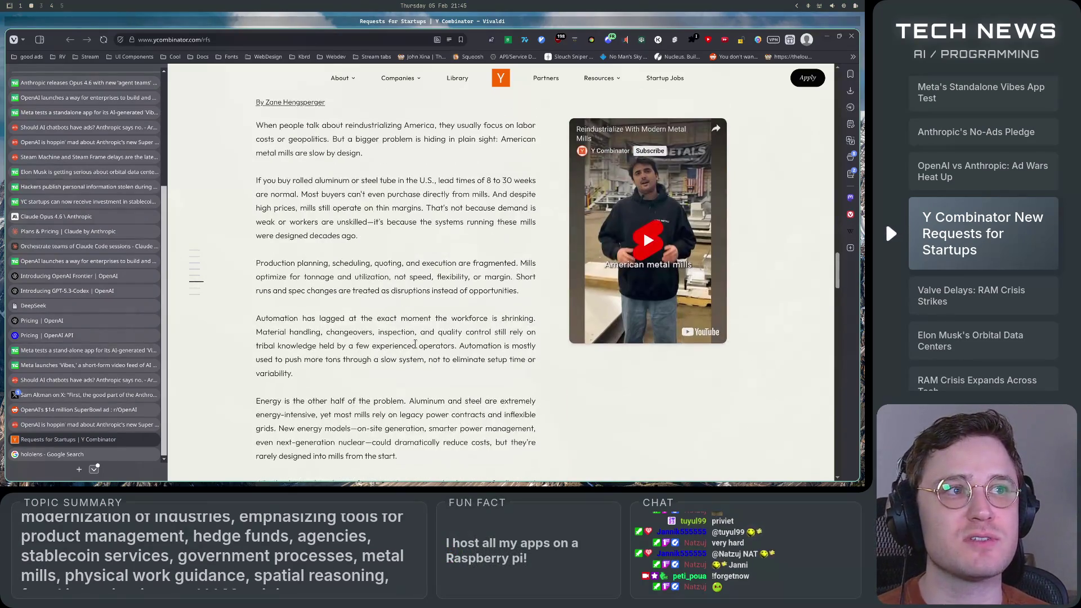
scroll(415, 344, down, 20)
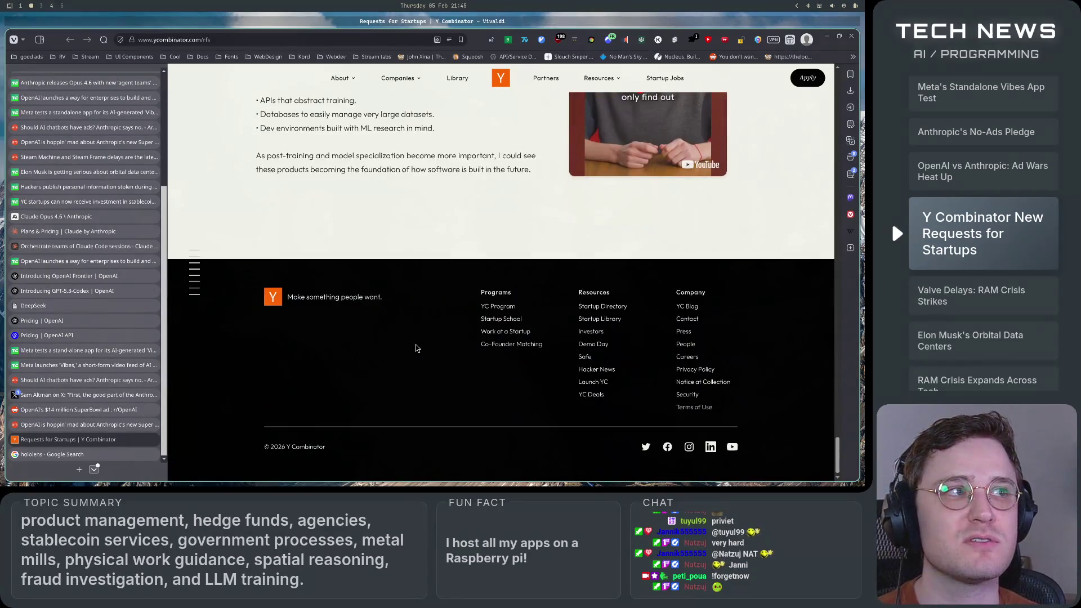
scroll(416, 348, up, 10)
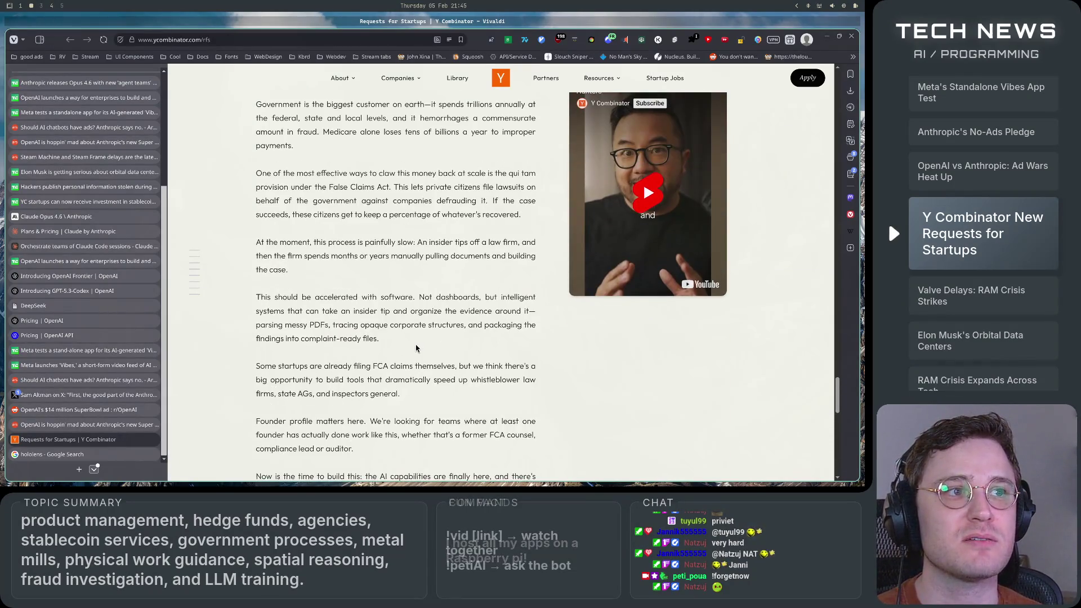
scroll(416, 348, down, 7)
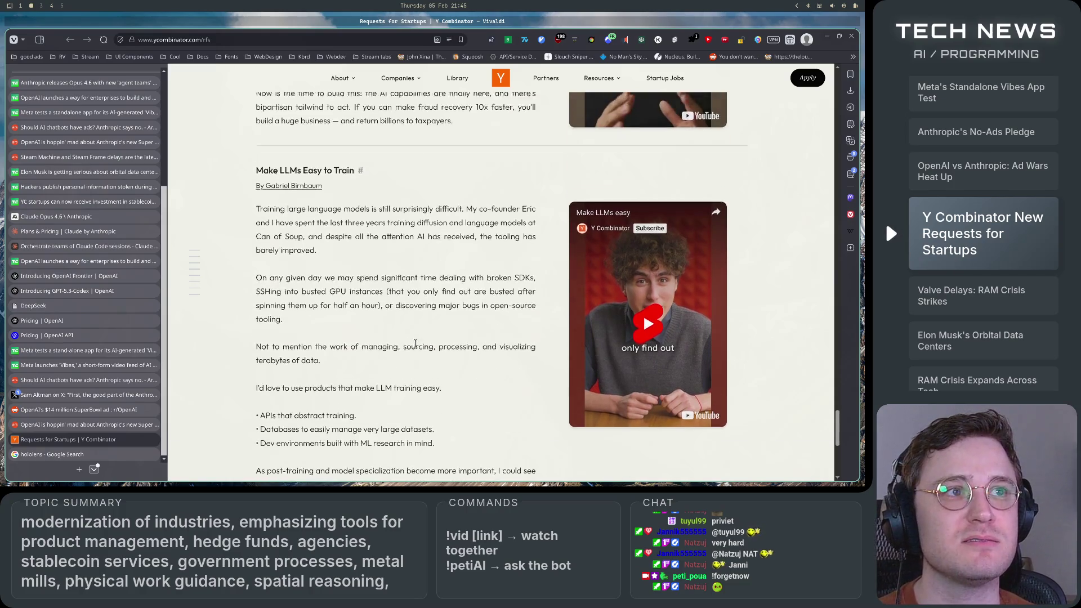
- Highlight and clear the Make LLMs Easy to Train title and first paragraph
drag(315, 147, 355, 148)
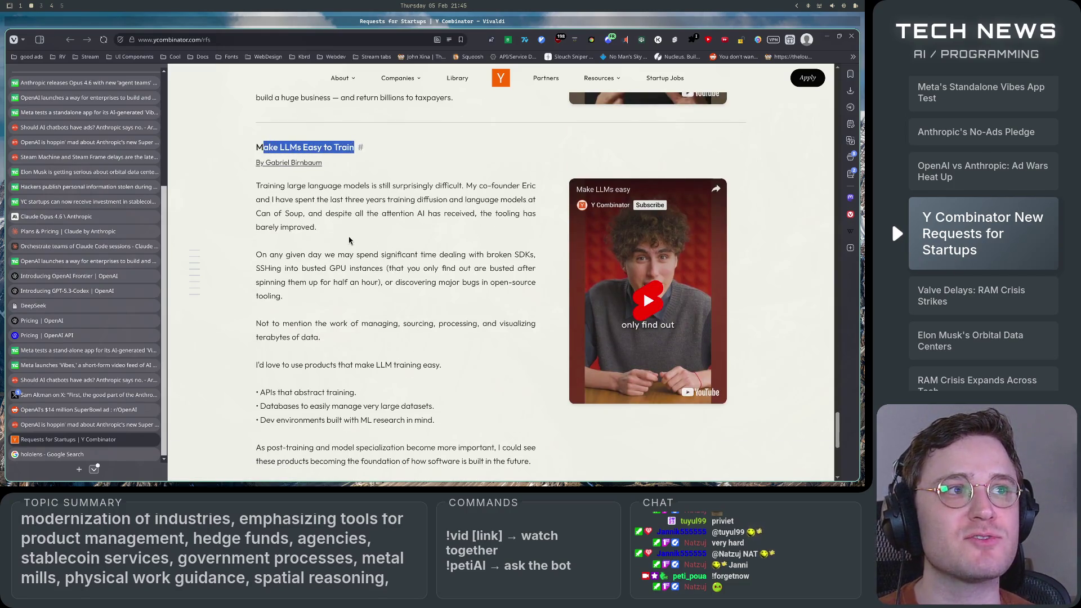
click(349, 234)
scroll(349, 237, up, 1)
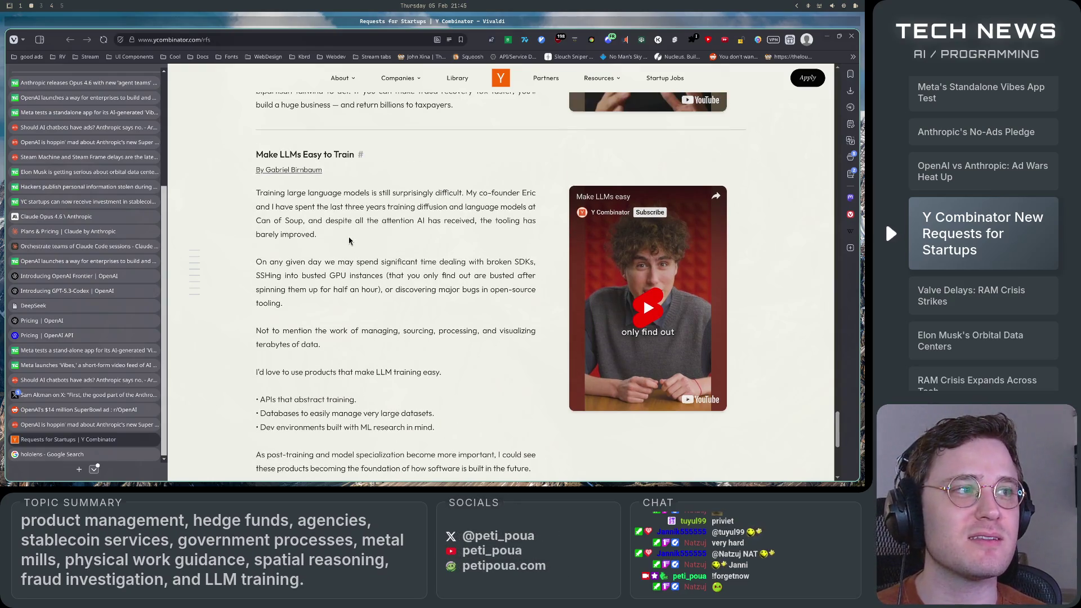
drag(329, 196, 499, 222)
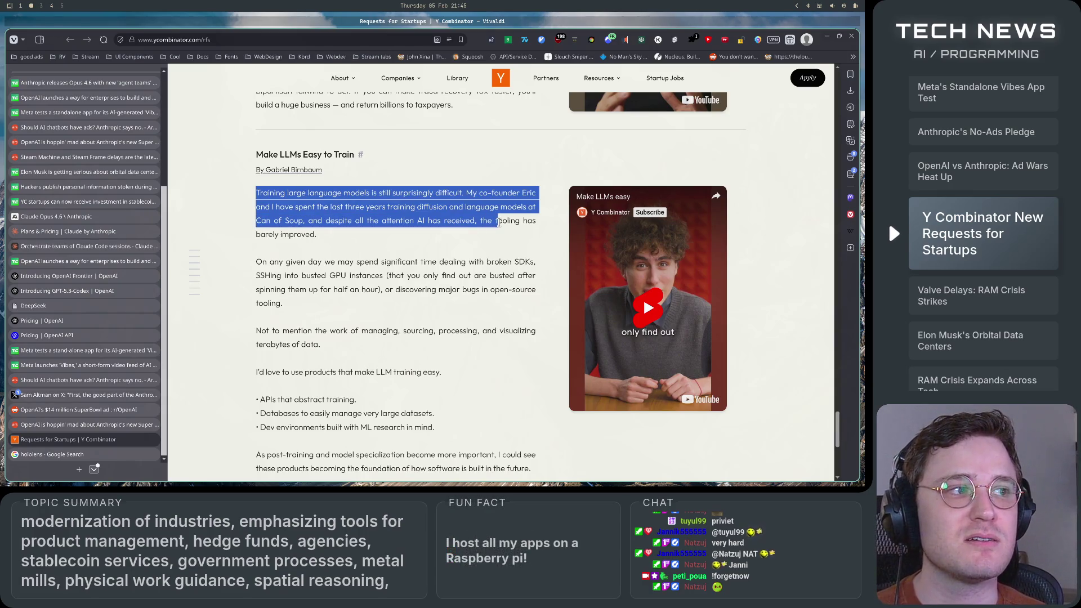
click(498, 222)
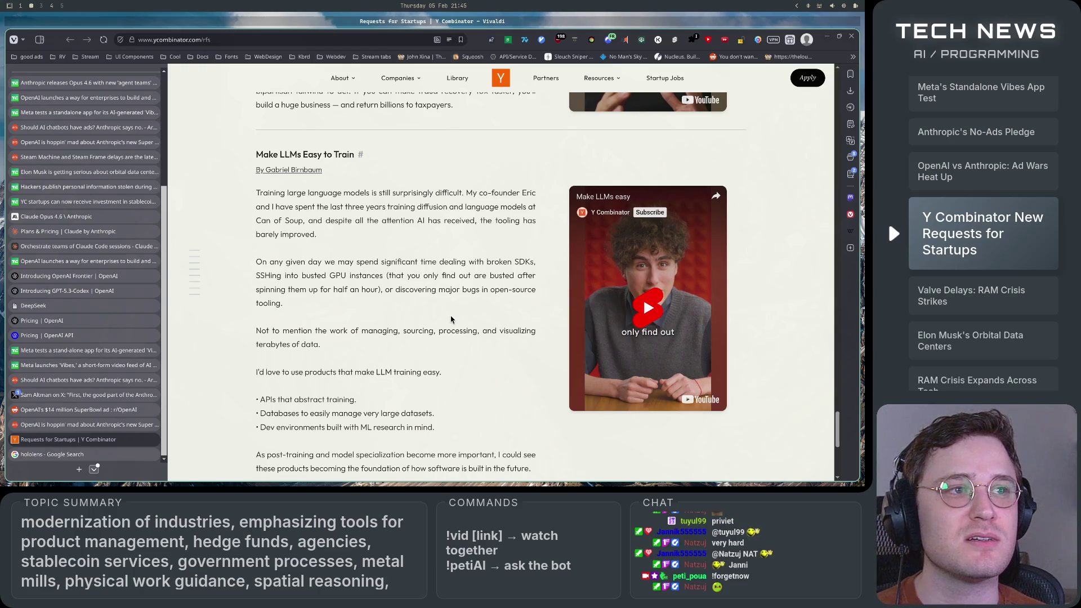
scroll(451, 317, down, 1)
scroll(450, 319, up, 1)
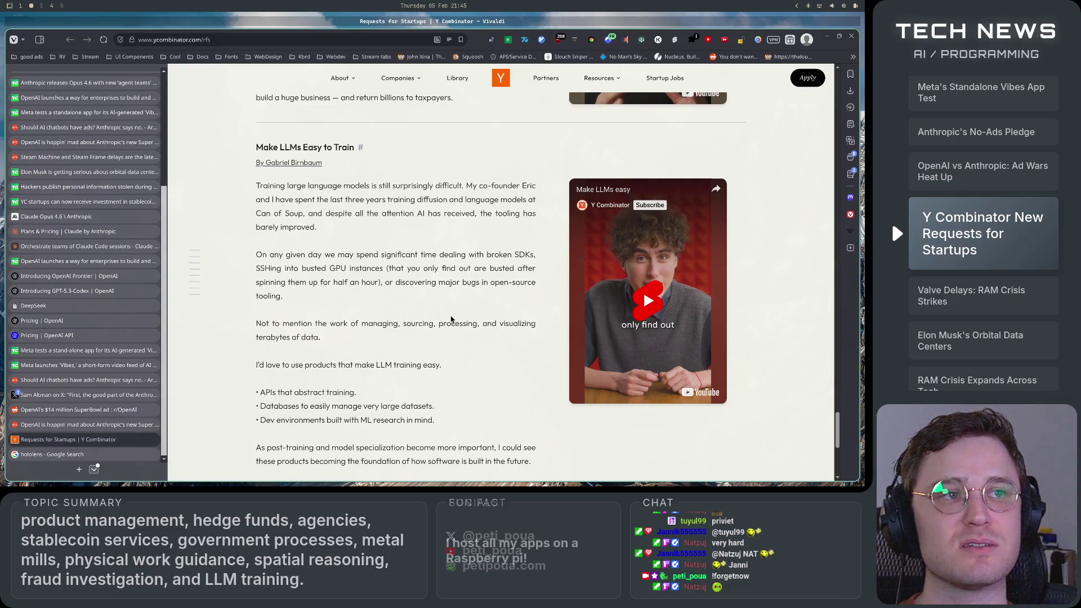
- Read to the bottom of the section, then scroll back up to Government Fraud Hunters
scroll(450, 319, down, 1)
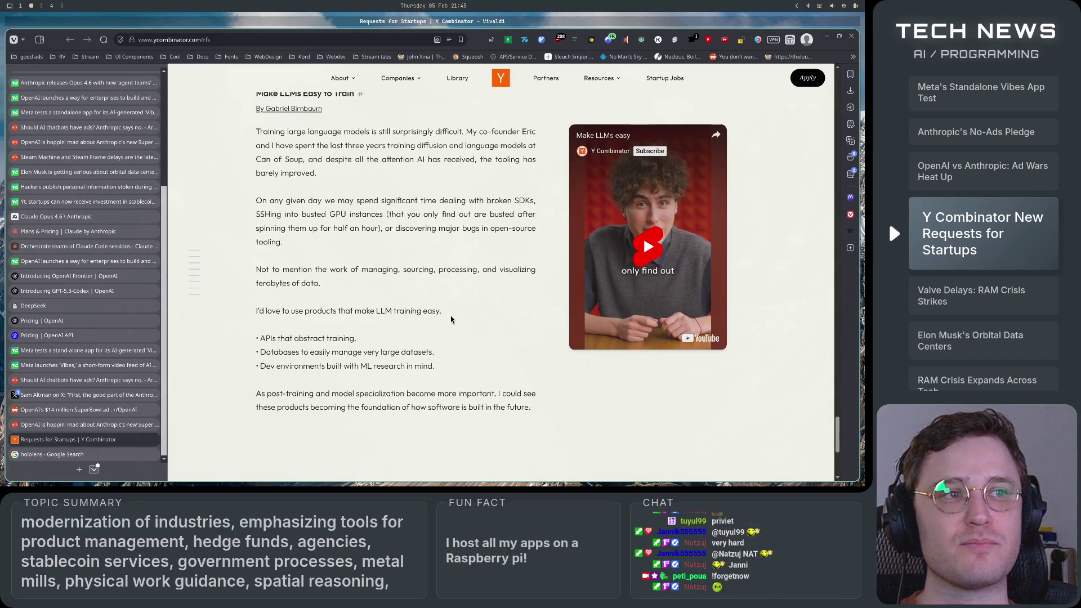
scroll(450, 319, up, 1)
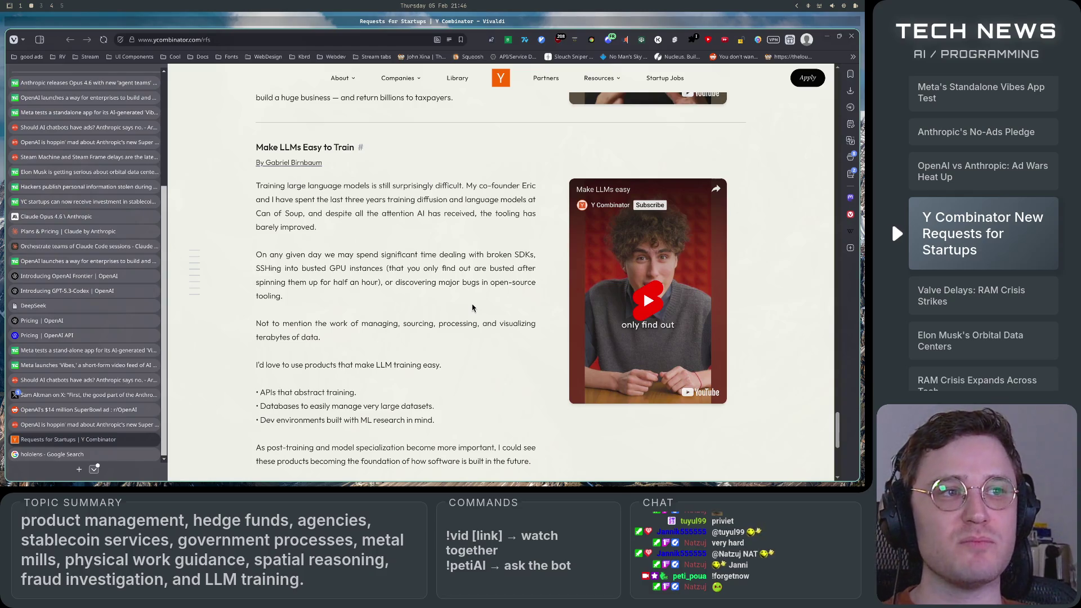
scroll(472, 308, down, 1)
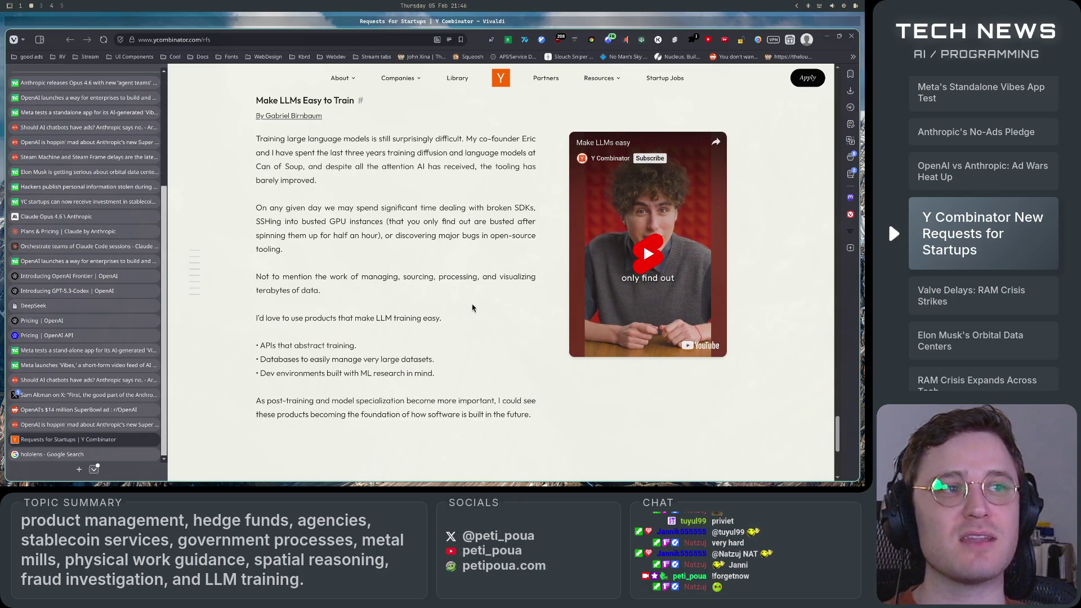
scroll(472, 308, down, 1)
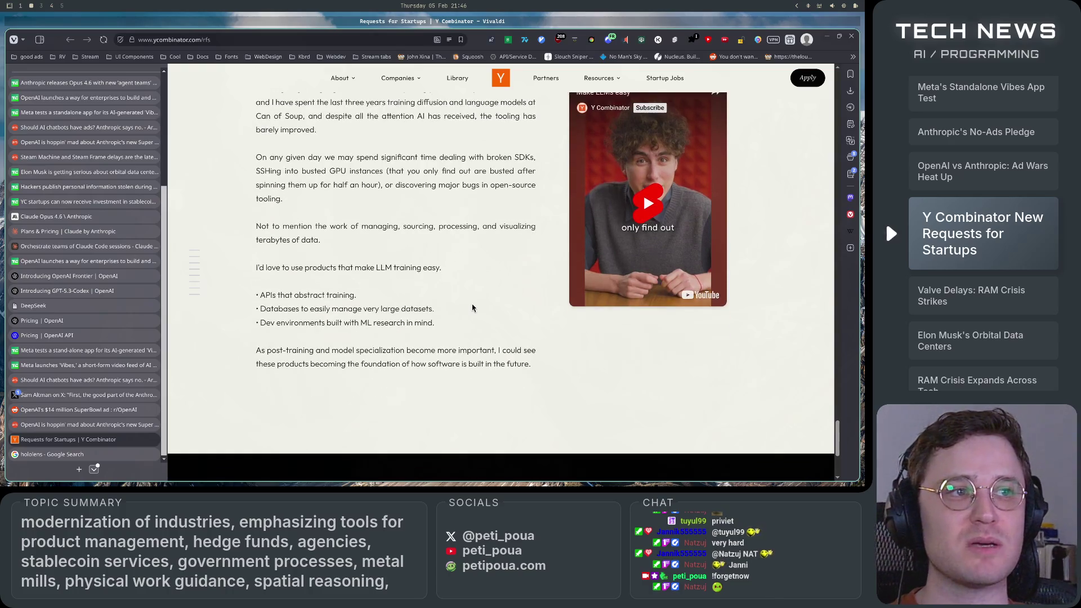
scroll(472, 307, up, 2)
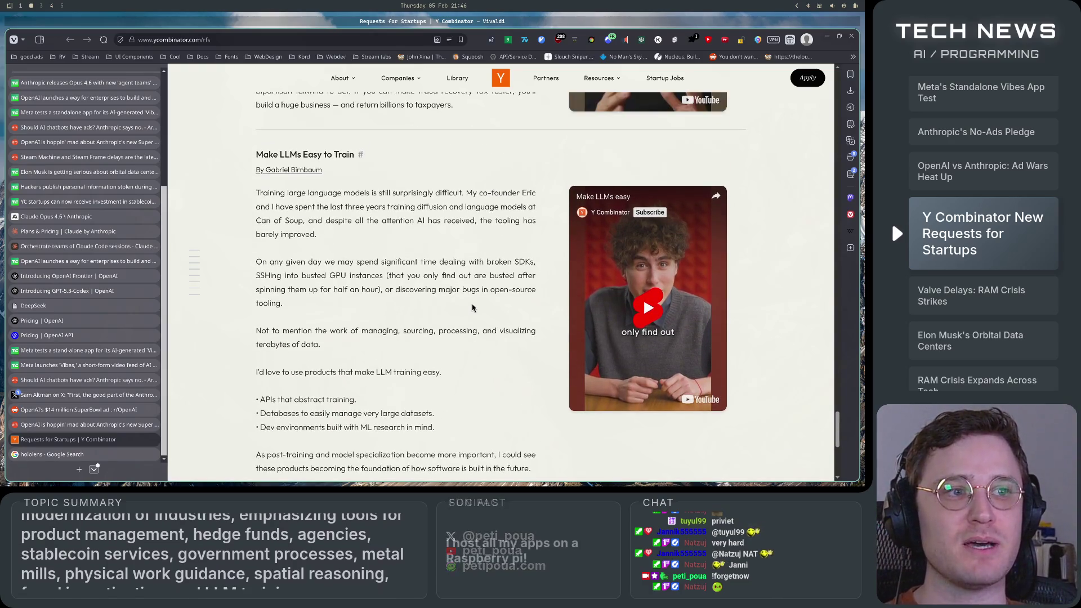
scroll(472, 307, down, 1)
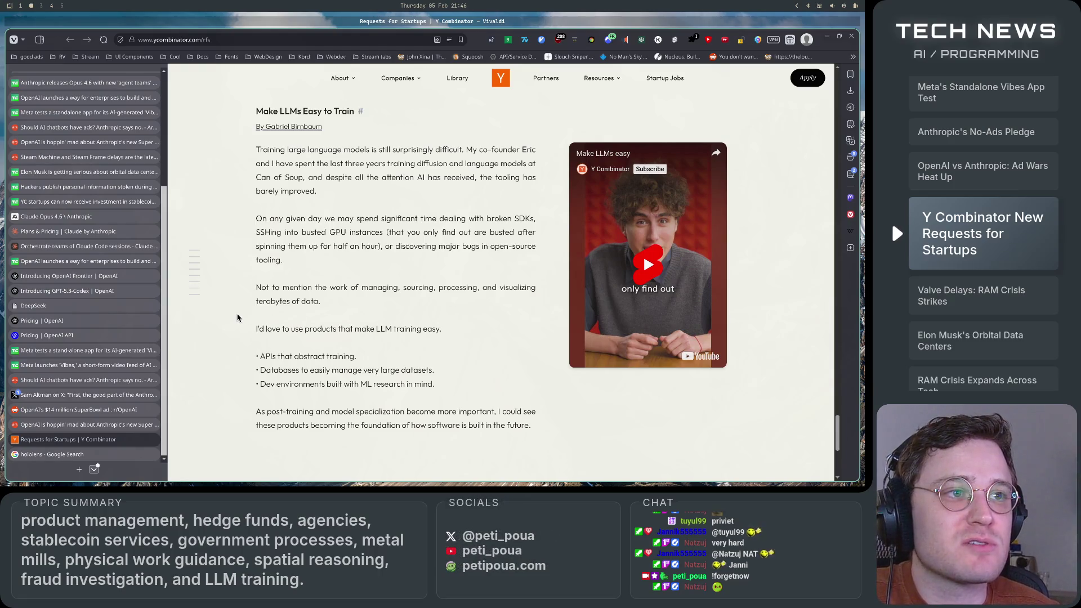
scroll(244, 314, down, 1)
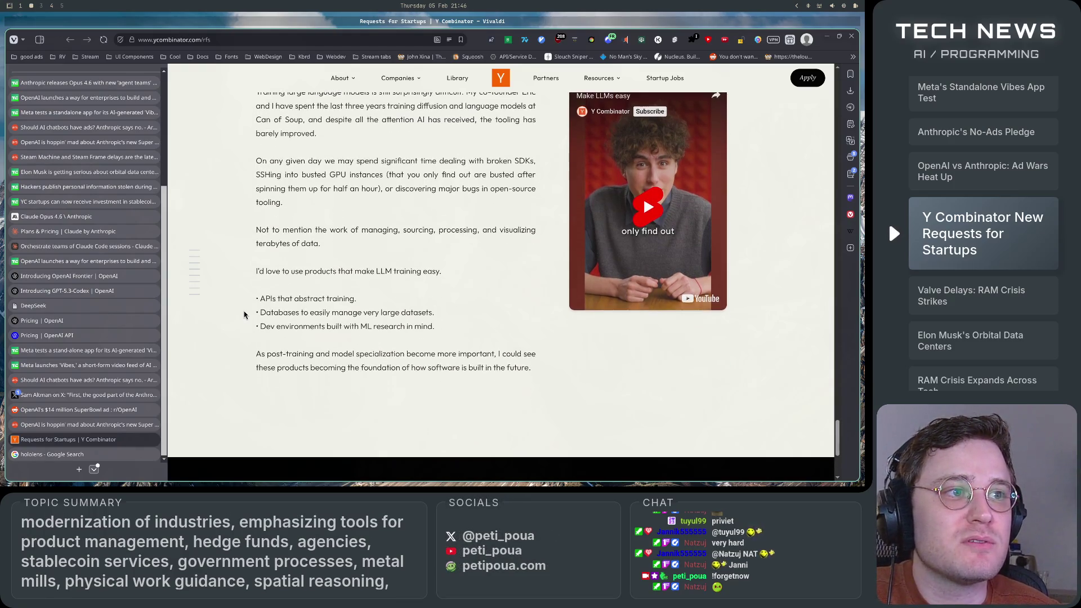
scroll(244, 315, up, 1)
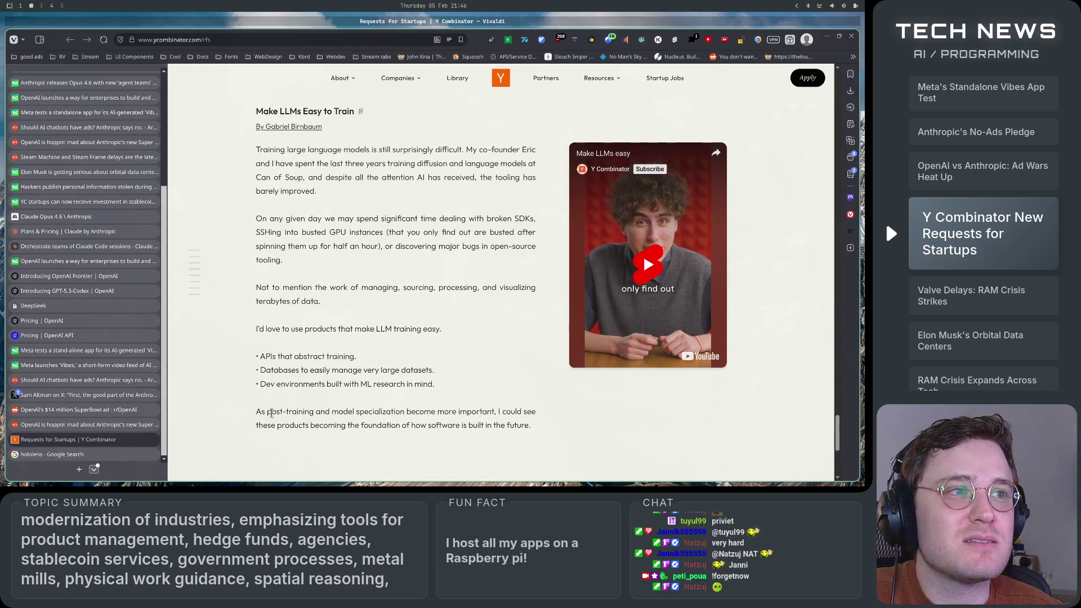
scroll(399, 281, up, 1)
drag(324, 228, 423, 375)
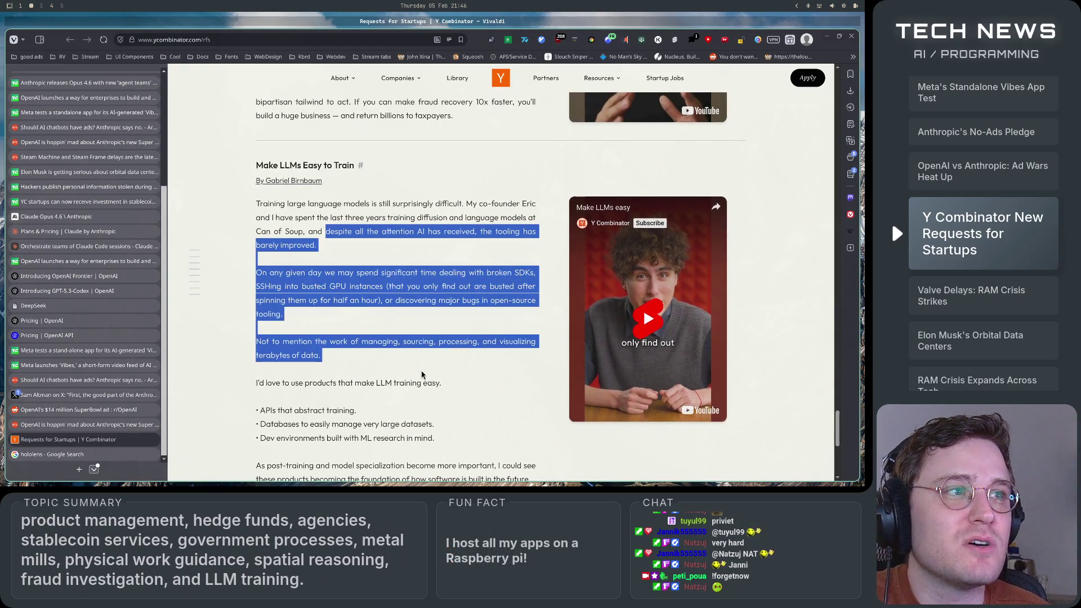
click(494, 417)
scroll(494, 417, up, 10)
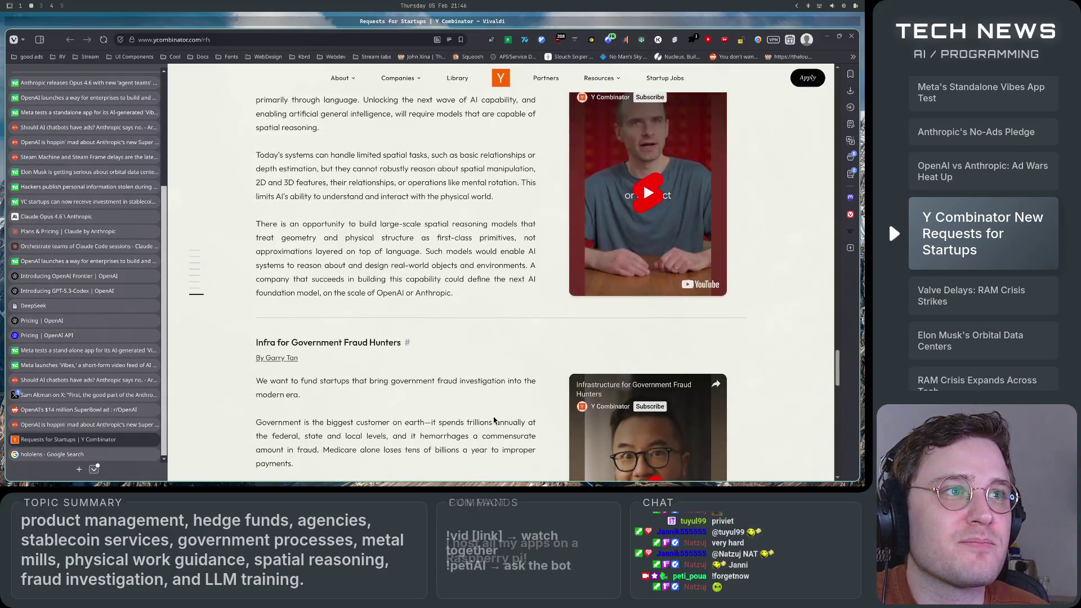
- Scroll up to Cursor for Product Managers and highlight the sentence about who does product work
scroll(494, 420, up, 15)
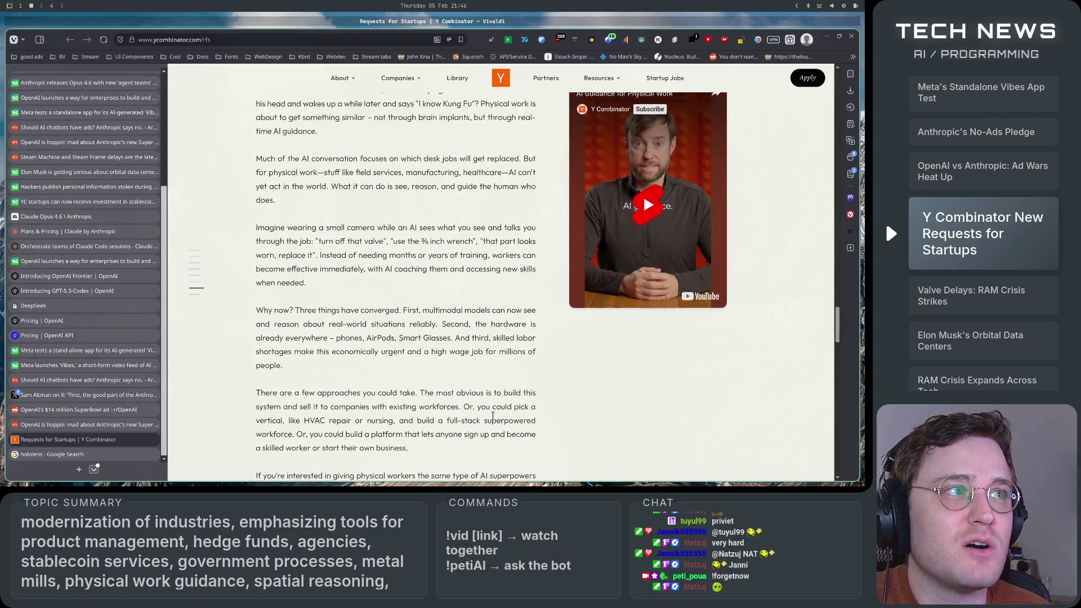
scroll(494, 420, up, 15)
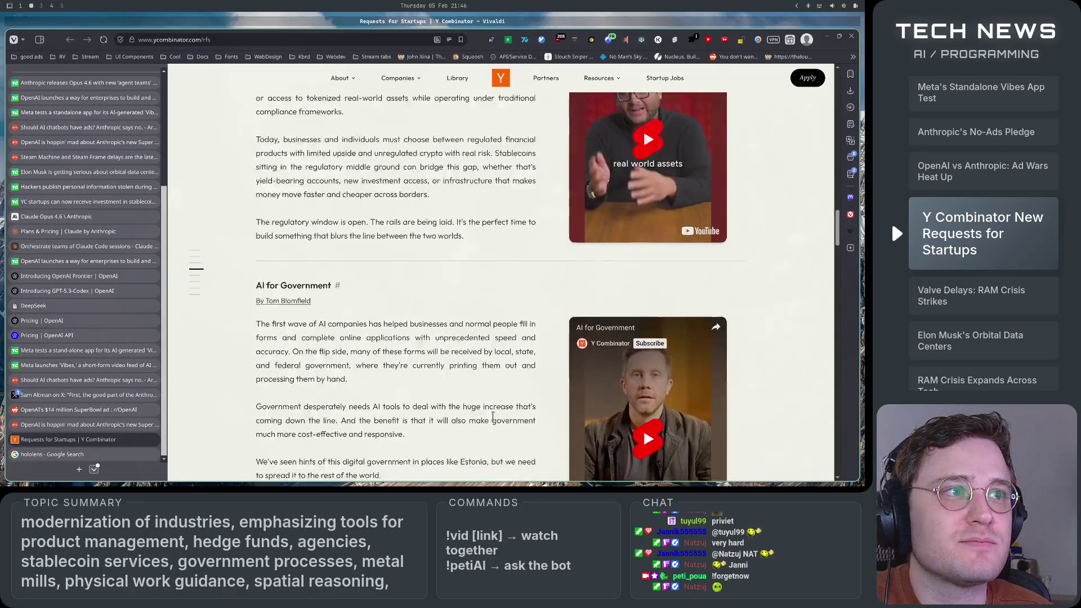
scroll(494, 418, up, 15)
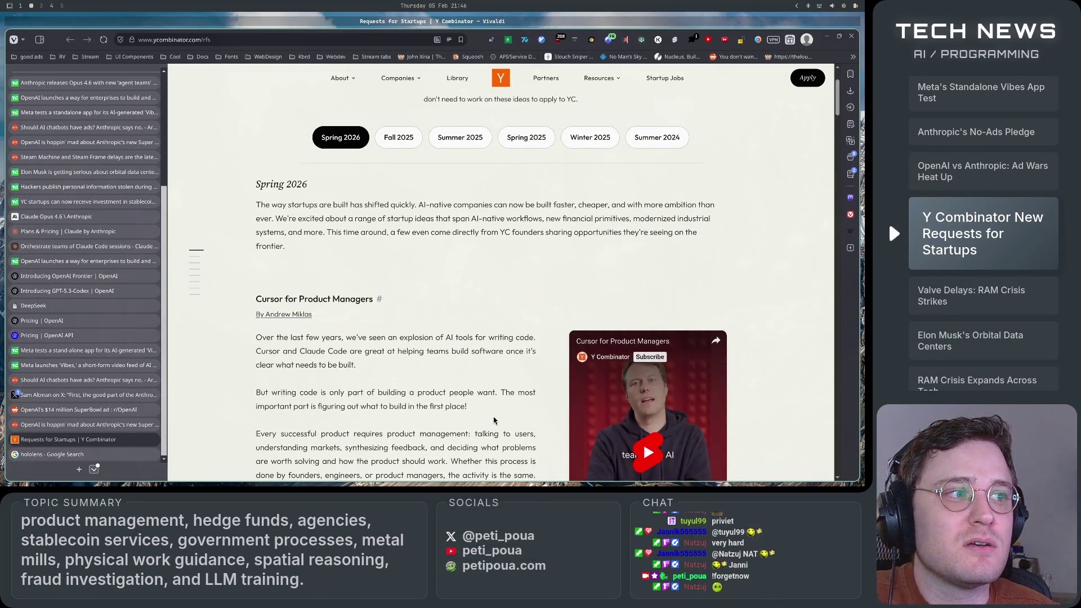
scroll(494, 420, down, 8)
scroll(494, 417, up, 4)
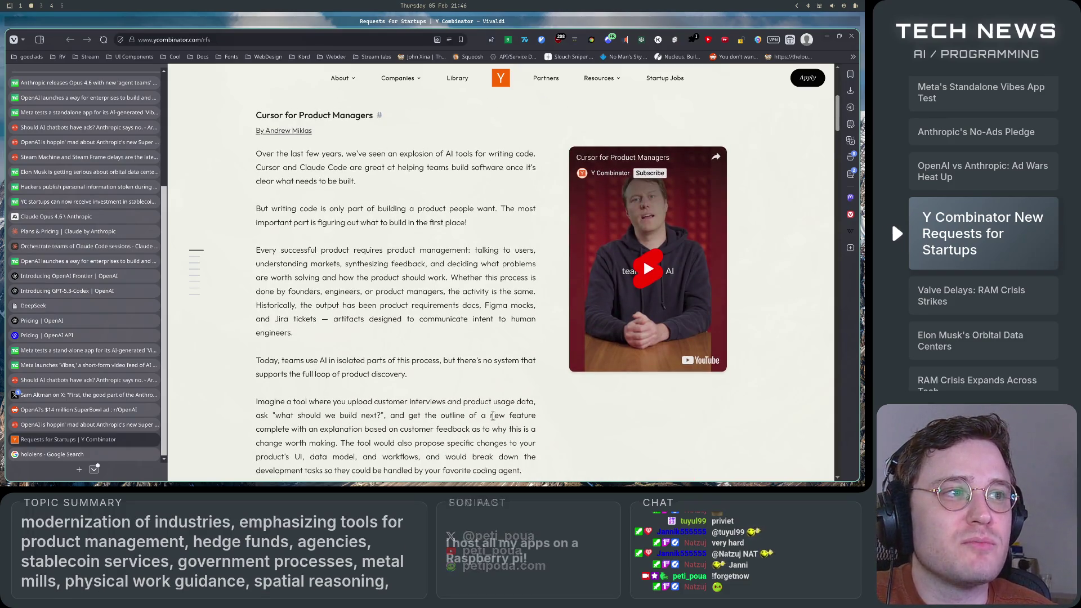
scroll(494, 416, down, 1)
scroll(493, 417, down, 1)
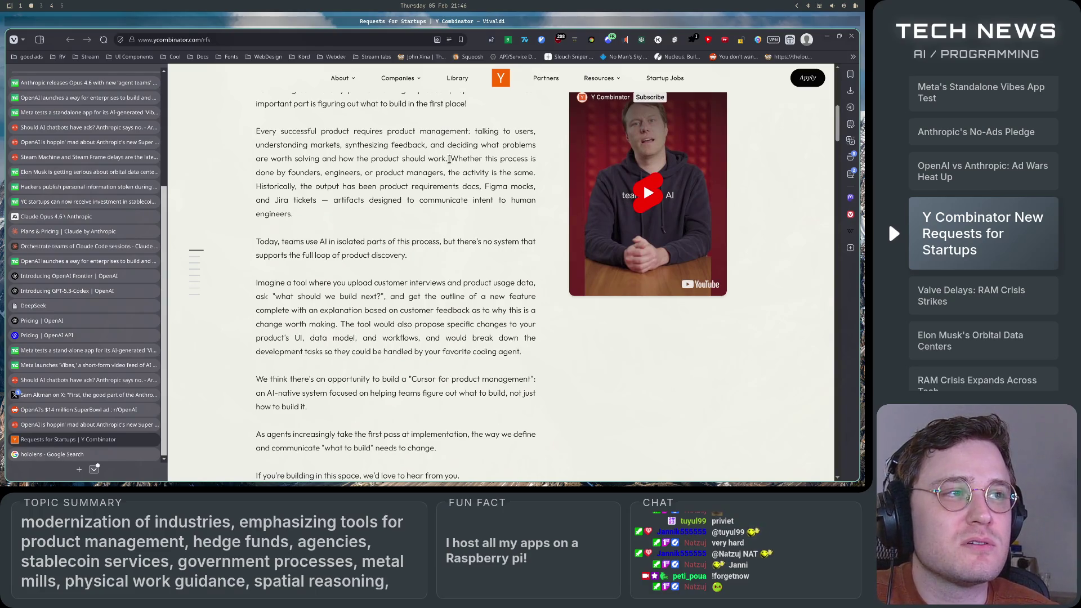
mouse_move(449, 158)
mouse_down()
mouse_move(535, 173)
mouse_move(287, 174)
mouse_move(503, 174)
mouse_move(325, 188)
mouse_move(556, 178)
mouse_up()
click(292, 201)
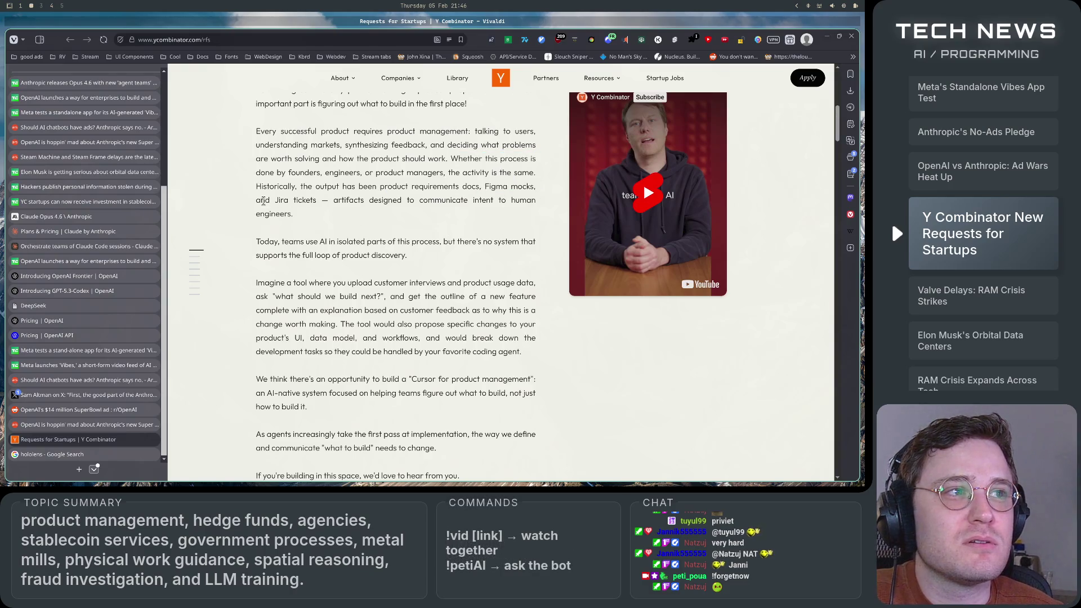
- Highlight the product requirements docs line, the product discovery sentence and the 'Imagine a tool' sentence
drag(285, 191, 517, 195)
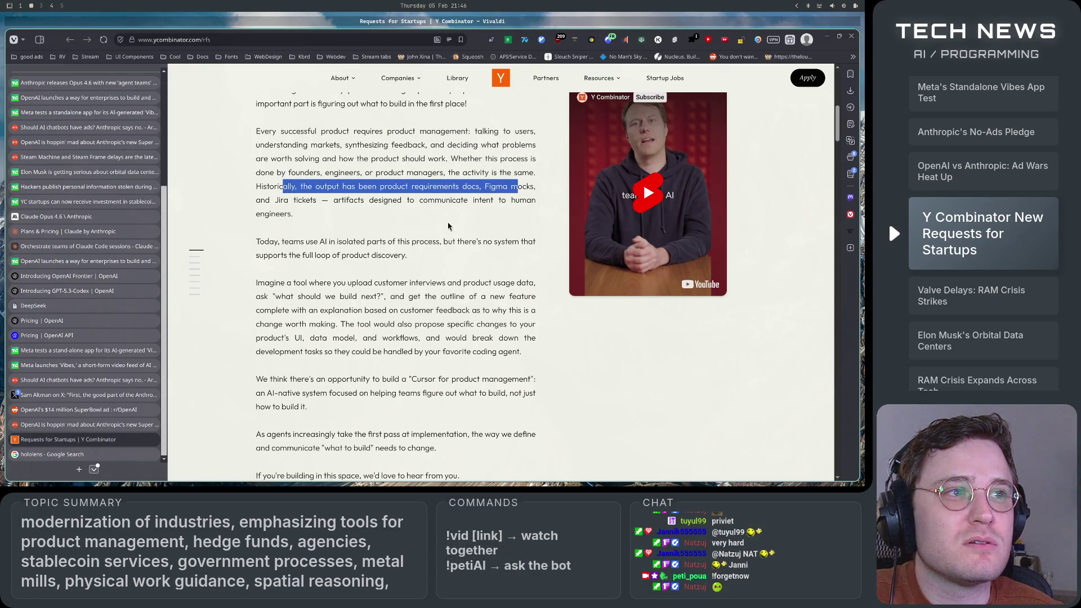
drag(257, 235, 522, 256)
click(513, 268)
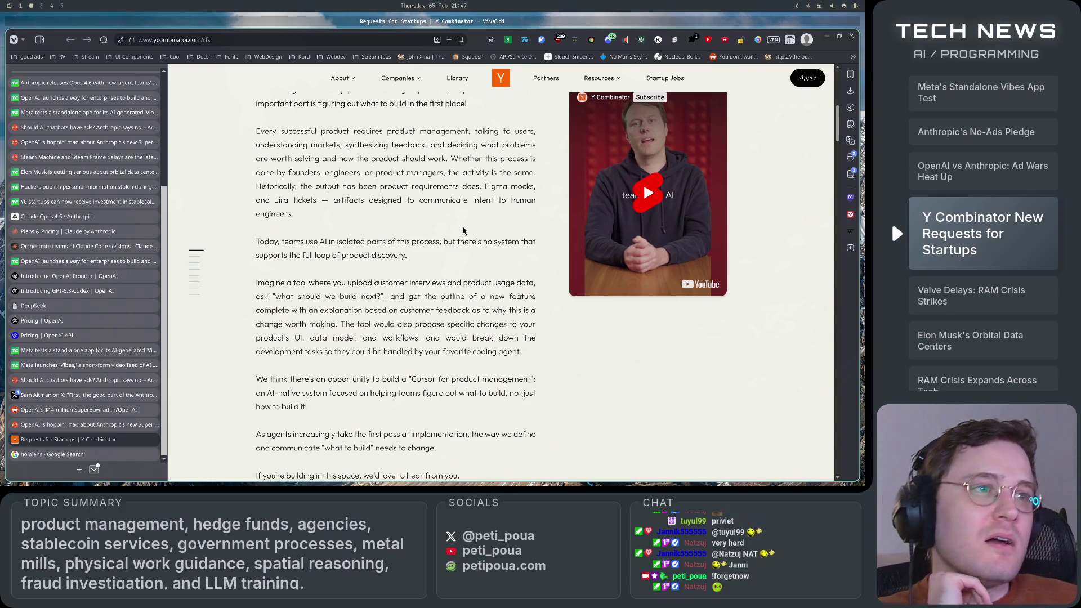
drag(263, 287, 478, 285)
click(258, 285)
drag(258, 286, 355, 286)
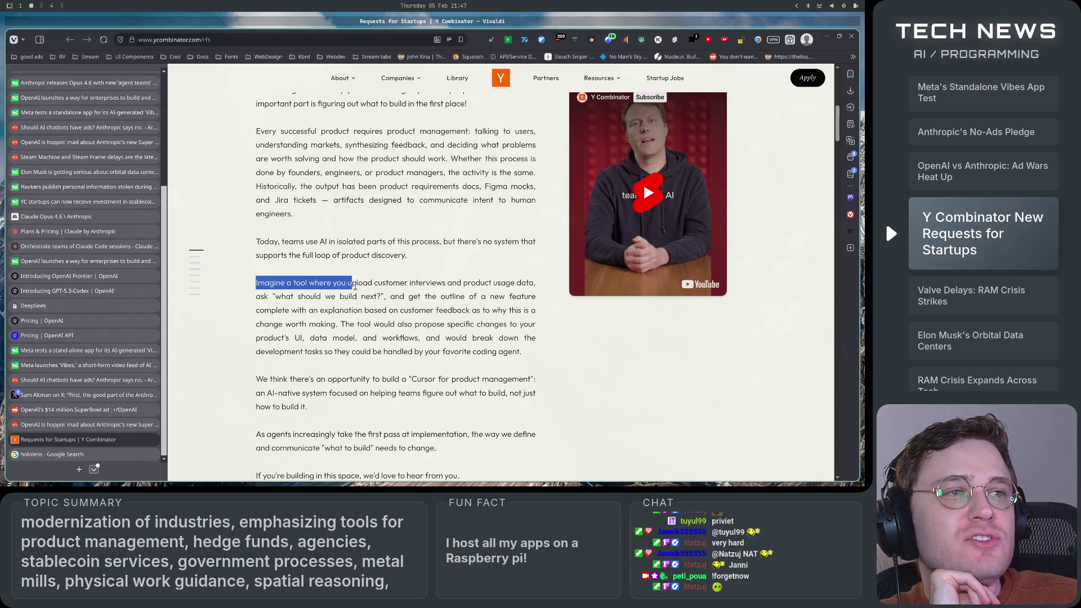
mouse_move(453, 284)
mouse_down()
mouse_move(544, 286)
mouse_move(284, 296)
mouse_move(475, 297)
mouse_move(532, 311)
mouse_move(279, 314)
mouse_move(542, 319)
mouse_move(340, 327)
mouse_up()
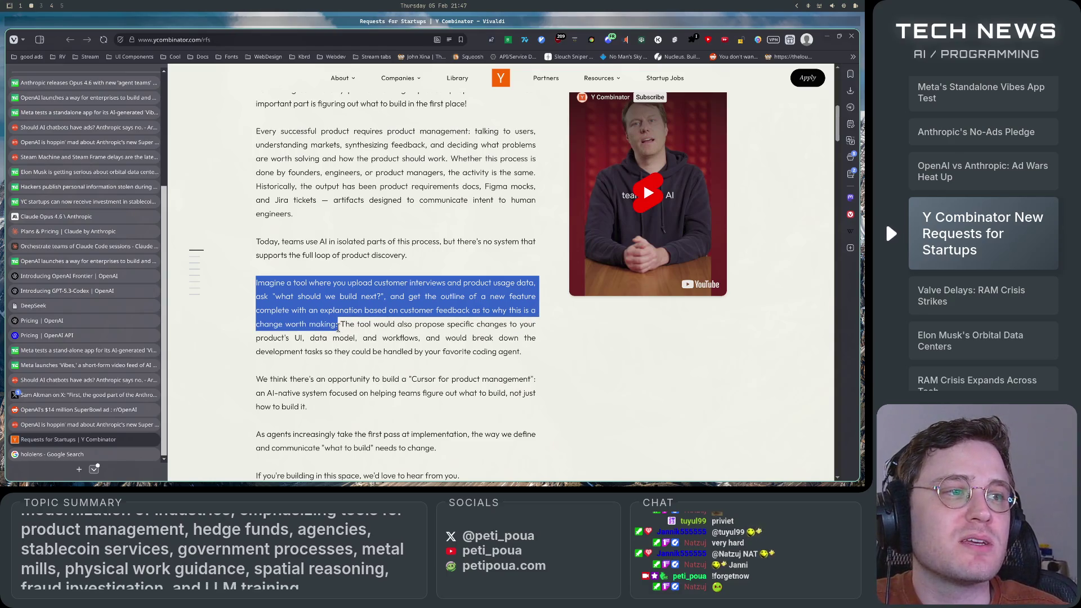
click(336, 324)
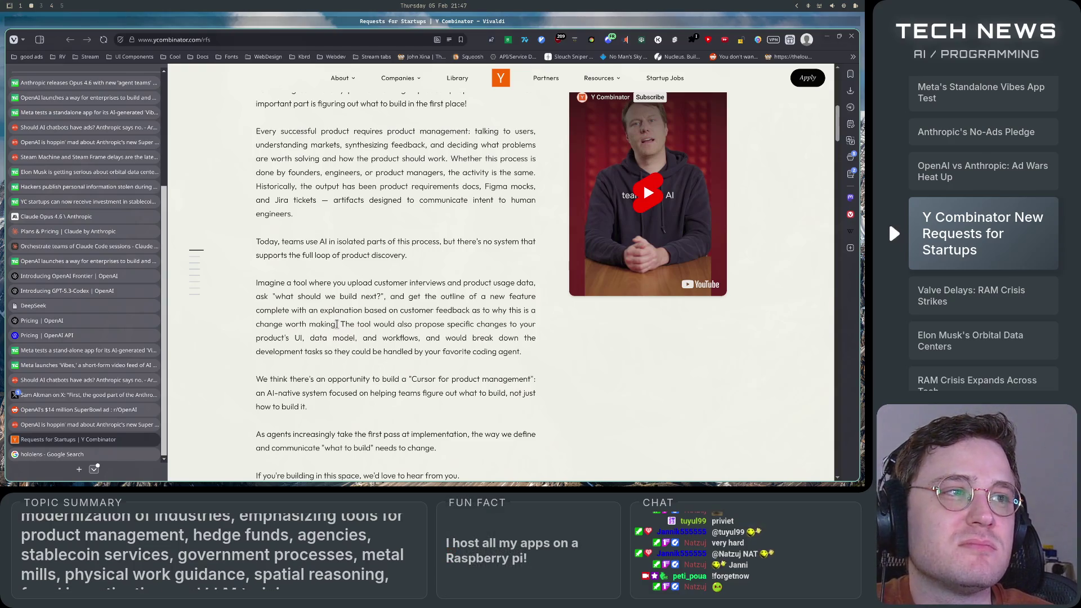
- Highlight 'requirements docs, Figma mocks, Jira tickets', then the section's opening paragraphs
drag(480, 188, 535, 188)
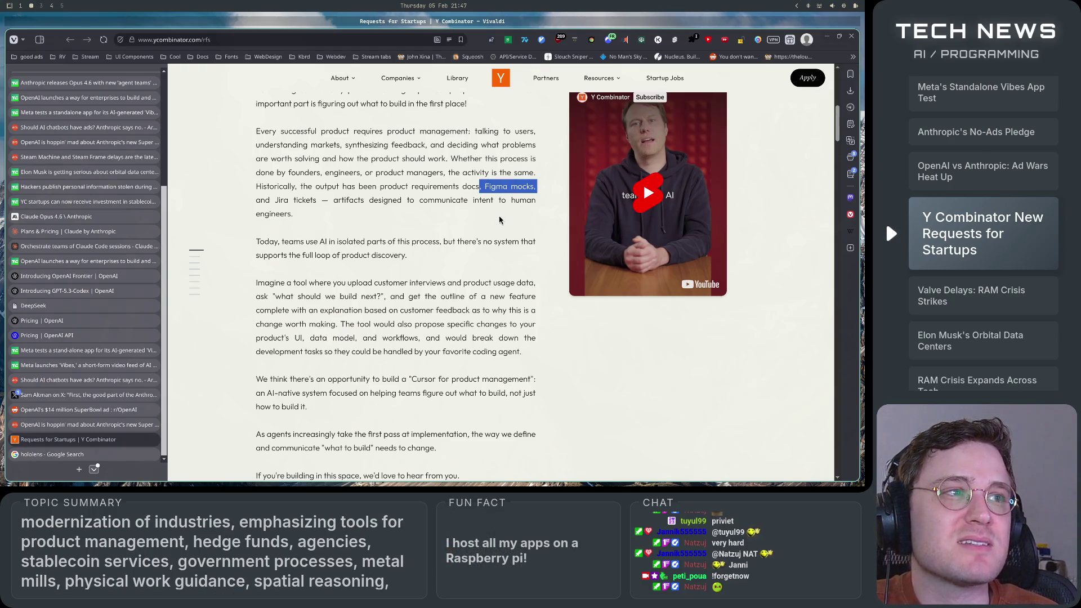
mouse_move(316, 201)
mouse_down()
mouse_move(478, 188)
mouse_move(341, 187)
mouse_move(303, 201)
mouse_move(300, 188)
mouse_up()
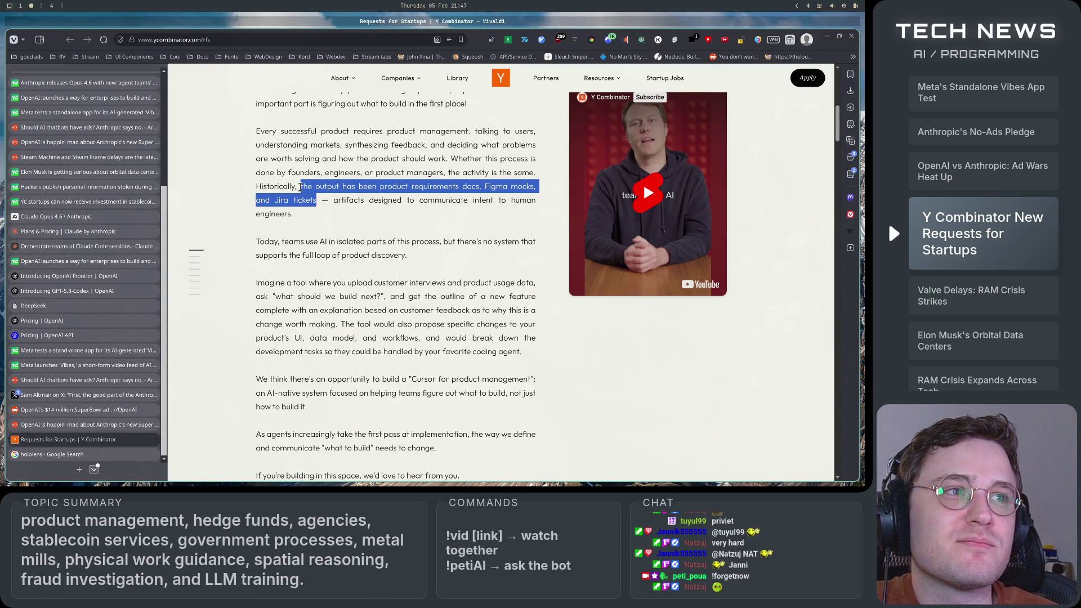
scroll(384, 373, up, 2)
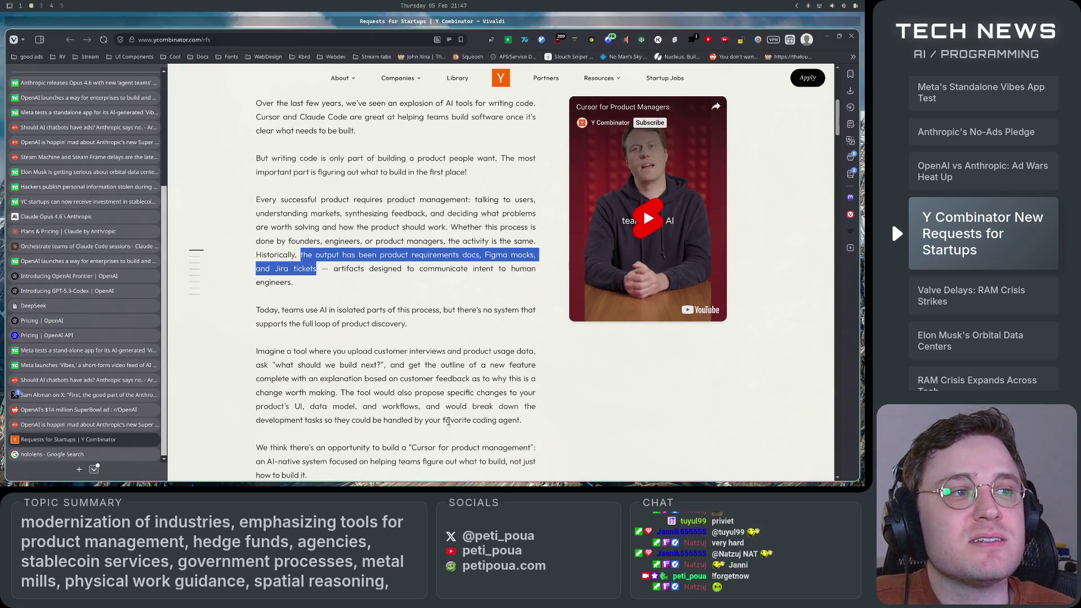
scroll(449, 420, down, 2)
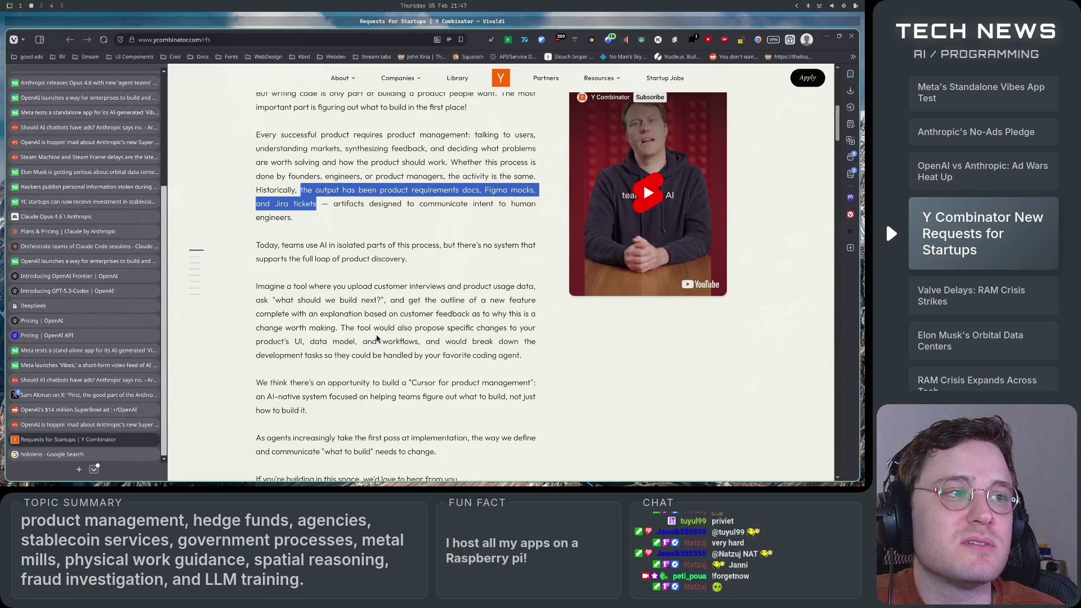
scroll(388, 349, up, 4)
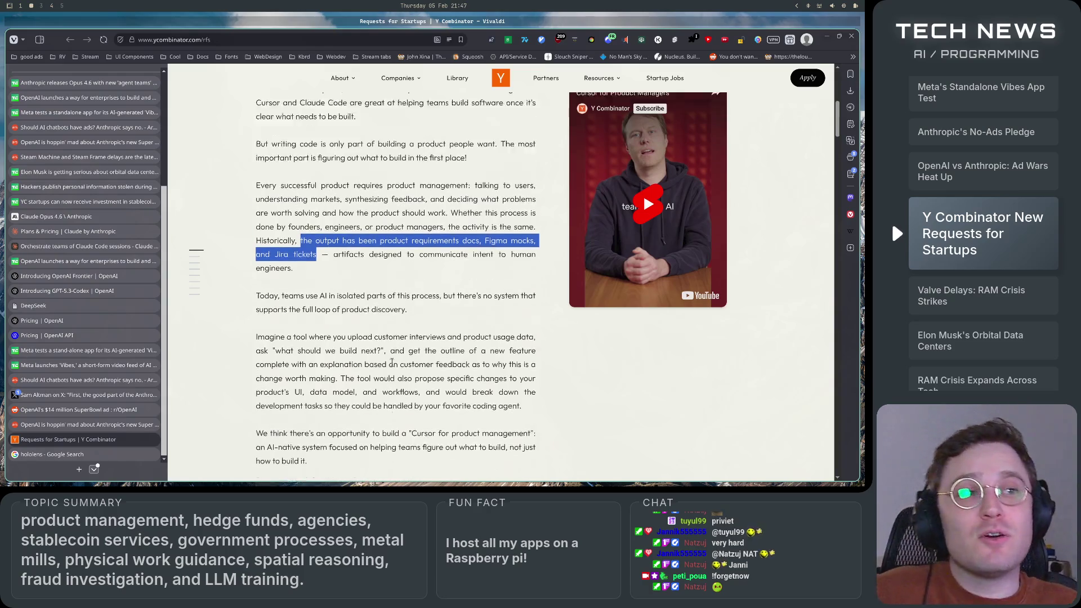
click(402, 363)
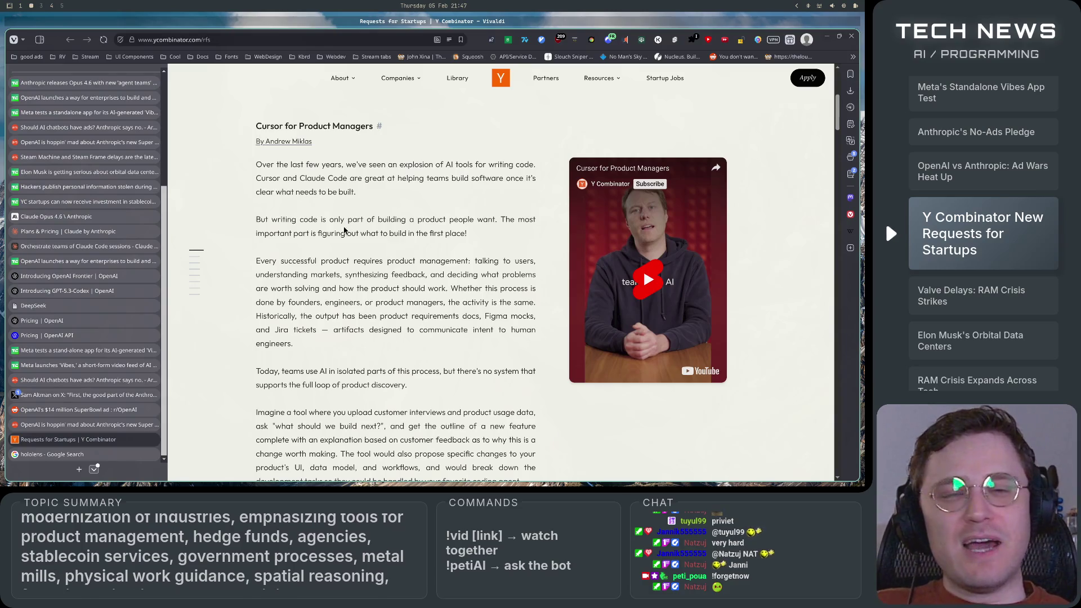
mouse_move(256, 164)
mouse_down()
mouse_move(314, 178)
mouse_move(444, 329)
mouse_move(445, 360)
mouse_up()
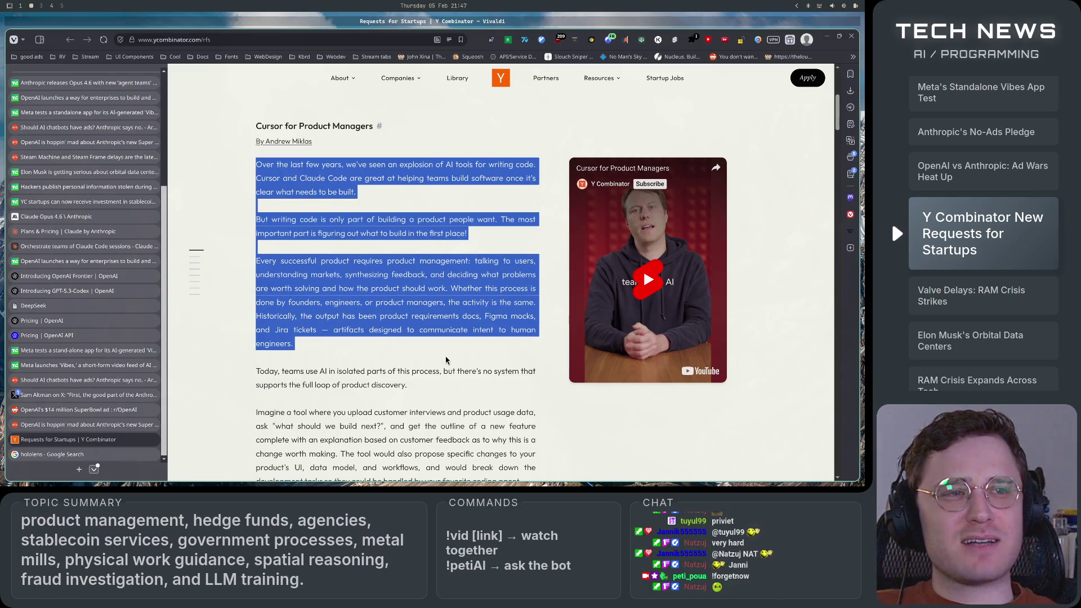
click(445, 360)
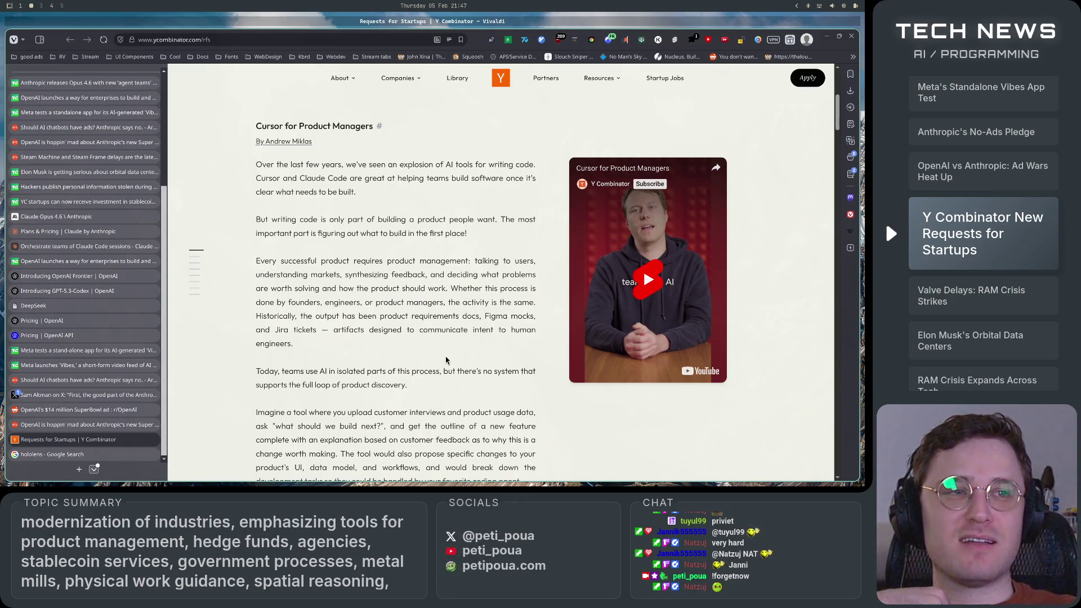
- Highlight the following paragraphs, including the four from 'Every successful product', while reading
scroll(446, 354, down, 3)
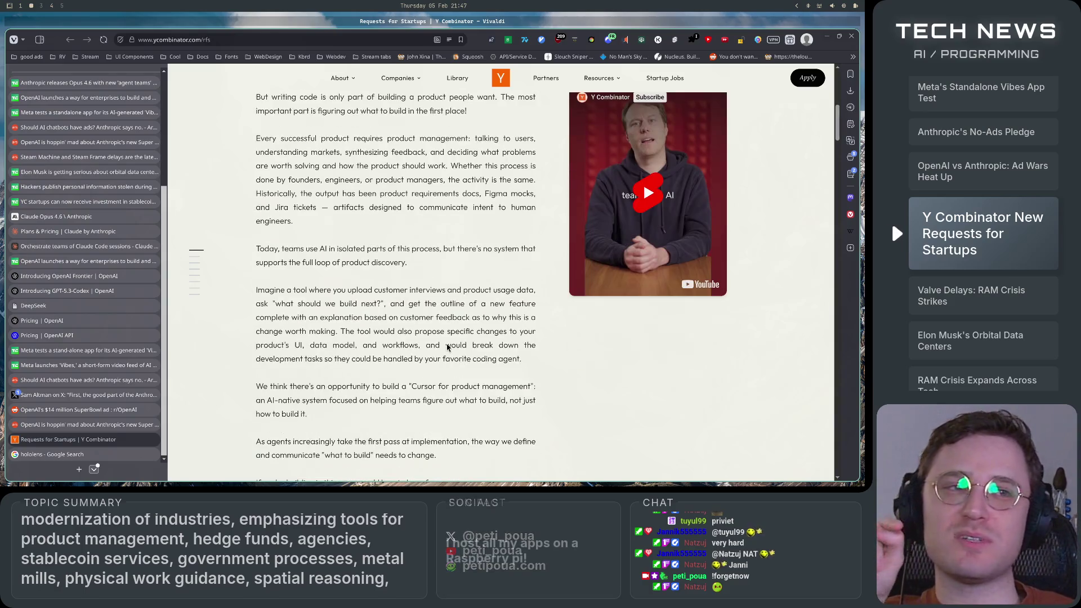
scroll(447, 355, up, 2)
mouse_move(255, 150)
mouse_down()
mouse_move(451, 316)
mouse_move(460, 372)
mouse_up()
click(459, 401)
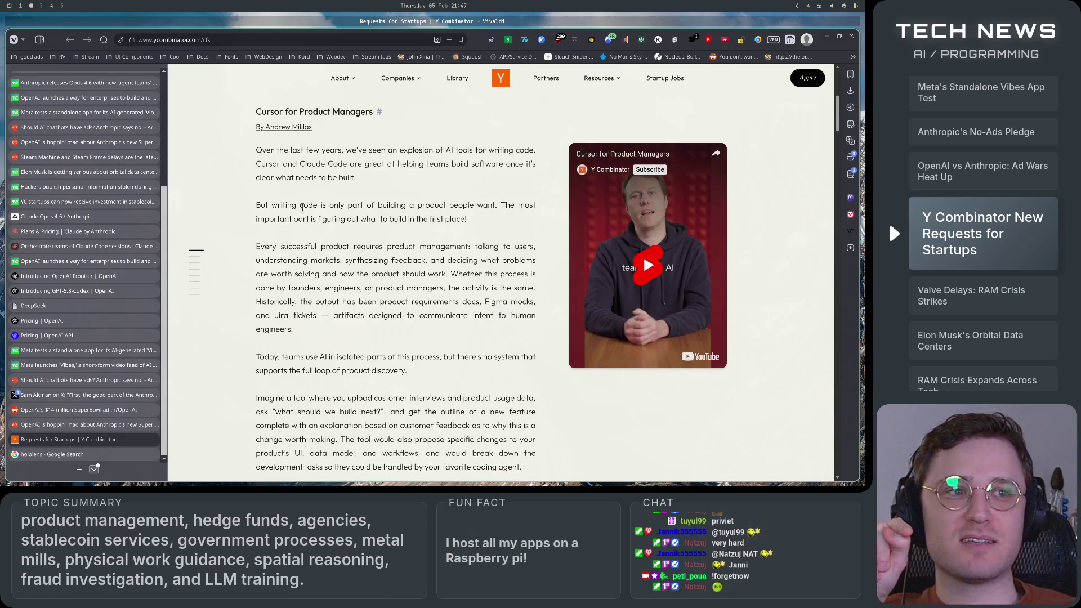
drag(256, 242, 485, 468)
scroll(486, 451, down, 3)
click(479, 373)
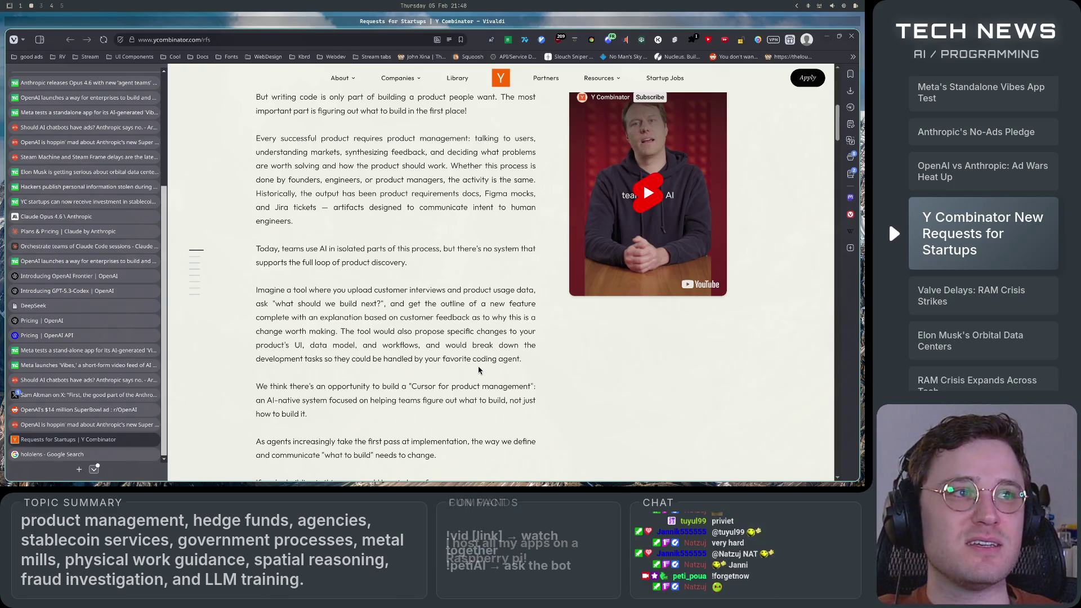
mouse_move(273, 139)
mouse_down()
mouse_move(496, 392)
mouse_move(507, 430)
mouse_up()
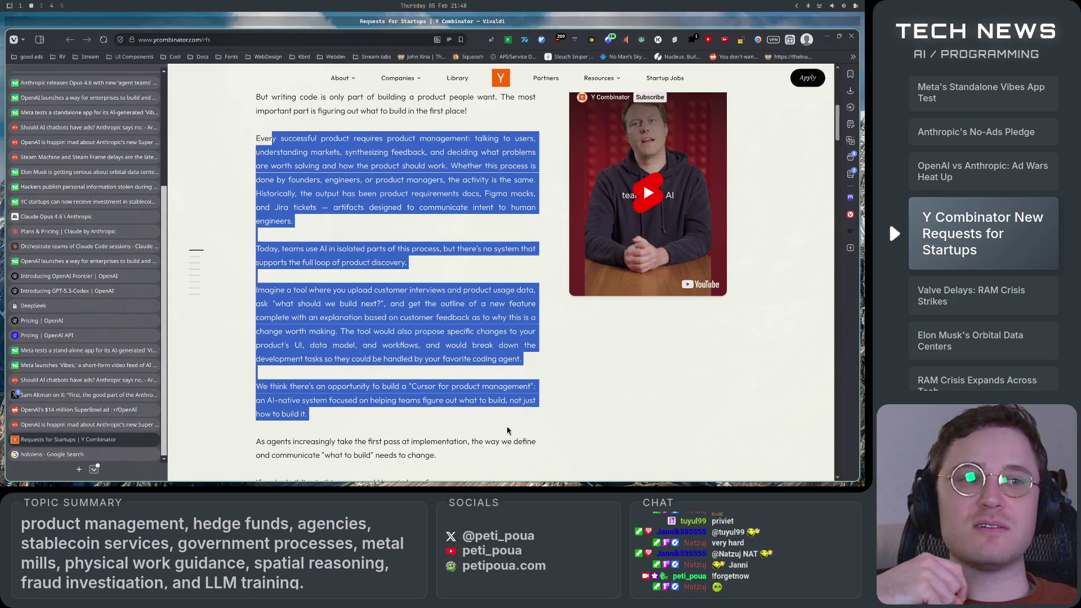
click(507, 430)
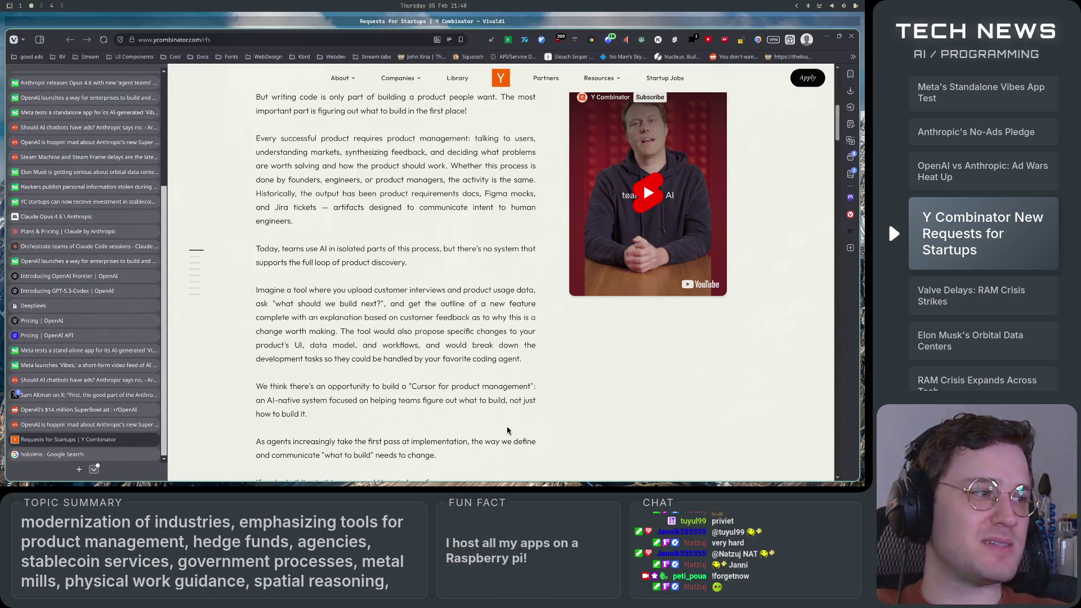
scroll(507, 431, up, 2)
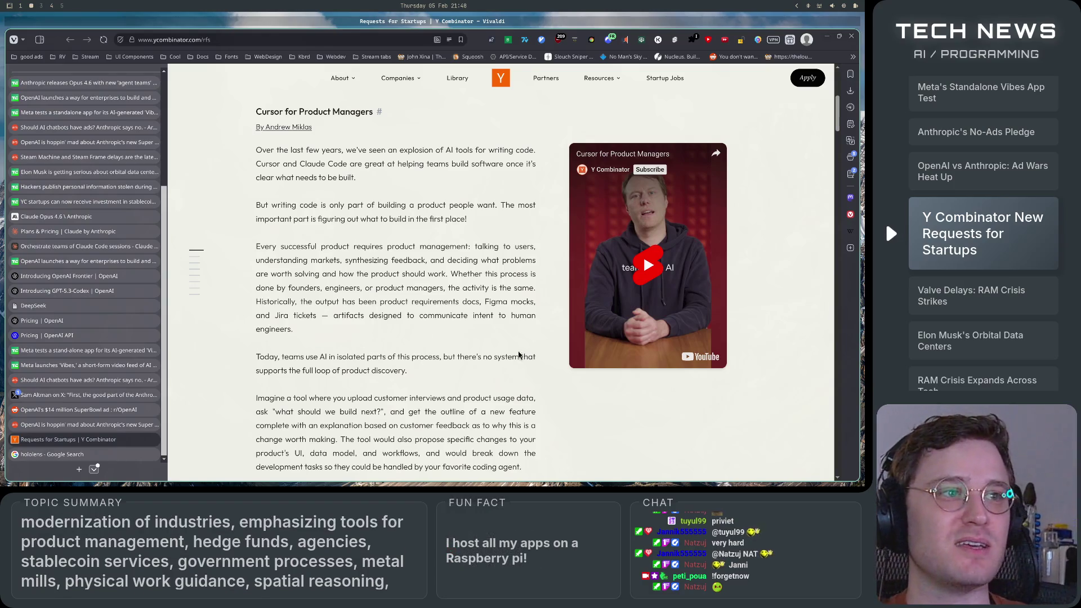
- Scroll past the AI-Native Hedge Funds text, briefly selecting it, down to AI-Native Agencies
scroll(542, 382, down, 1)
scroll(542, 382, down, 10)
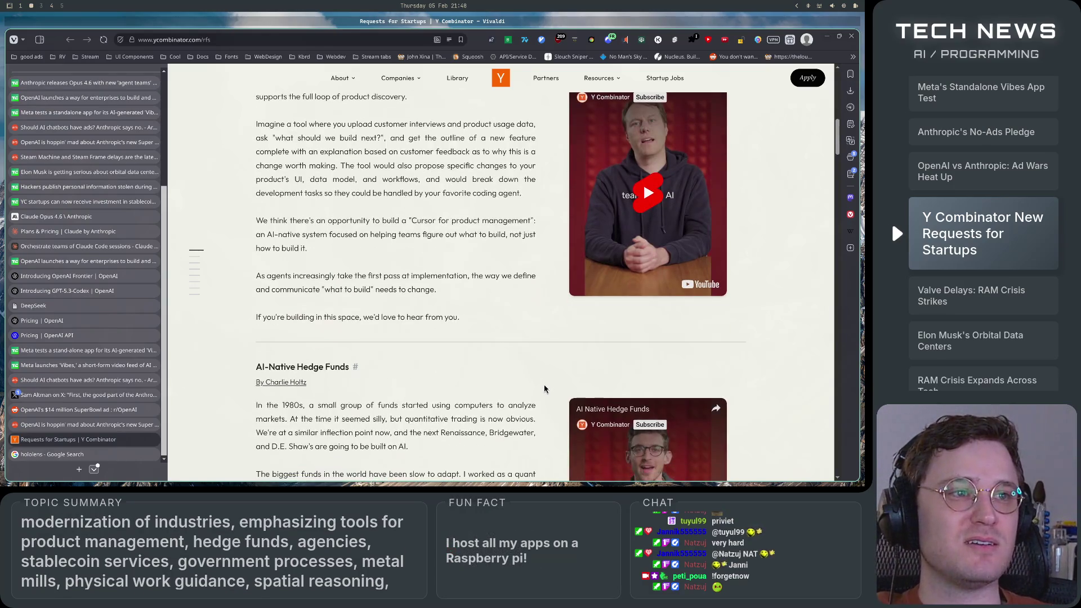
scroll(543, 390, down, 4)
scroll(543, 390, up, 5)
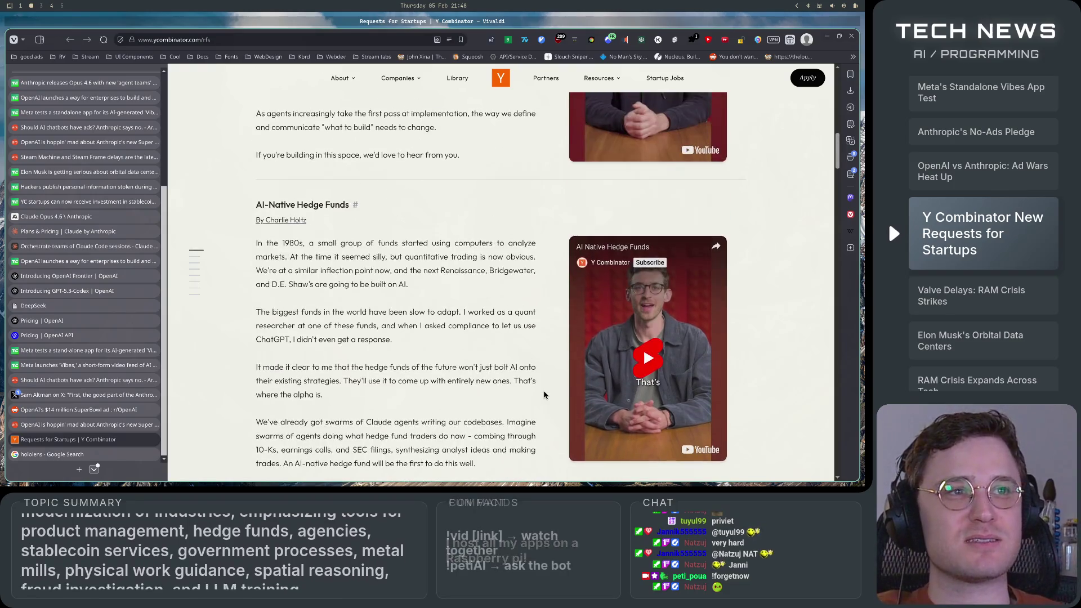
scroll(543, 391, down, 1)
drag(314, 203, 725, 460)
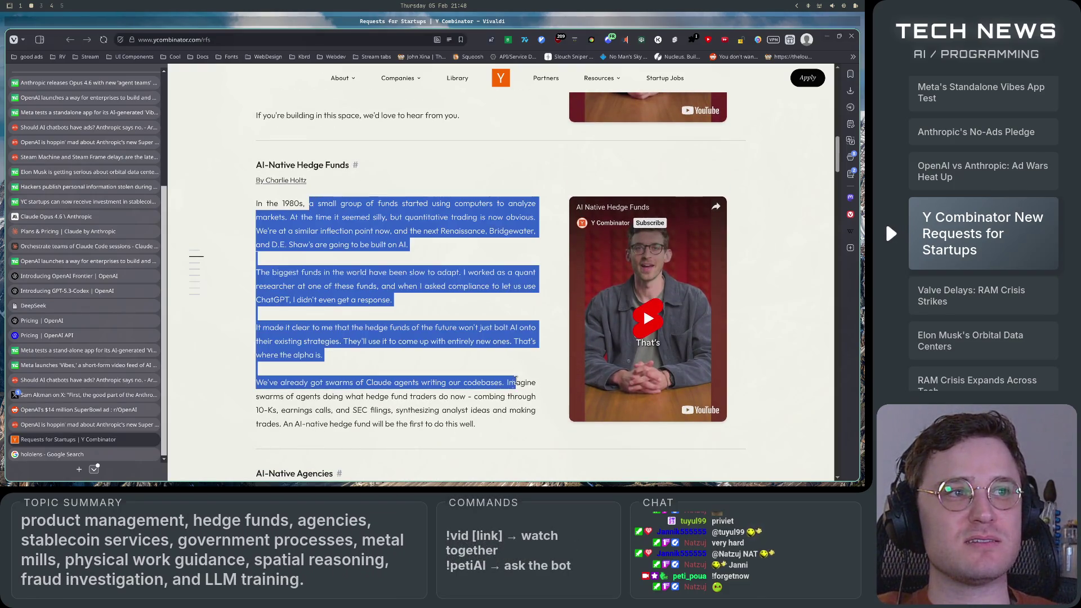
click(539, 439)
scroll(539, 438, down, 2)
scroll(539, 438, up, 3)
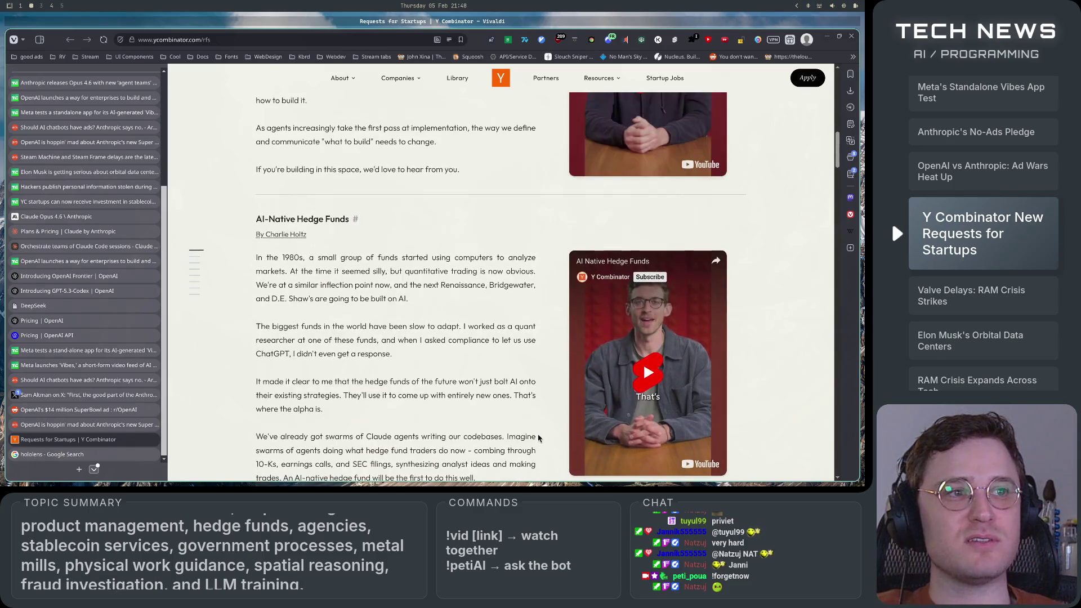
scroll(539, 439, down, 2)
scroll(539, 438, up, 1)
scroll(539, 439, down, 1)
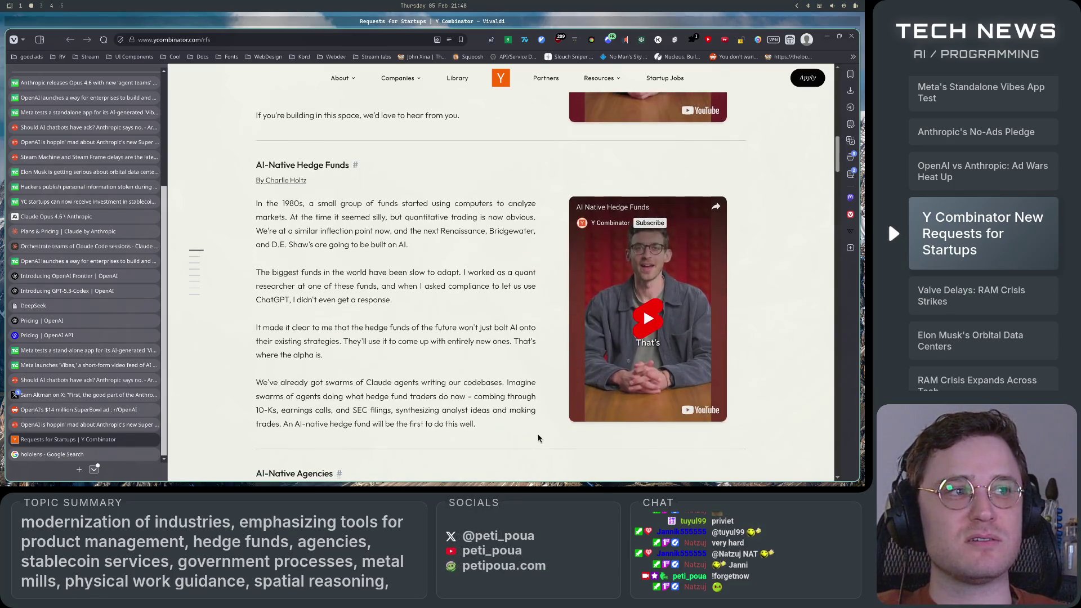
scroll(539, 439, up, 2)
scroll(539, 439, down, 2)
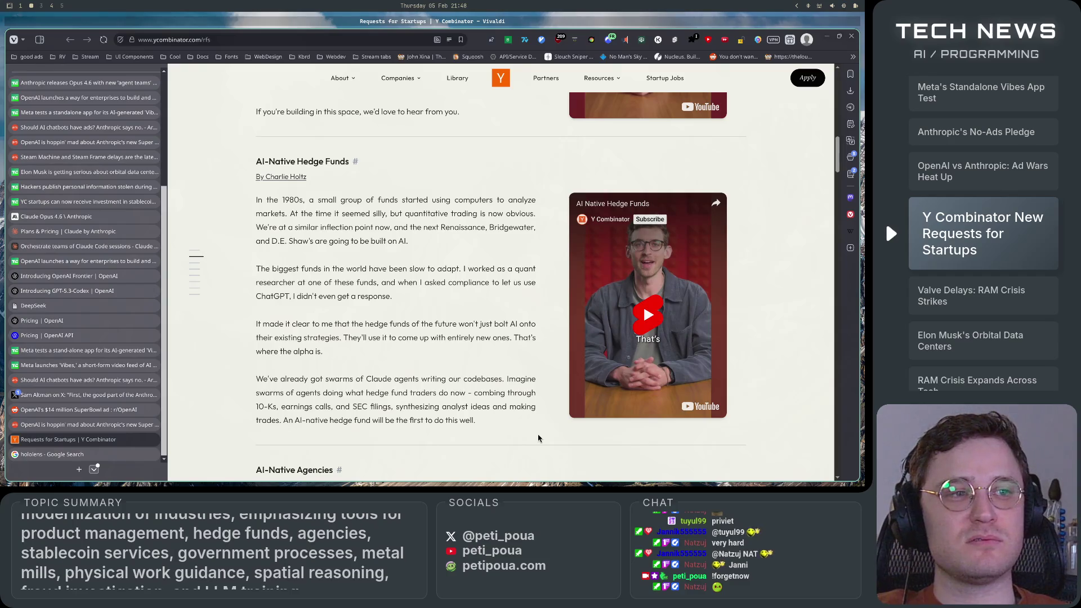
scroll(539, 438, up, 1)
scroll(539, 438, down, 7)
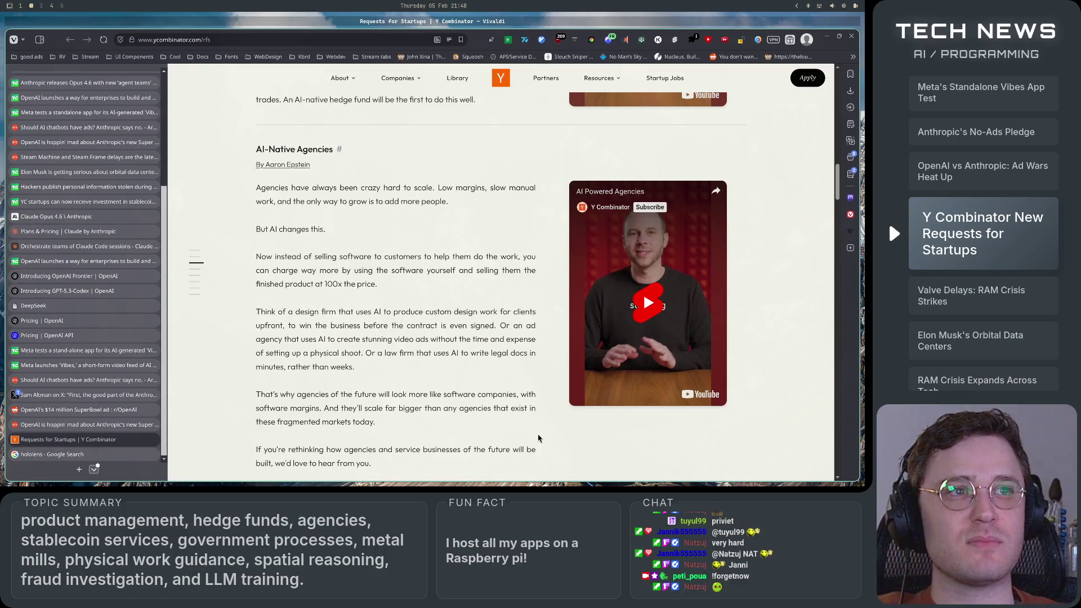
- Peek at Stablecoin Financial Services, then select the AI-Native Agencies paragraphs
scroll(538, 438, down, 1)
scroll(539, 438, up, 1)
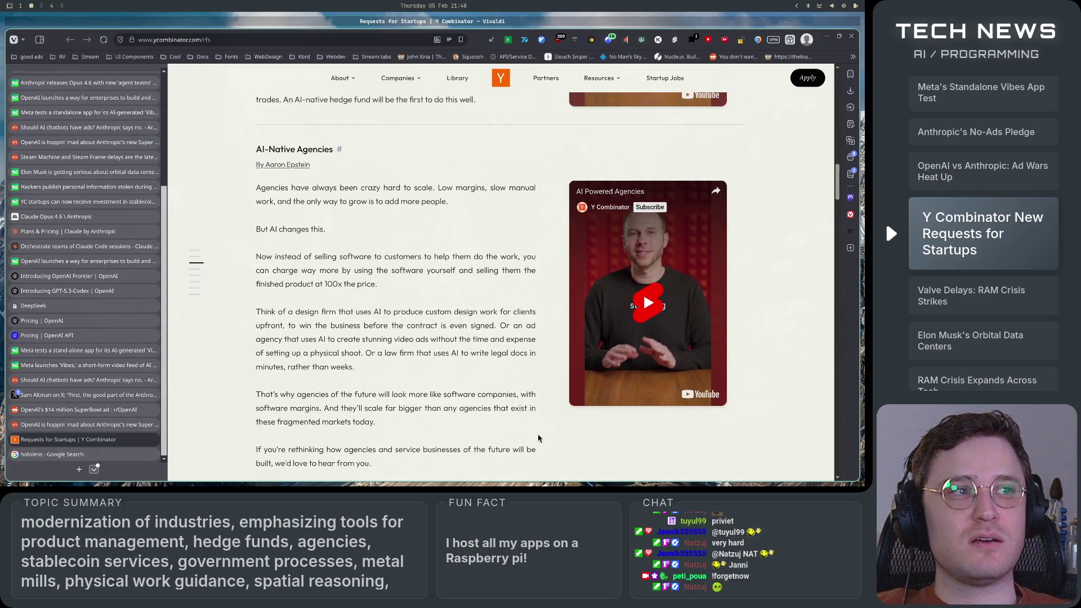
scroll(539, 439, down, 3)
scroll(538, 439, down, 3)
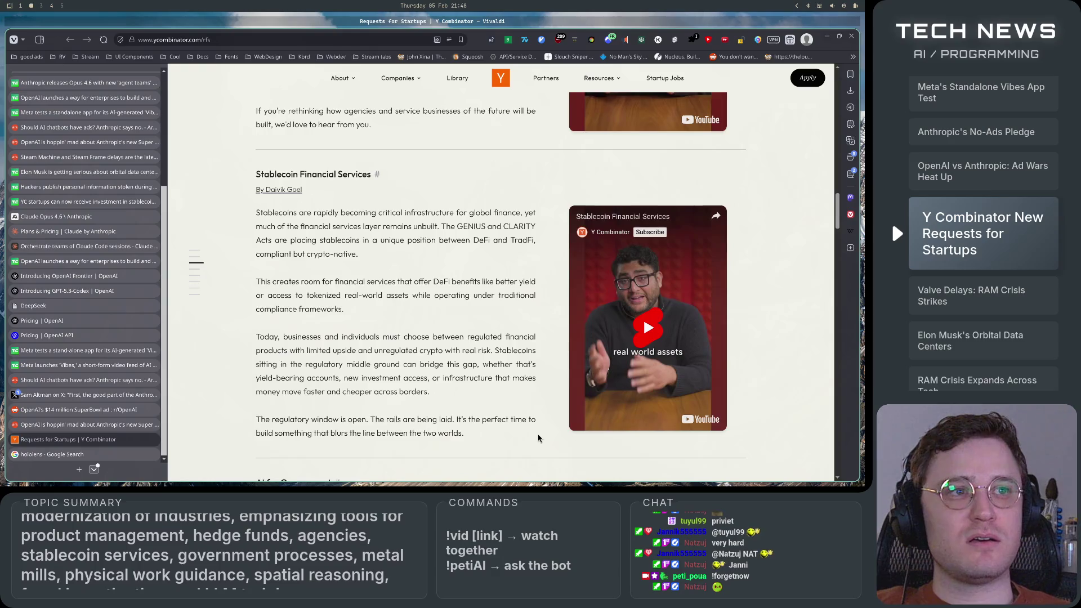
scroll(538, 438, up, 5)
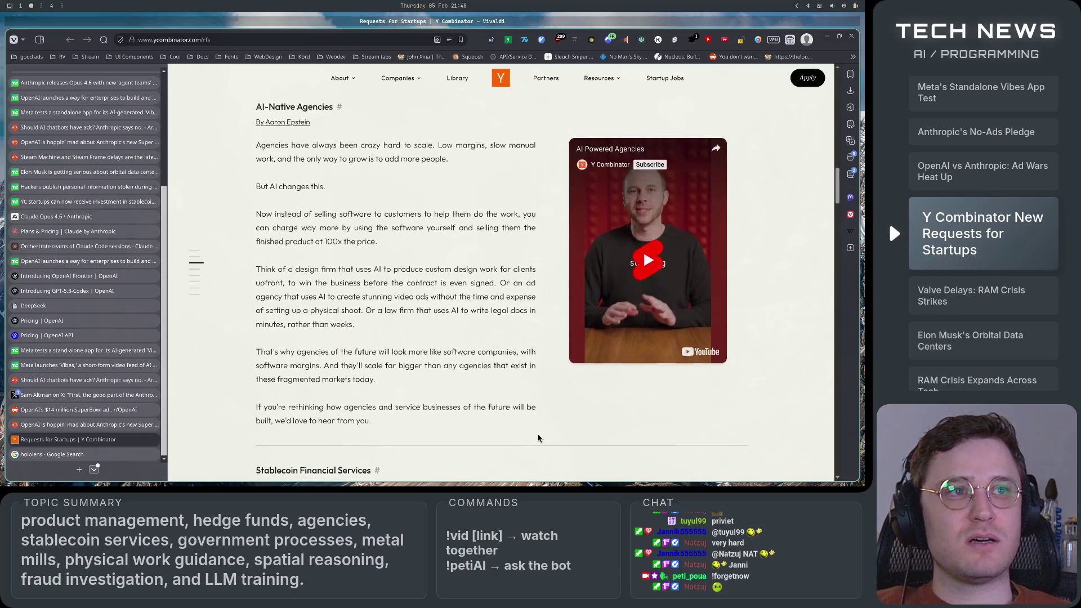
scroll(538, 438, up, 2)
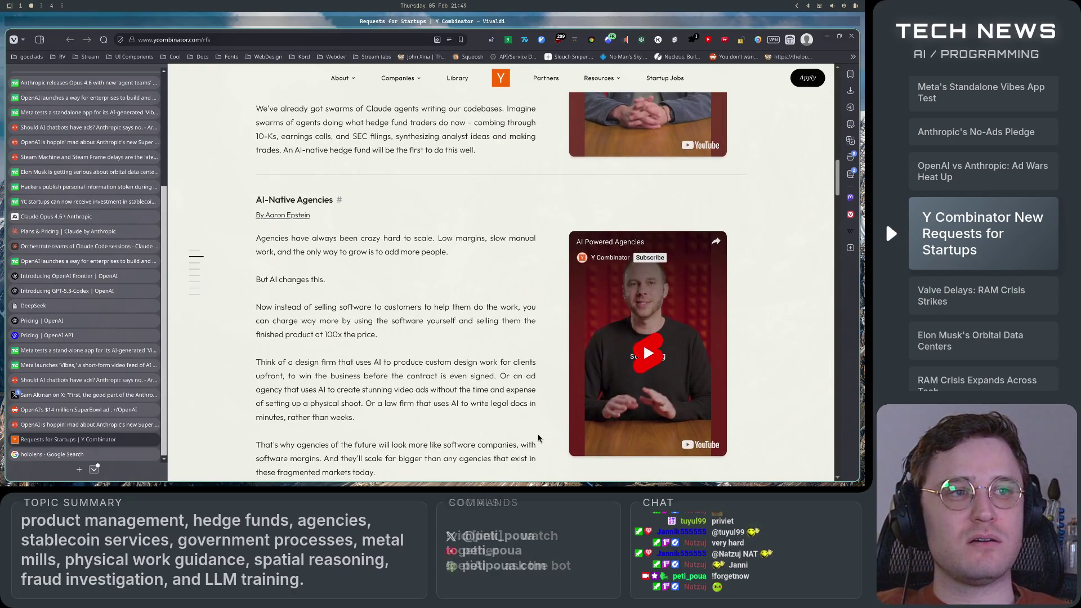
scroll(539, 439, down, 1)
mouse_move(289, 173)
mouse_down()
mouse_move(461, 378)
mouse_move(506, 457)
mouse_up()
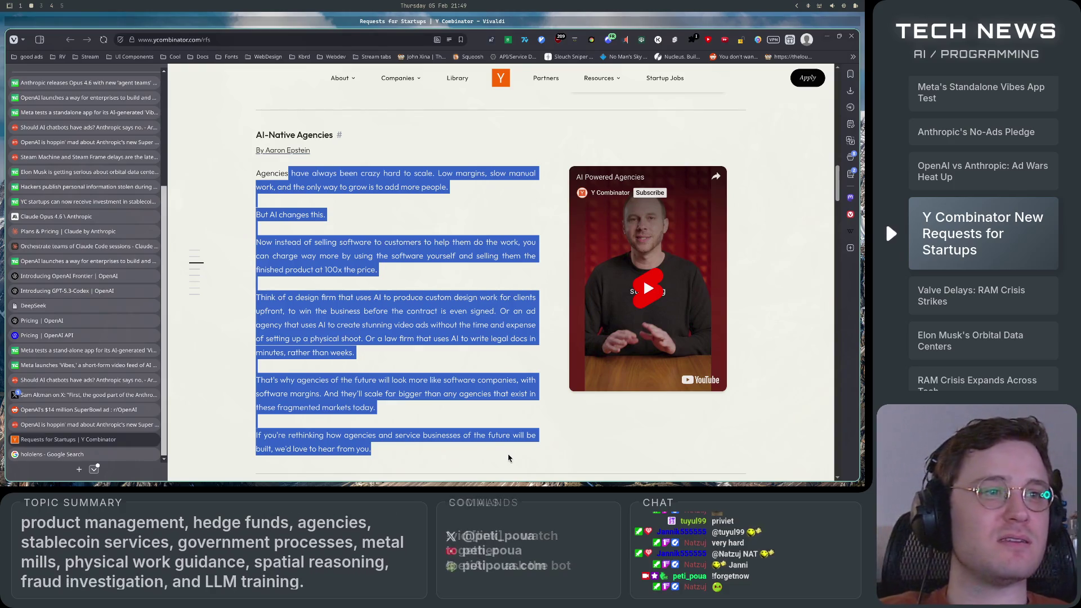
- Clear the agencies selection and highlight the 'Or a law firm…' example sentence
click(509, 458)
mouse_move(364, 338)
mouse_down()
mouse_move(400, 355)
mouse_move(370, 340)
mouse_up()
click(396, 368)
click(394, 372)
click(386, 394)
- Scroll back up toward the Cursor for Product Managers section
scroll(388, 361, down, 2)
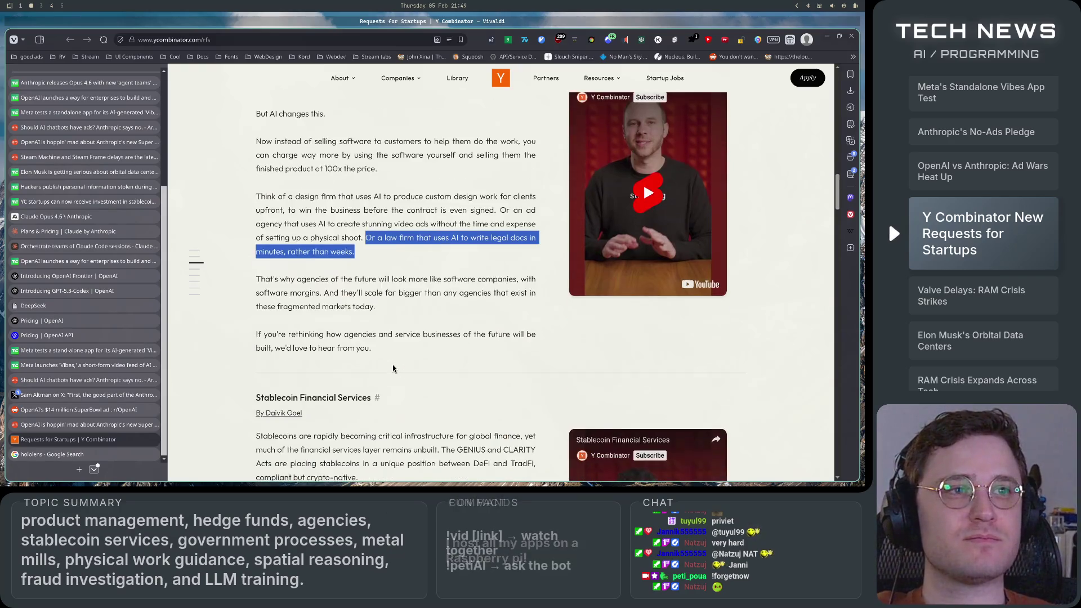
scroll(394, 369, up, 1)
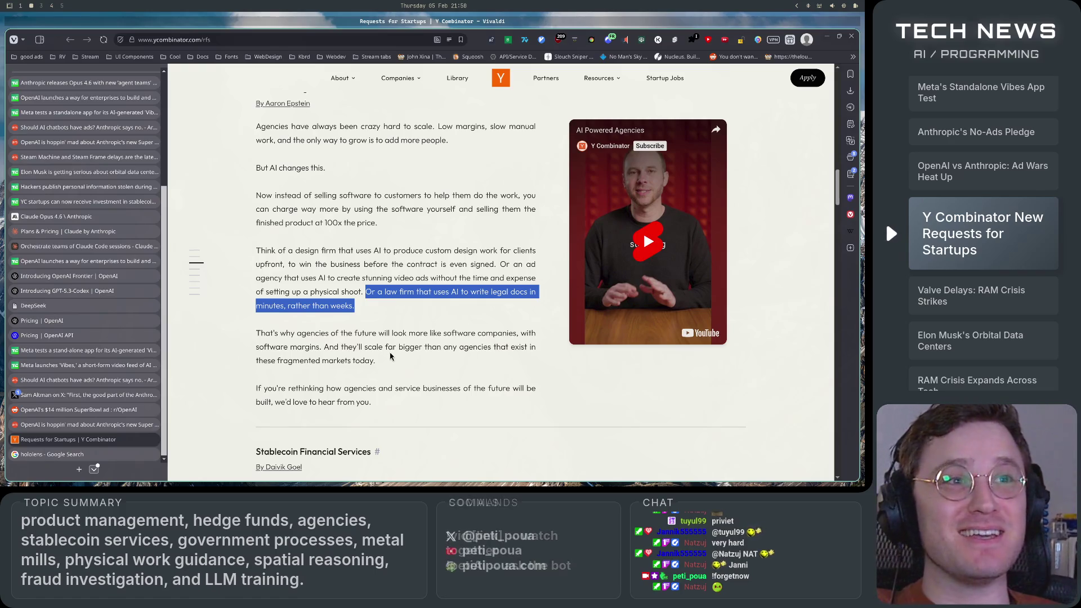
scroll(394, 366, up, 1)
scroll(406, 363, down, 2)
scroll(409, 361, up, 1)
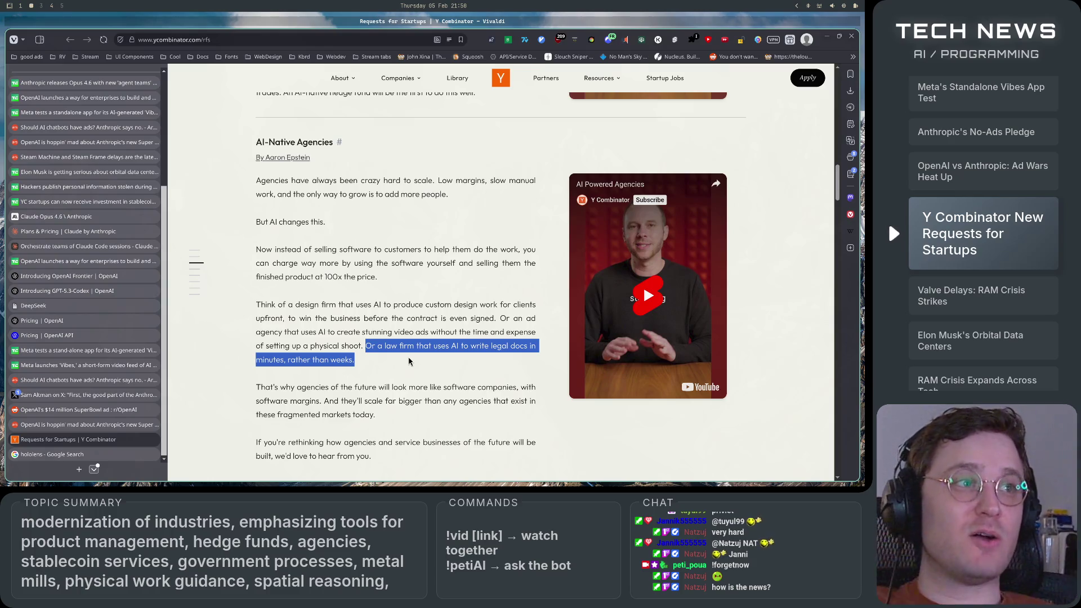
scroll(409, 361, up, 15)
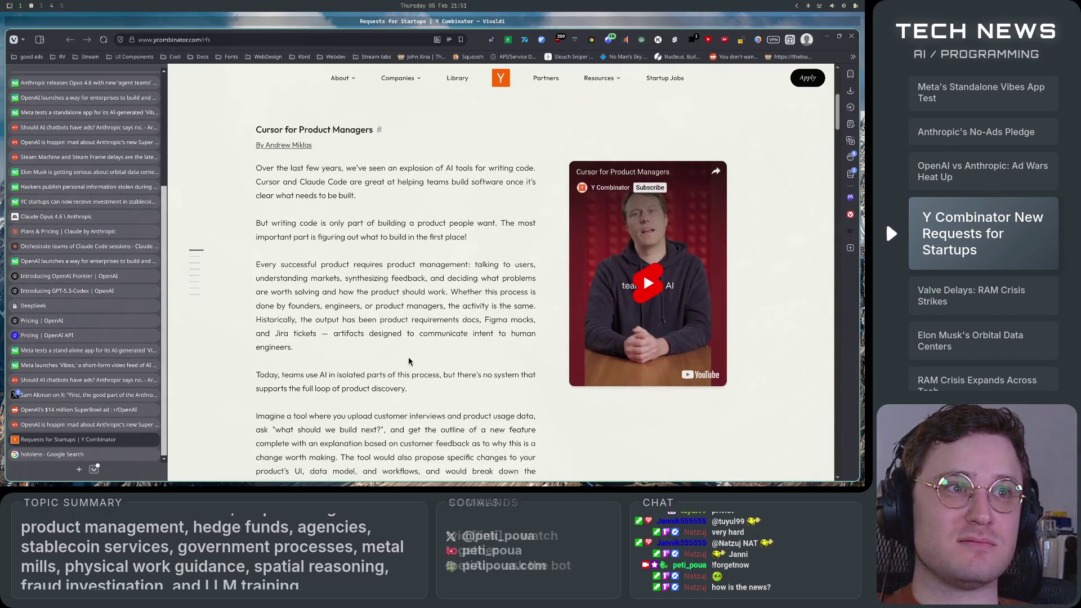
- Select and clear the Cursor for Product Managers paragraphs, then scroll up to the Spring 2026 intro
drag(288, 181, 482, 365)
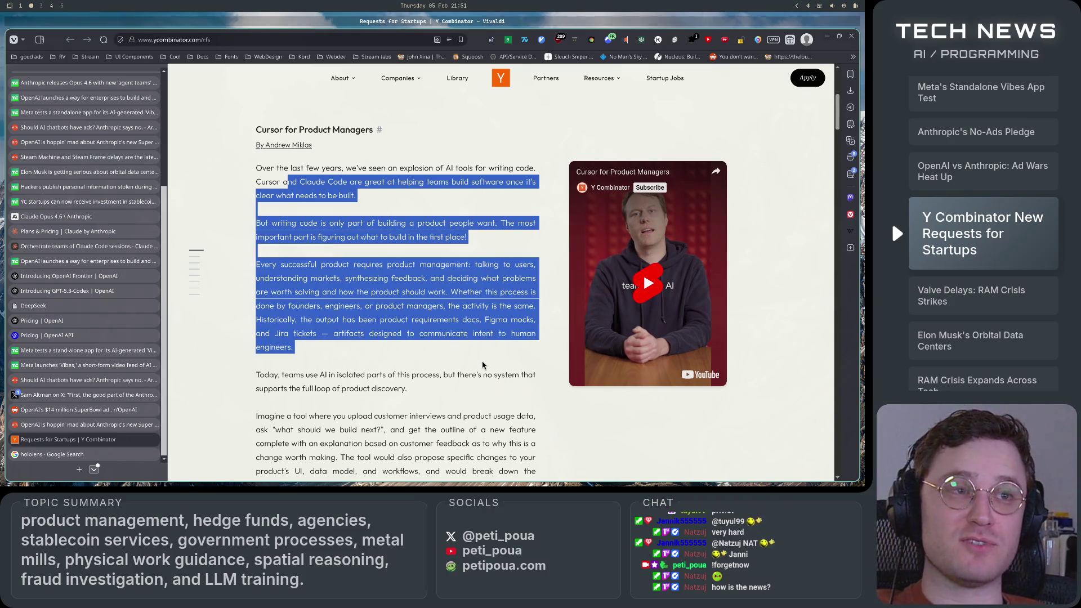
click(483, 365)
scroll(482, 365, down, 3)
mouse_move(342, 143)
mouse_down()
mouse_move(350, 174)
mouse_move(520, 356)
mouse_up()
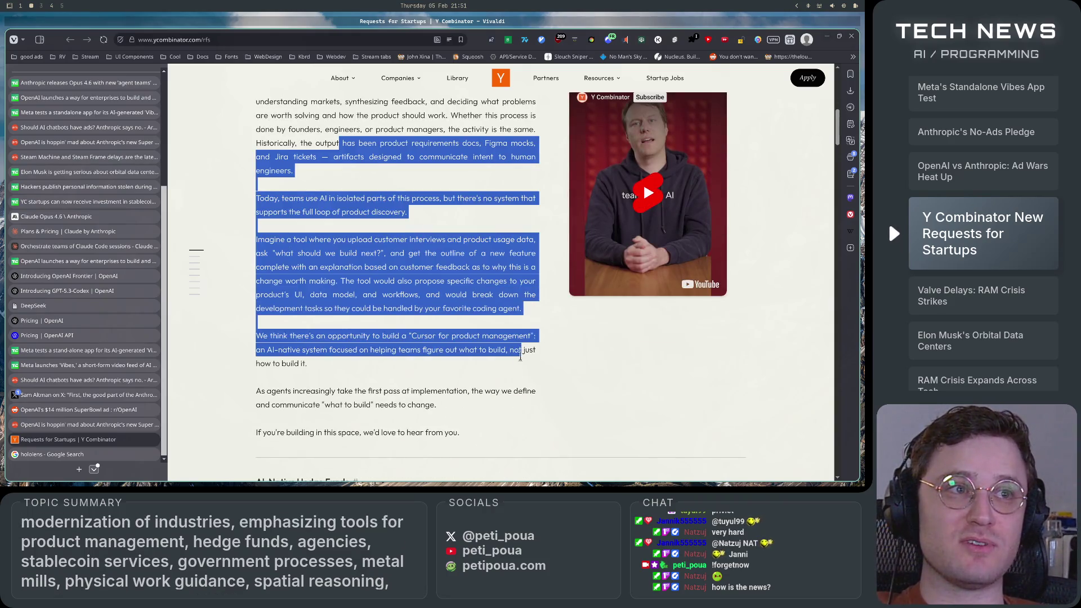
scroll(521, 356, up, 5)
mouse_move(303, 305)
mouse_down()
mouse_move(475, 411)
mouse_move(475, 470)
mouse_up()
scroll(478, 411, down, 2)
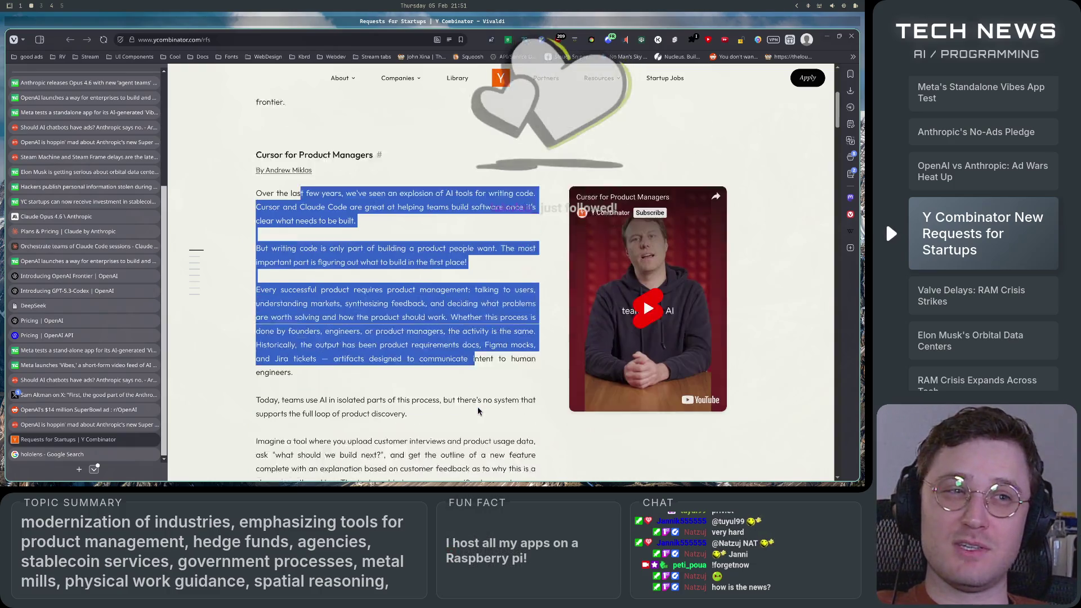
click(478, 411)
scroll(478, 411, down, 1)
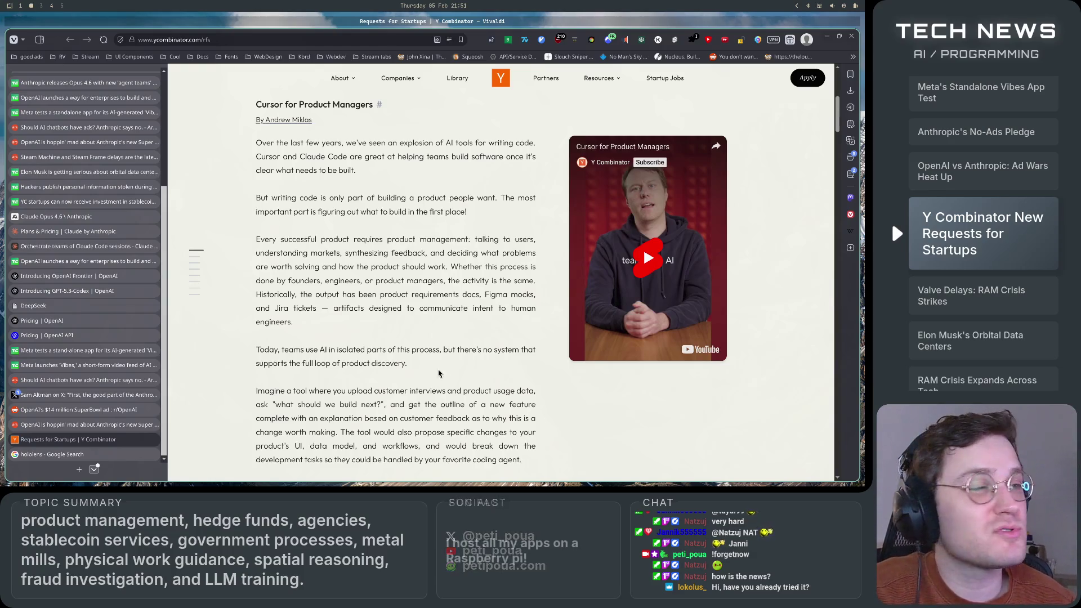
scroll(423, 388, up, 3)
scroll(422, 384, up, 2)
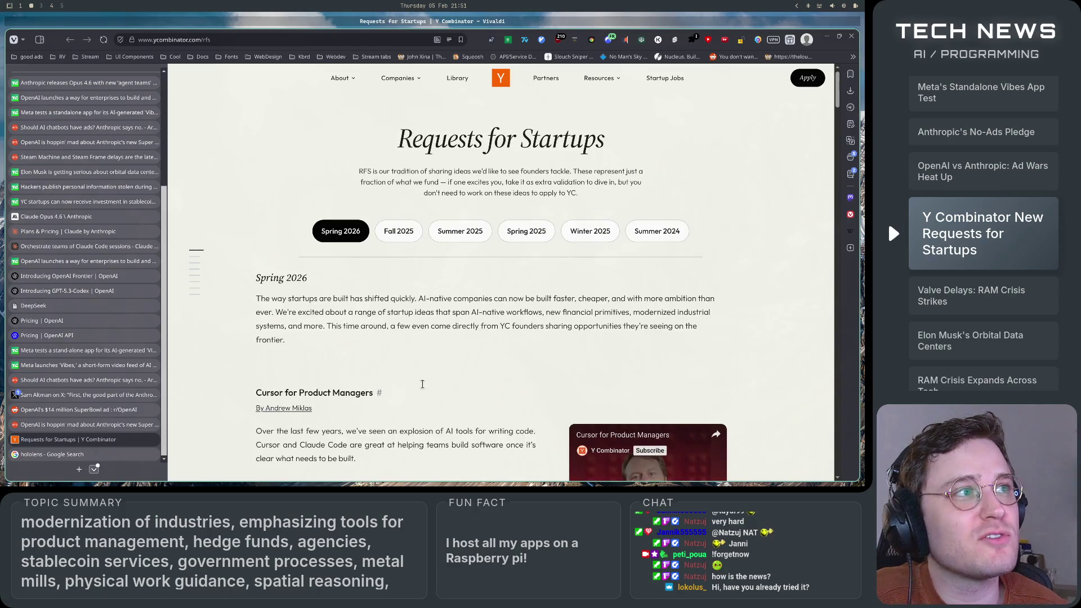
- Highlight the Requests for Startups title, then scroll down to the footer and back
mouse_move(397, 138)
mouse_down()
mouse_move(630, 140)
mouse_move(629, 151)
mouse_move(356, 143)
mouse_up()
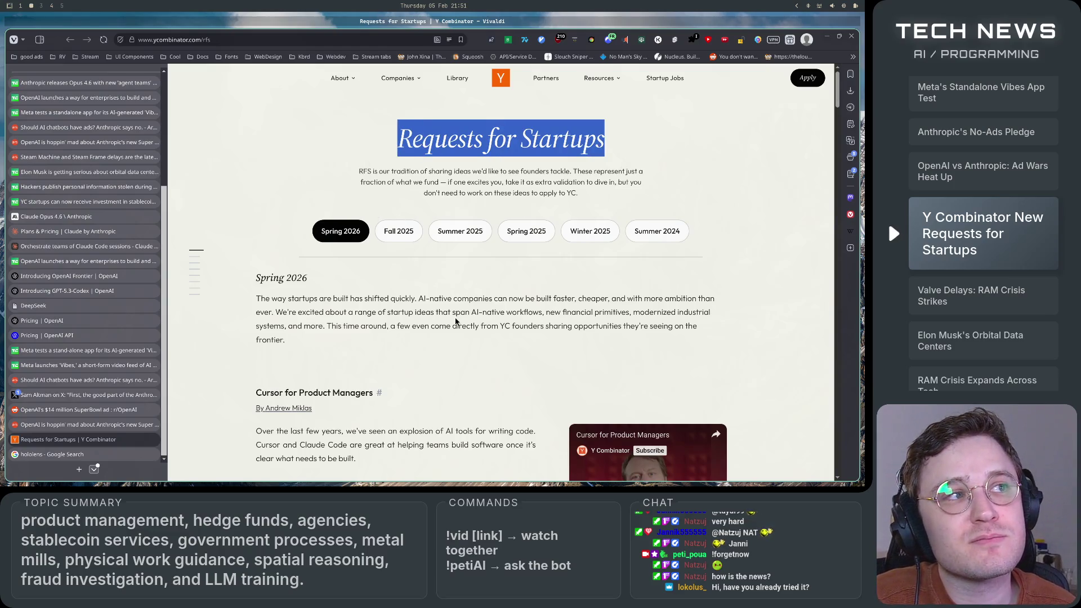
click(456, 321)
scroll(456, 321, down, 15)
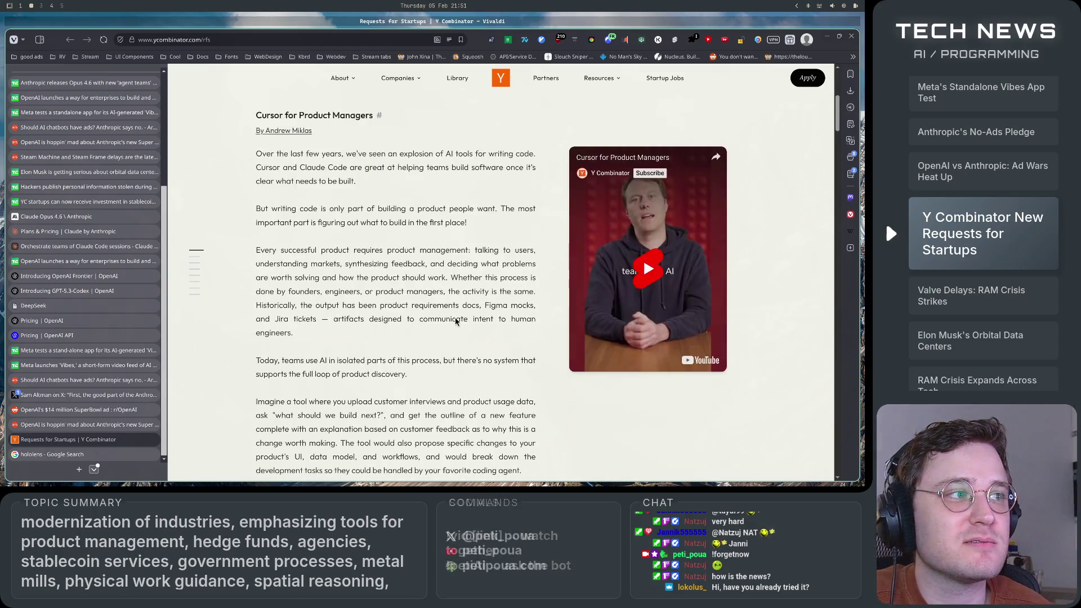
scroll(456, 322, down, 20)
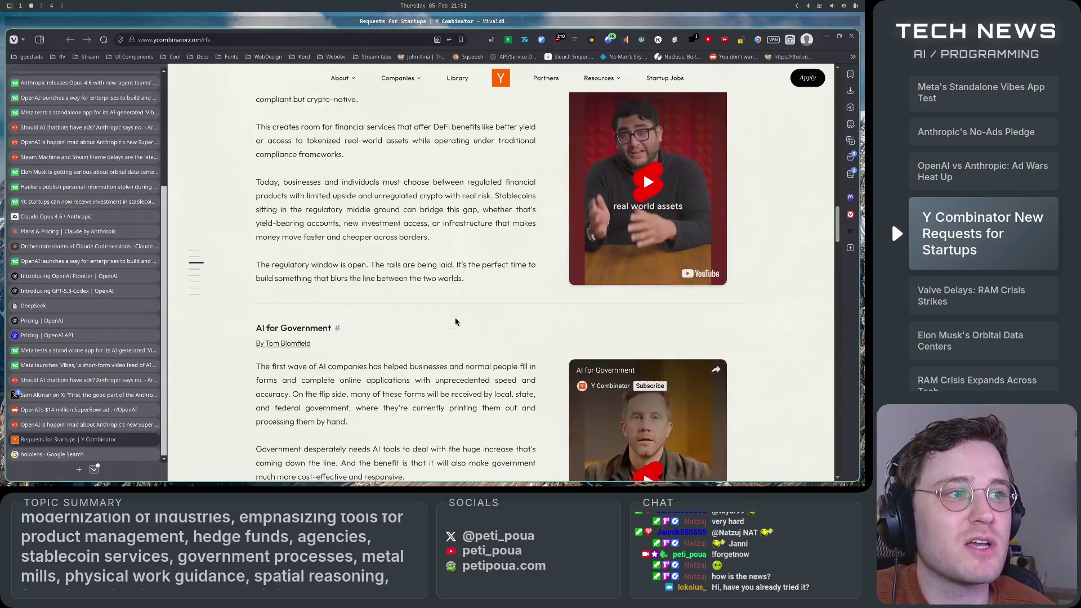
scroll(455, 318, down, 15)
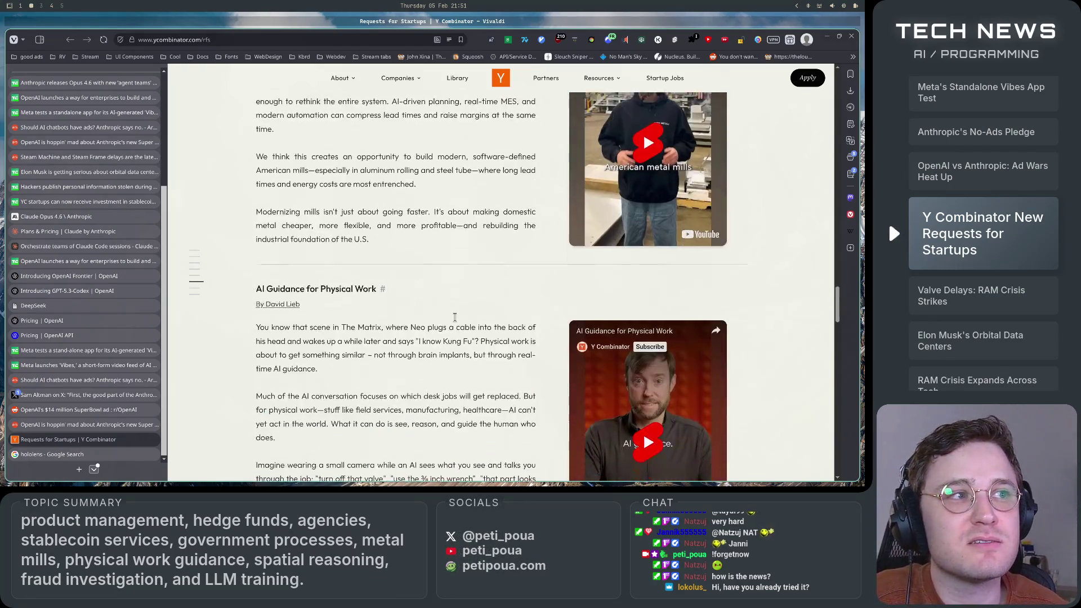
scroll(455, 319, down, 10)
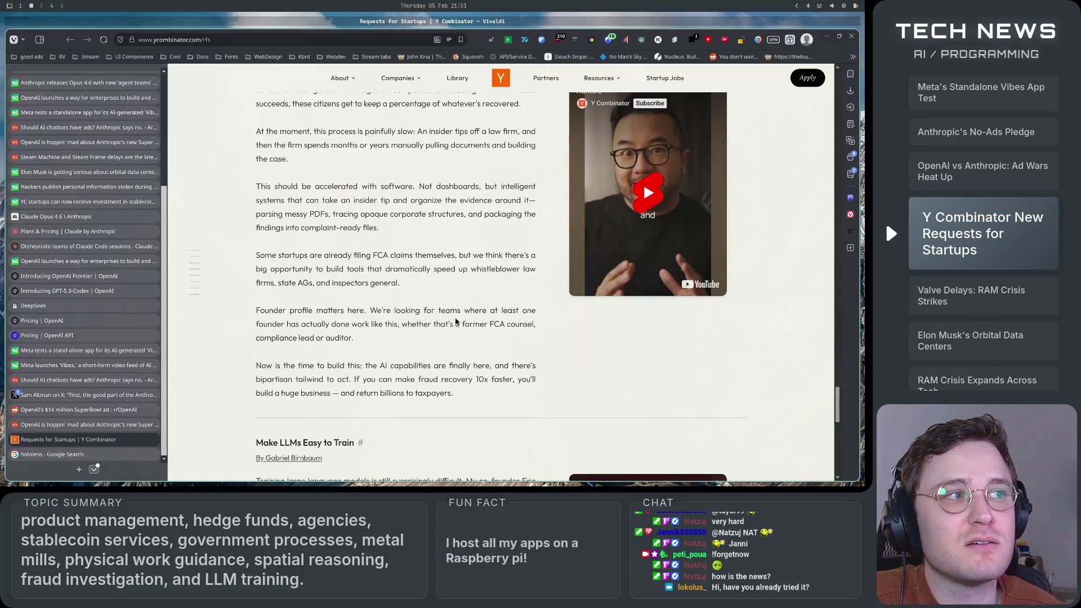
scroll(456, 321, up, 4)
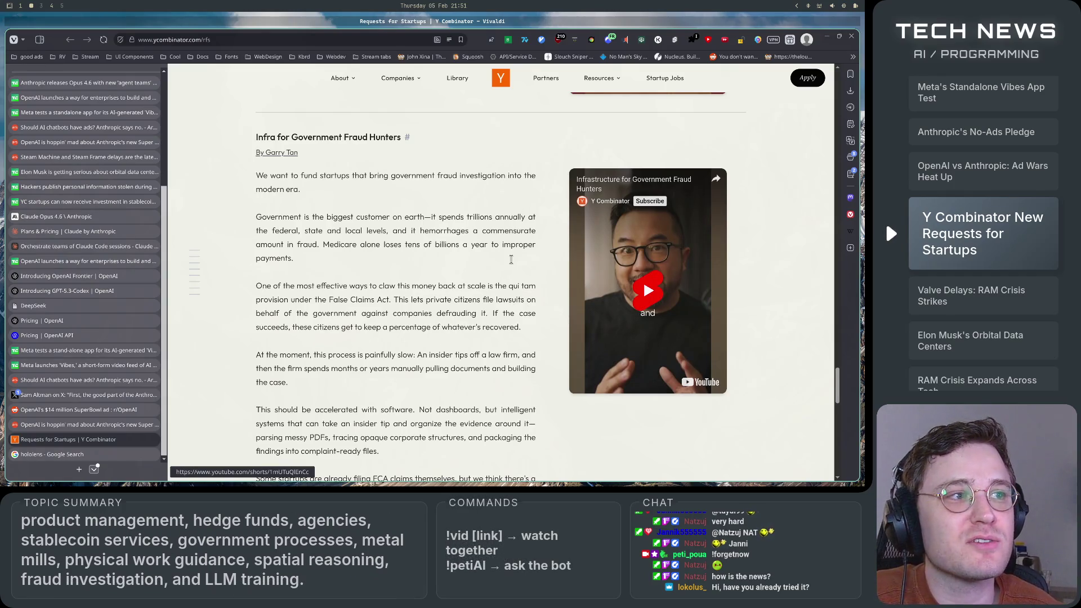
scroll(549, 272, down, 5)
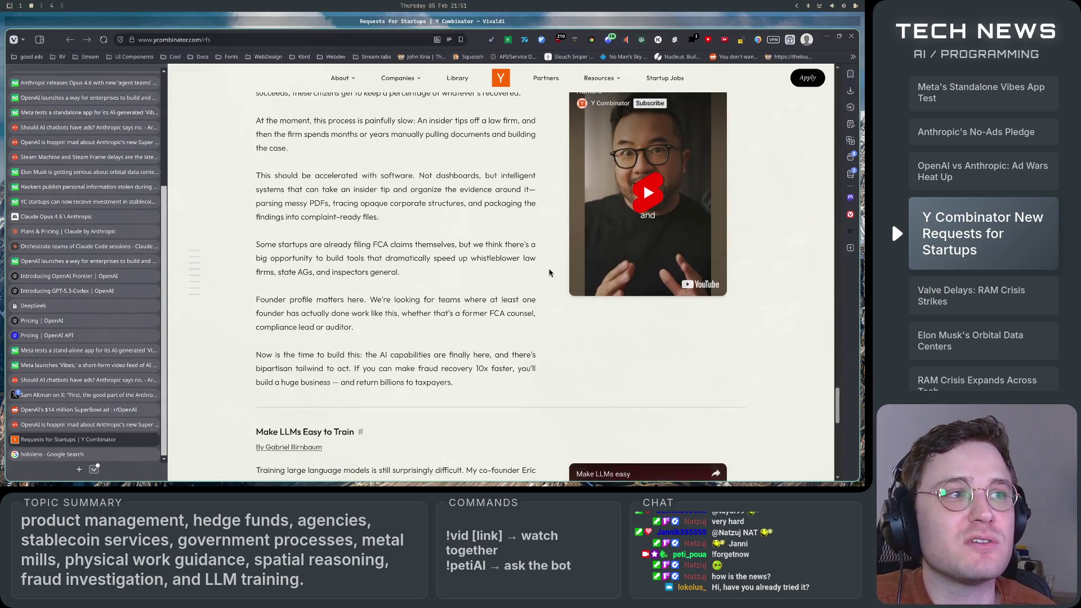
scroll(549, 272, down, 6)
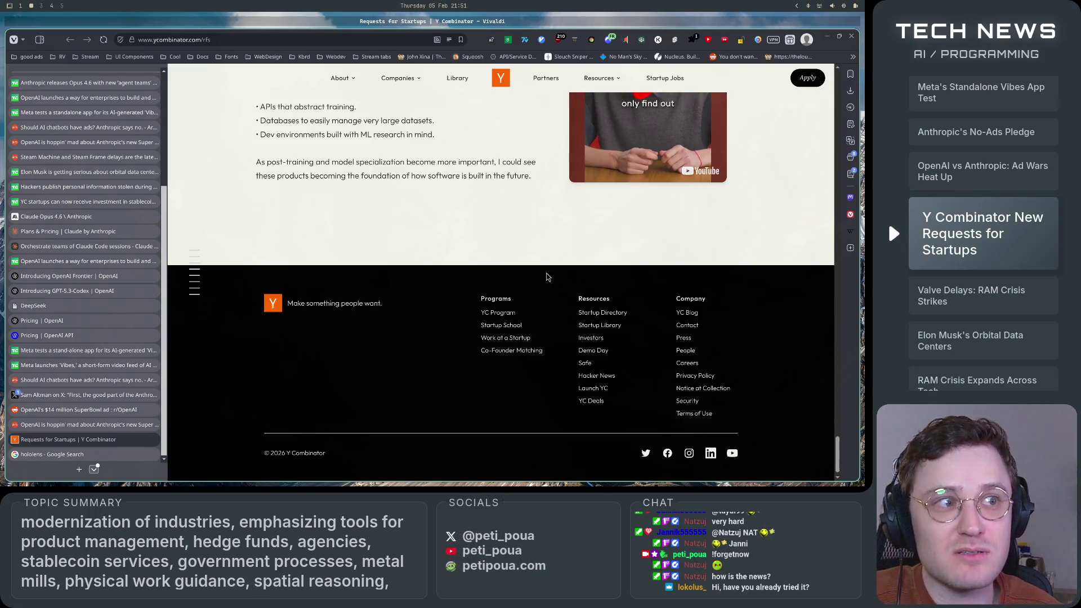
scroll(546, 306, up, 20)
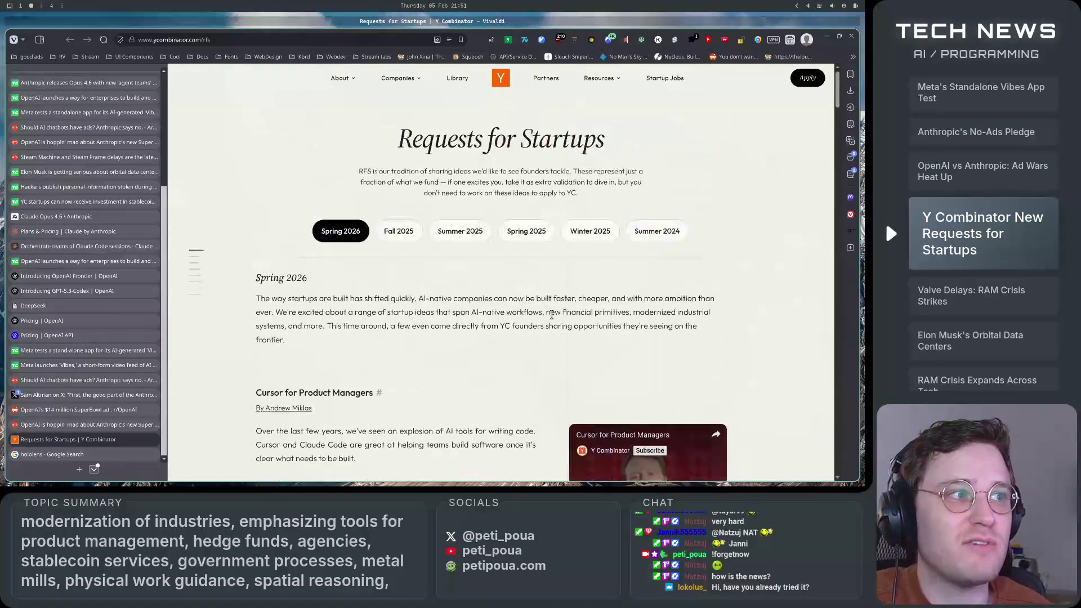
scroll(552, 316, down, 5)
scroll(512, 328, up, 5)
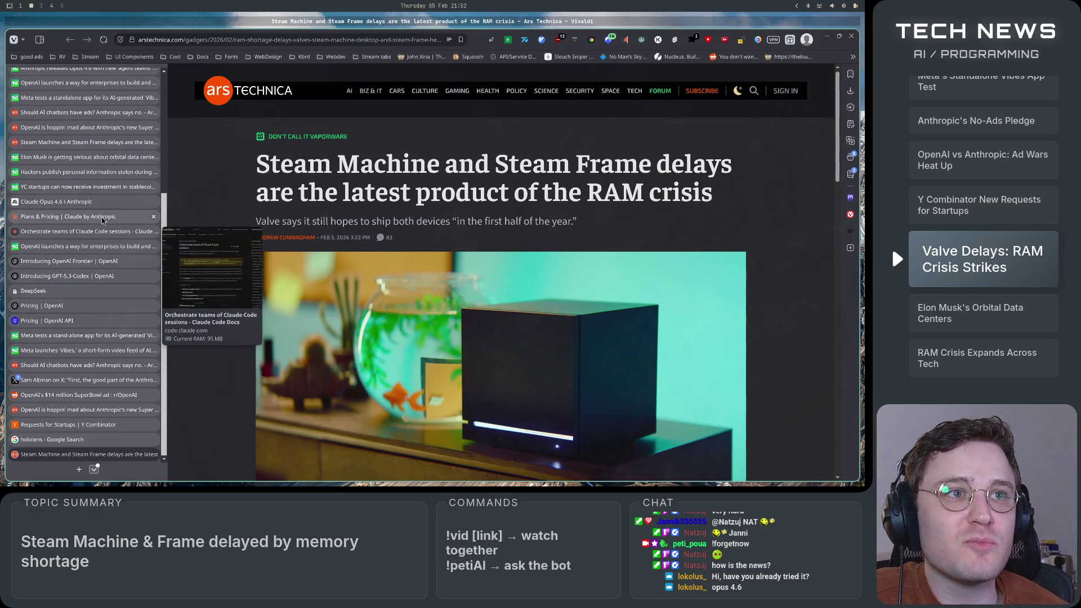
- Switch to the Claude Opus 4.6 tab and show the Terminal-Bench 2.0 agentic coding chart
click(103, 203)
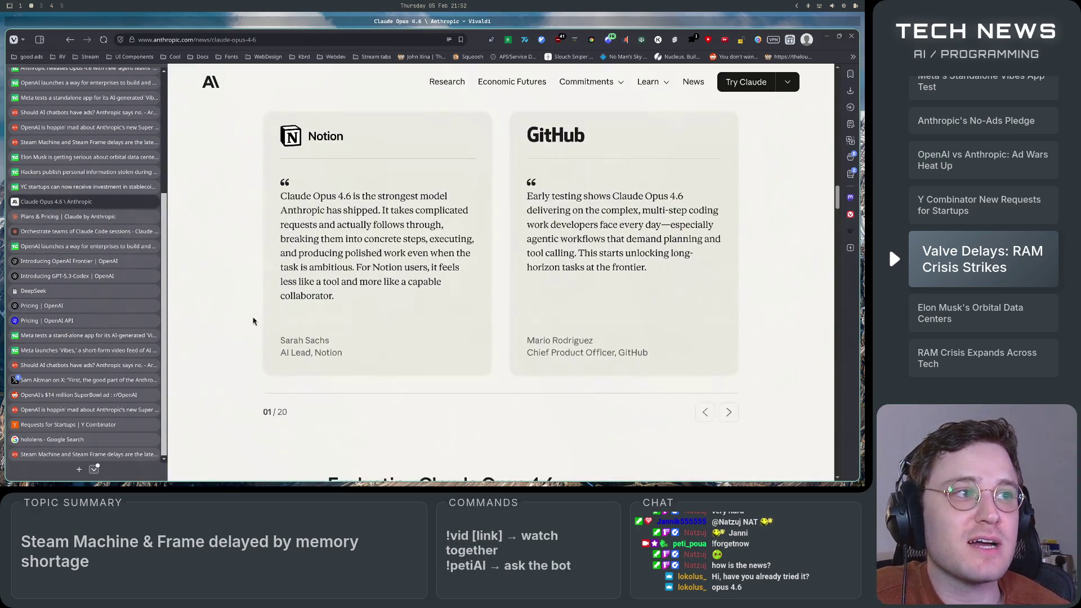
scroll(248, 315, up, 5)
scroll(256, 325, up, 10)
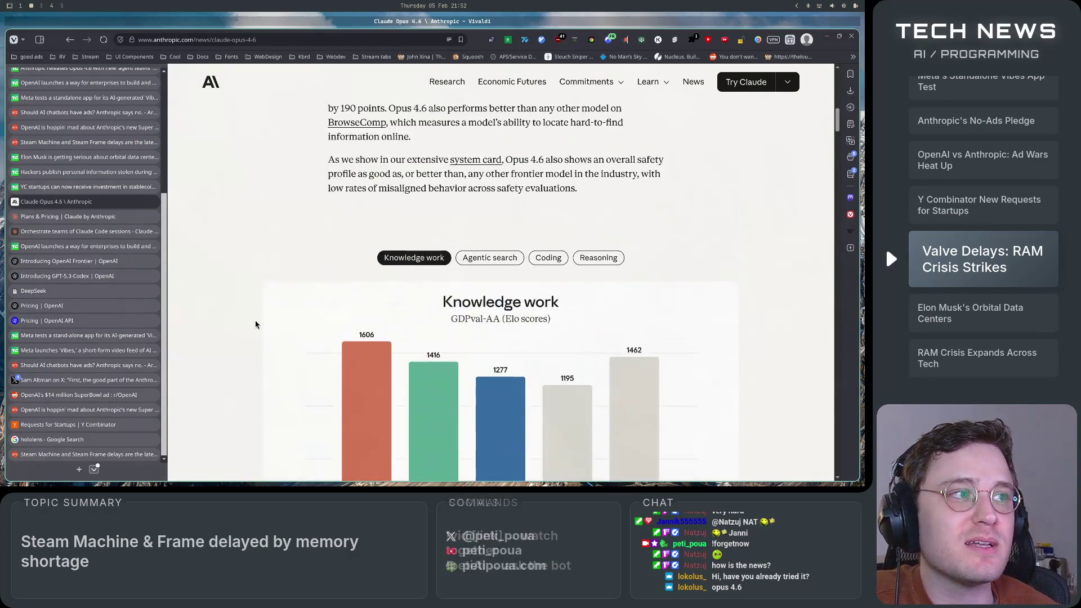
scroll(255, 325, down, 15)
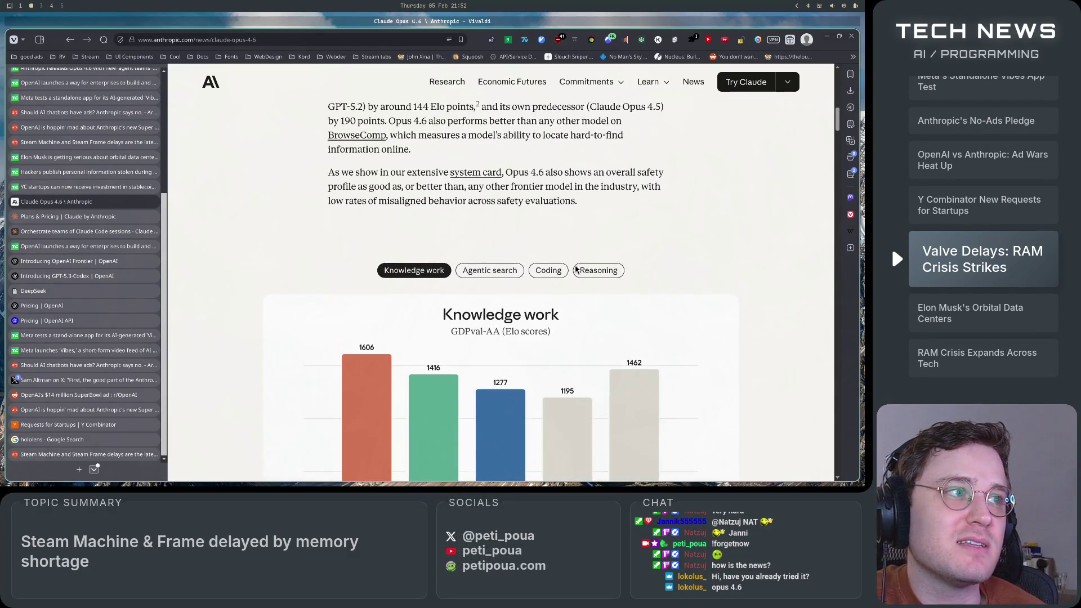
click(578, 270)
click(549, 271)
scroll(563, 280, down, 3)
scroll(574, 282, up, 1)
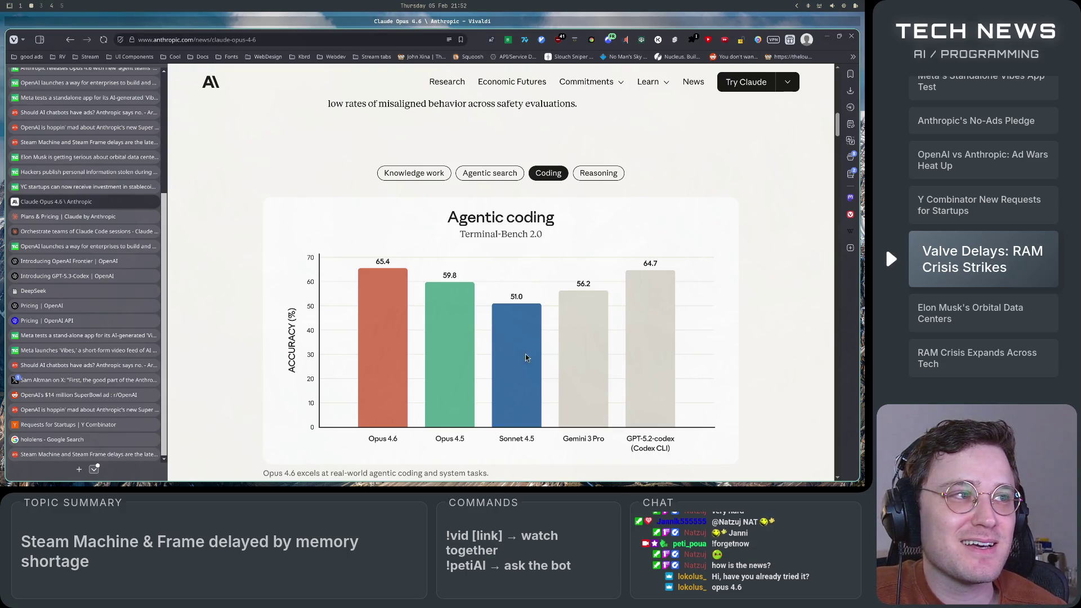
- Open the Introducing GPT-5.3-Codex tab and select its article title
click(92, 276)
scroll(466, 407, up, 20)
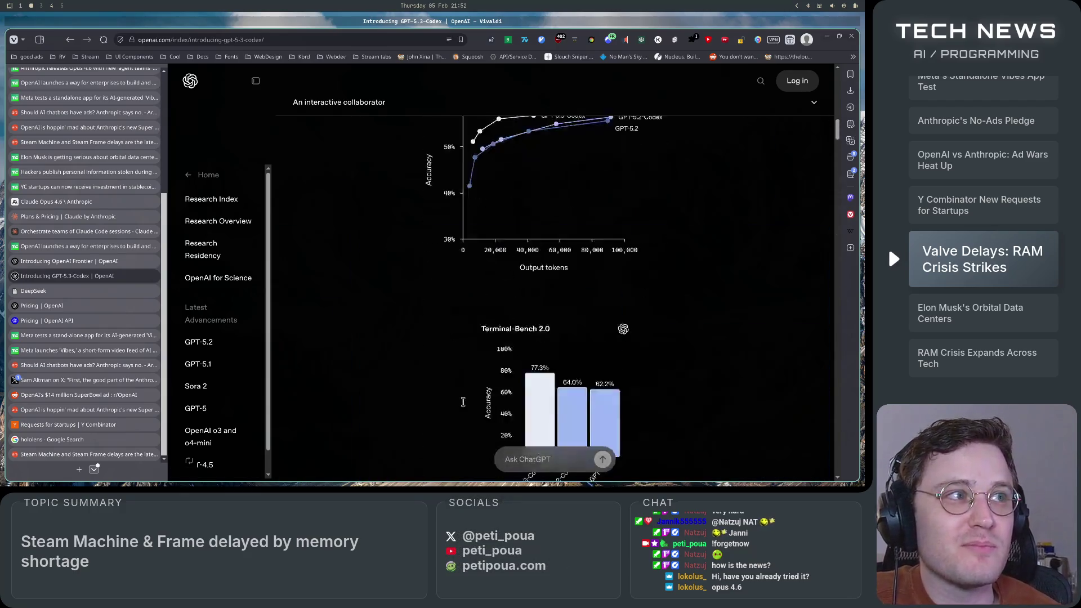
scroll(465, 407, up, 5)
drag(449, 197, 690, 213)
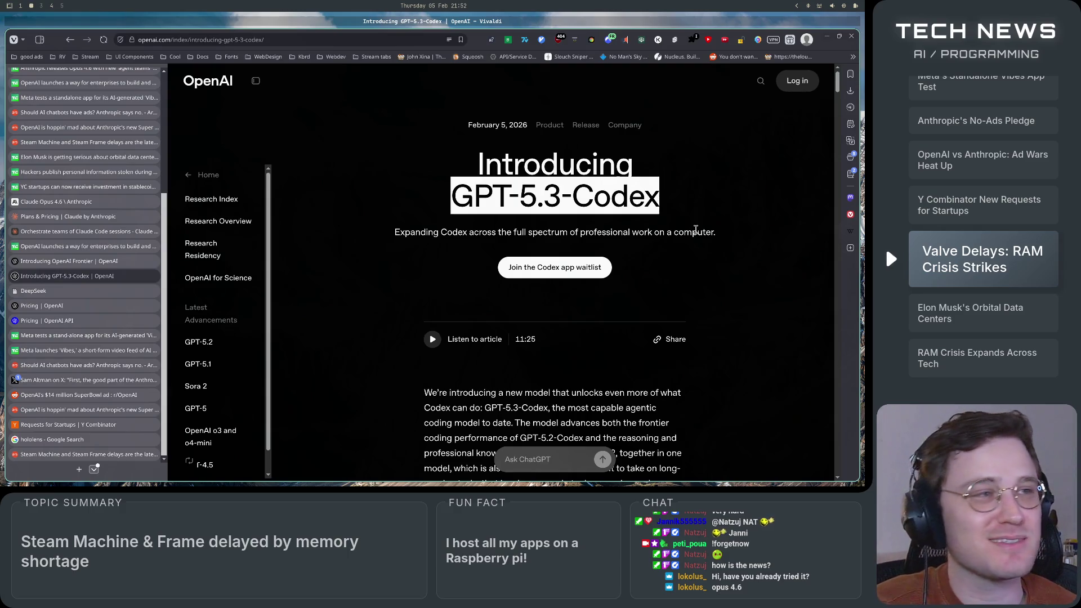
click(705, 264)
- Scroll through the GPT-5.3-Codex benchmark charts, then return to the Claude Opus 4.6 tab
scroll(710, 338, down, 15)
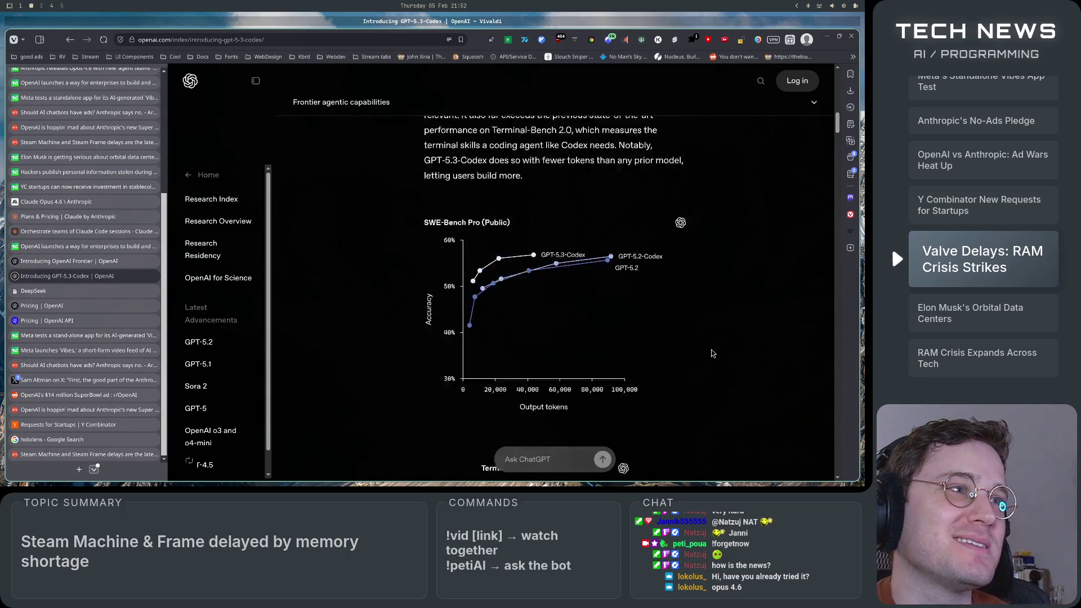
scroll(713, 354, down, 3)
scroll(712, 354, up, 2)
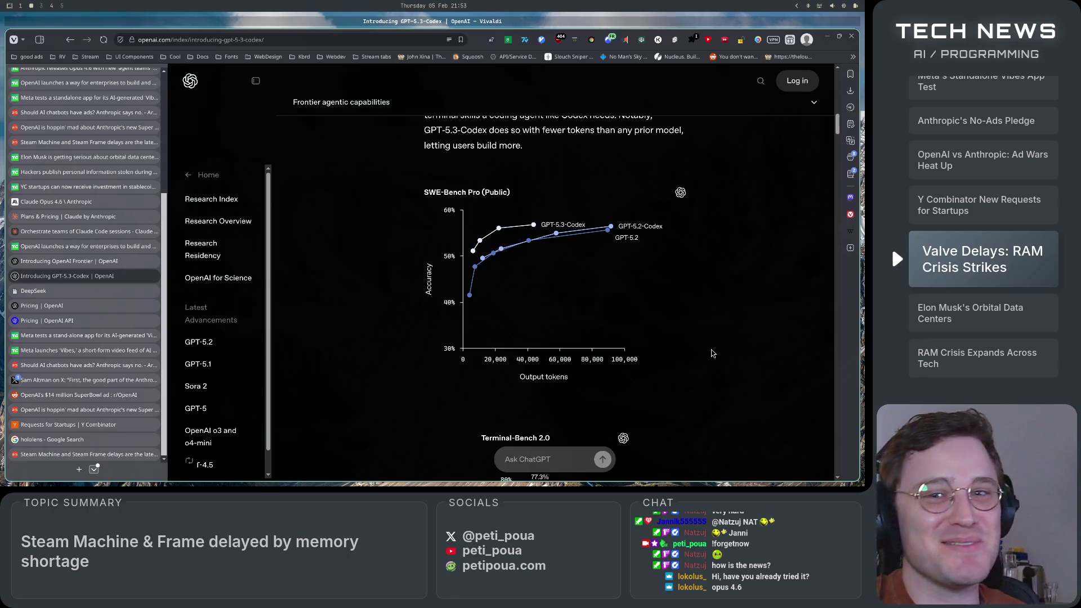
scroll(721, 352, down, 12)
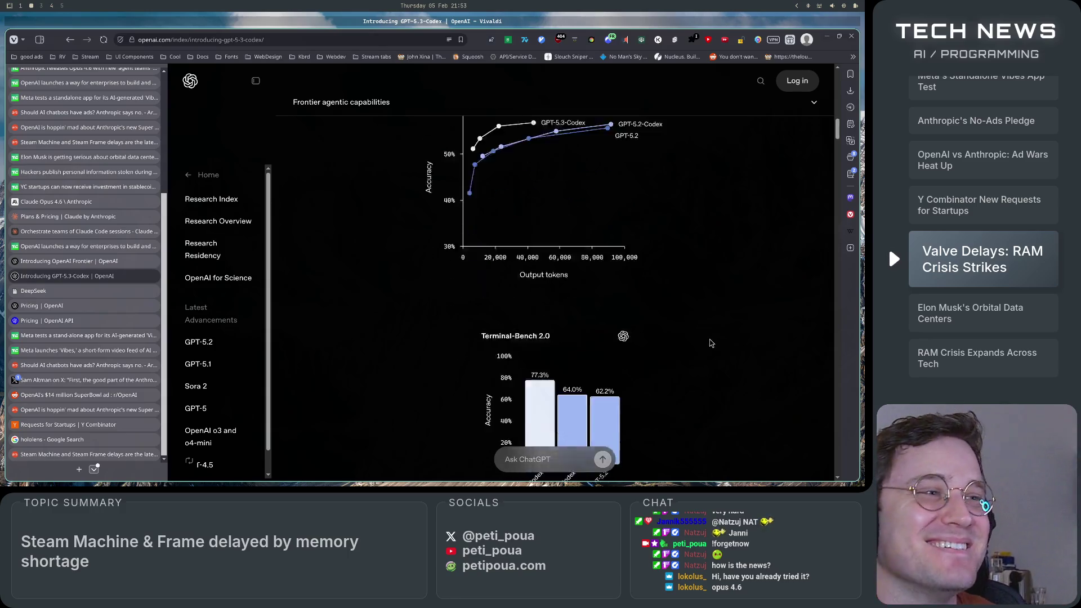
scroll(709, 343, down, 10)
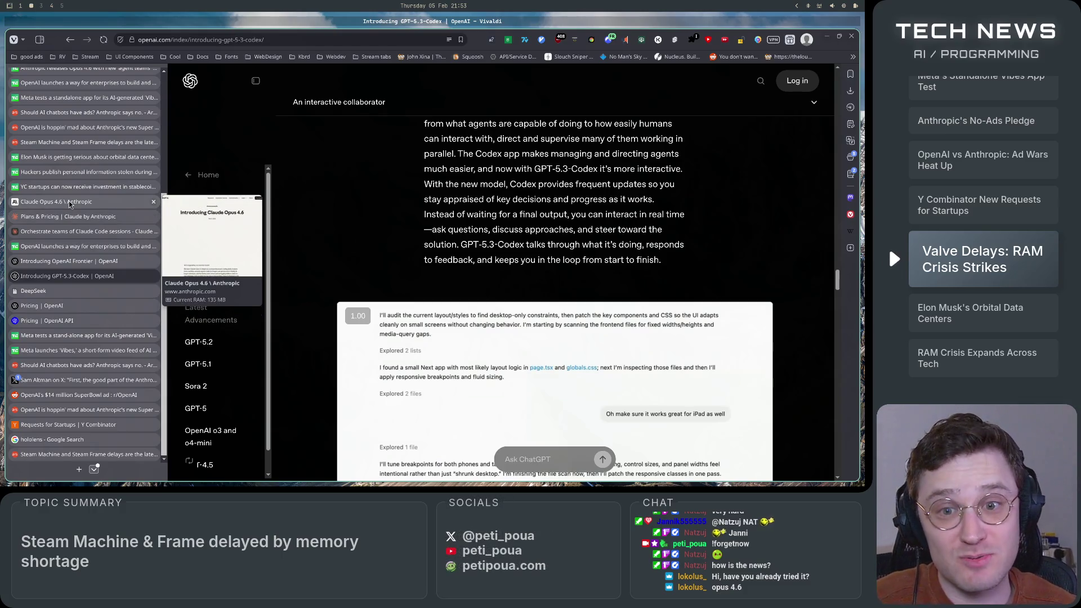
click(69, 204)
- Scroll through the table comparing Opus 4.6 with Opus 4.5, Sonnet 4.5, Gemini 3 Pro and GPT-5.2
scroll(218, 314, down, 10)
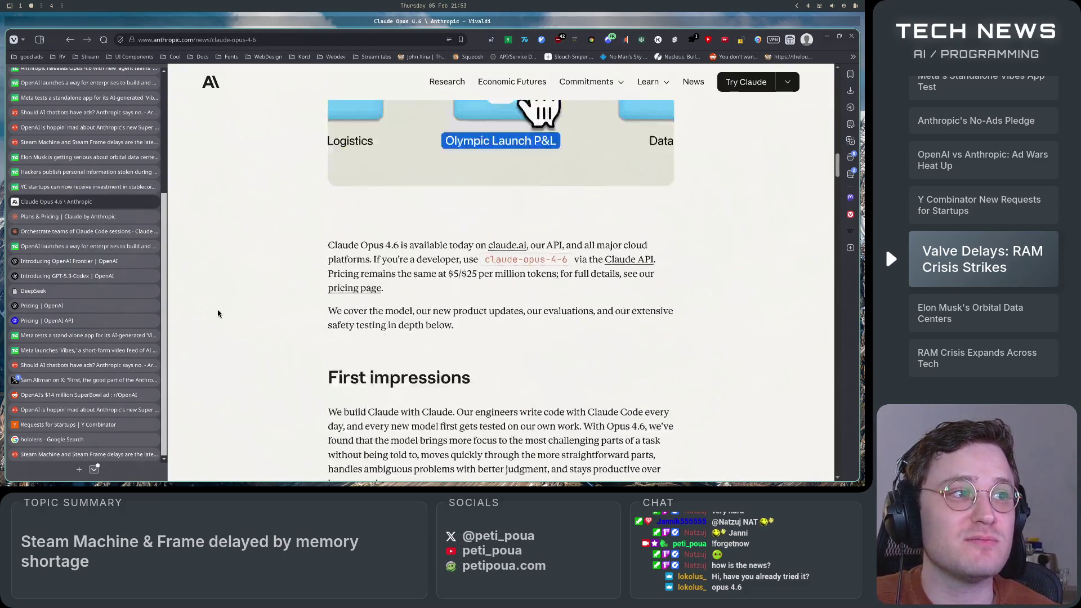
scroll(219, 313, down, 10)
scroll(219, 314, up, 10)
scroll(219, 313, down, 10)
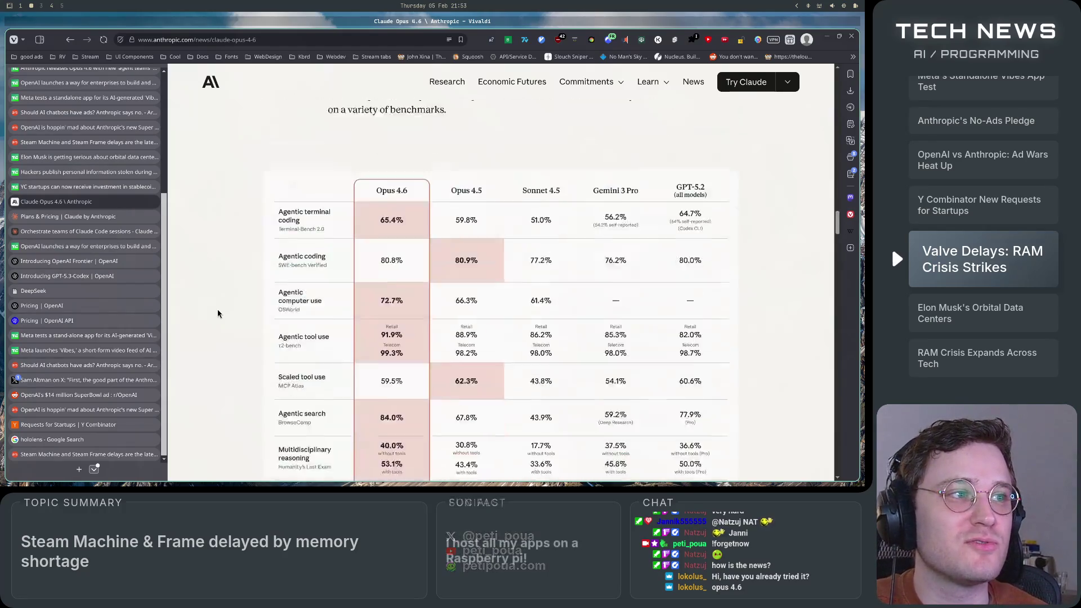
scroll(219, 313, down, 1)
scroll(219, 314, up, 2)
scroll(218, 314, down, 2)
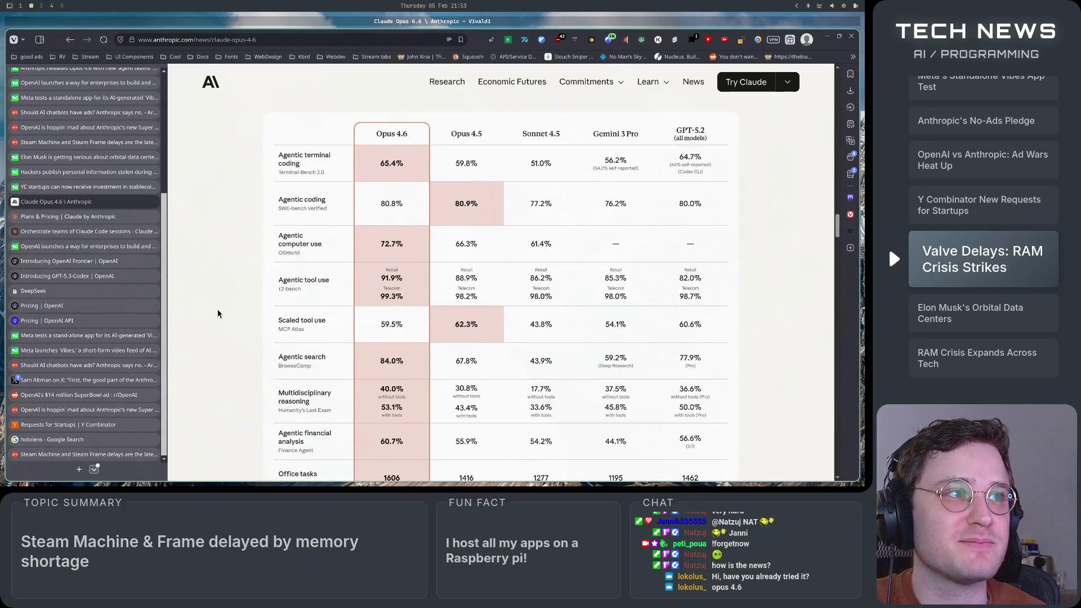
scroll(219, 314, down, 10)
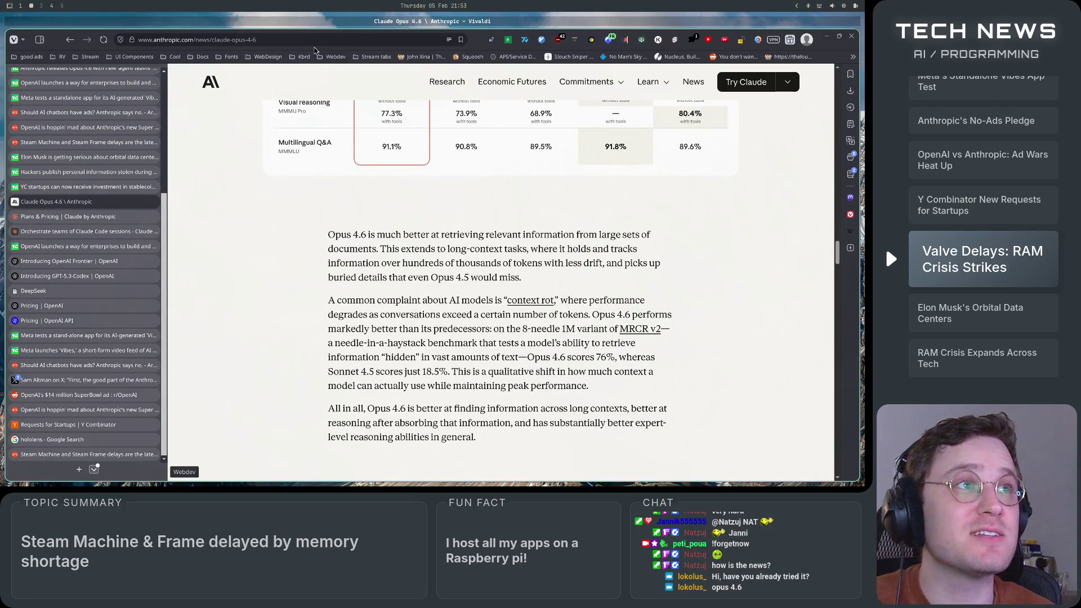
- Run claude in a new terminal, trust the home folder, and return to Vivaldi
key(super+Return)
text(claude)
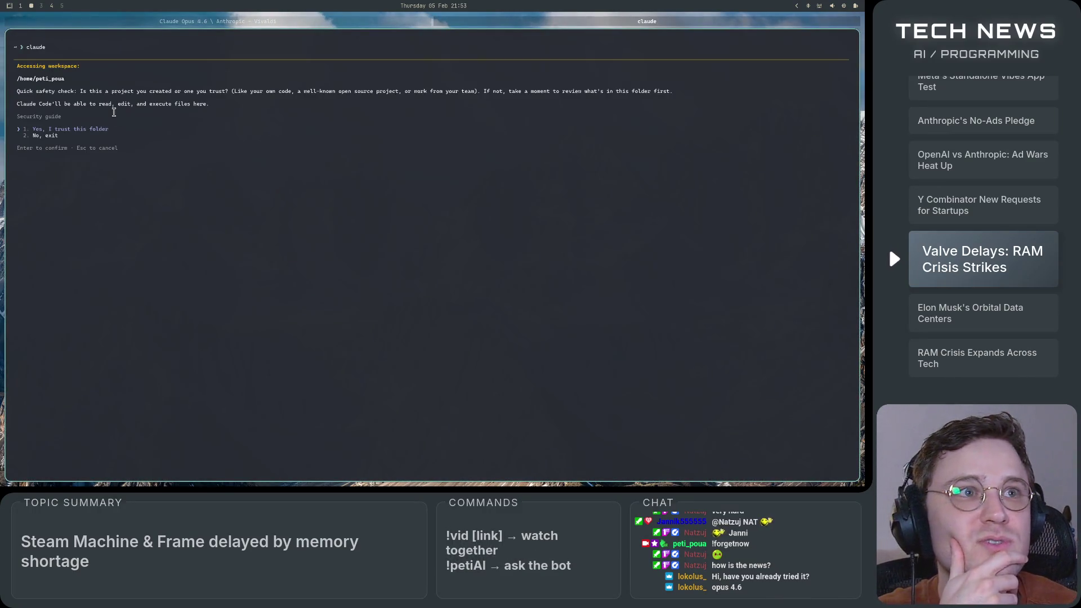
key(Return)
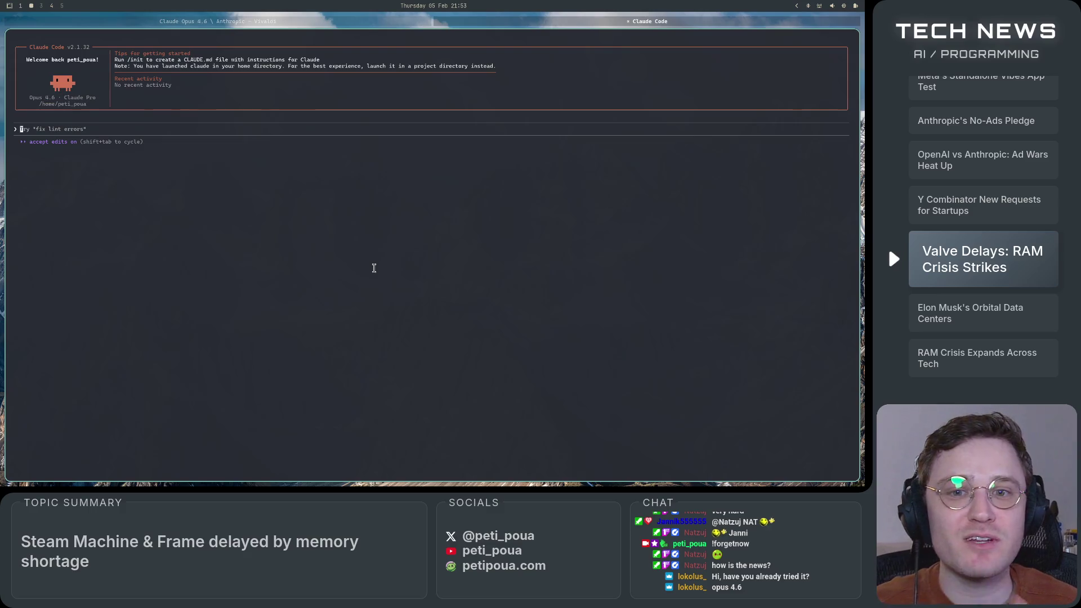
key(super+Left)
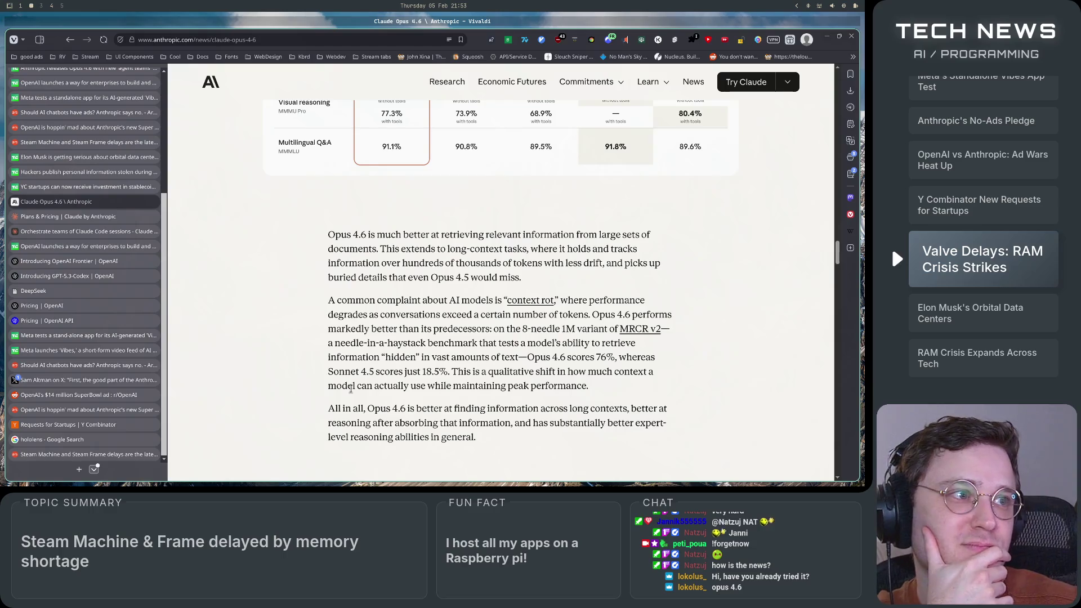
- Scroll the Opus 4.6 article down to the developer features list, from adaptive thinking to US-only inference
scroll(350, 388, down, 2)
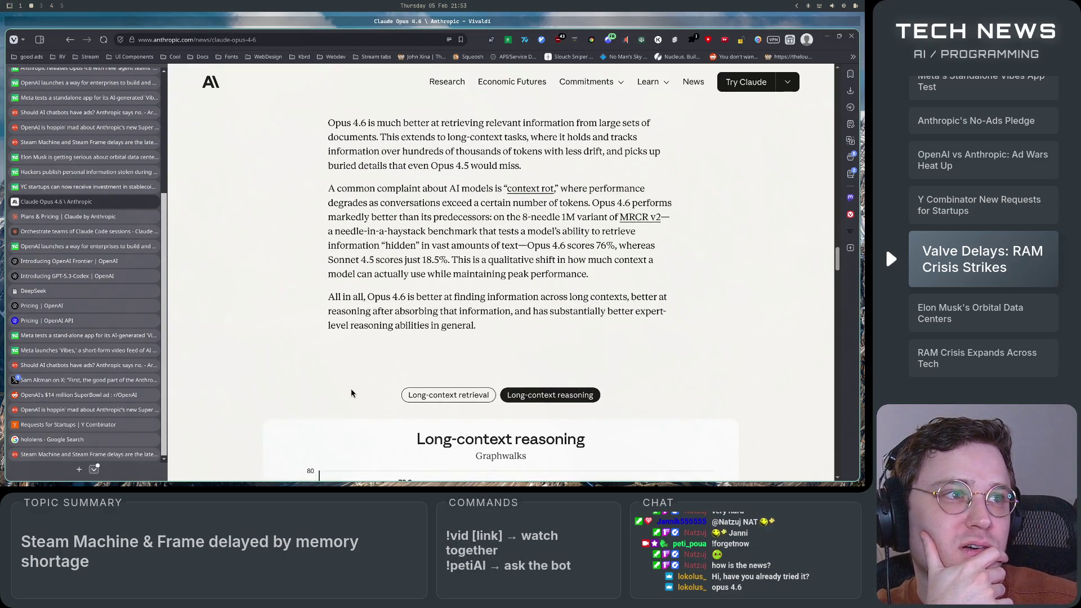
scroll(351, 392, down, 5)
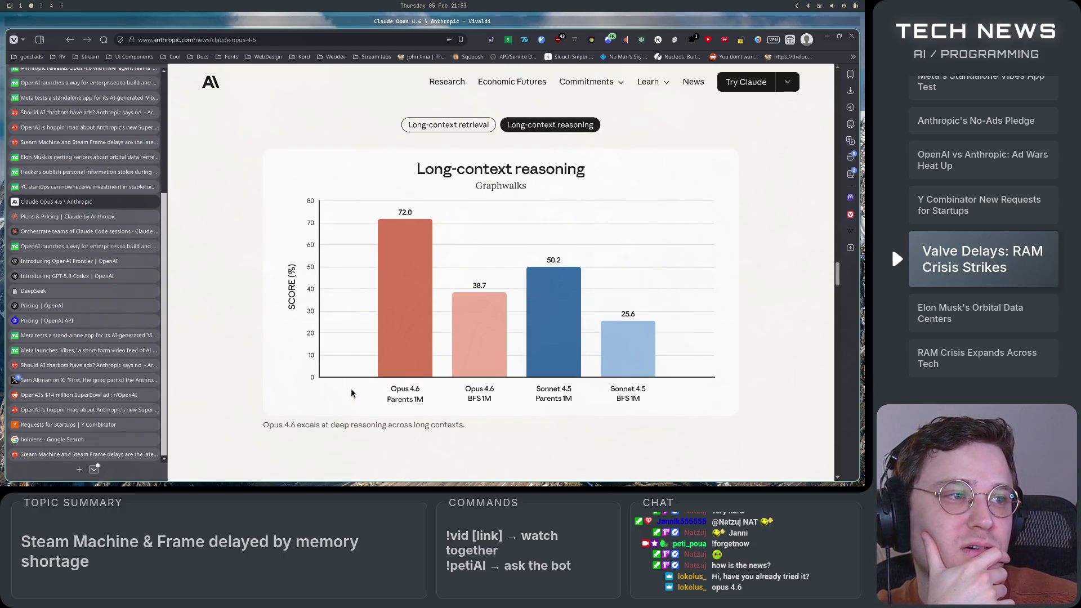
scroll(351, 393, down, 5)
scroll(351, 392, down, 6)
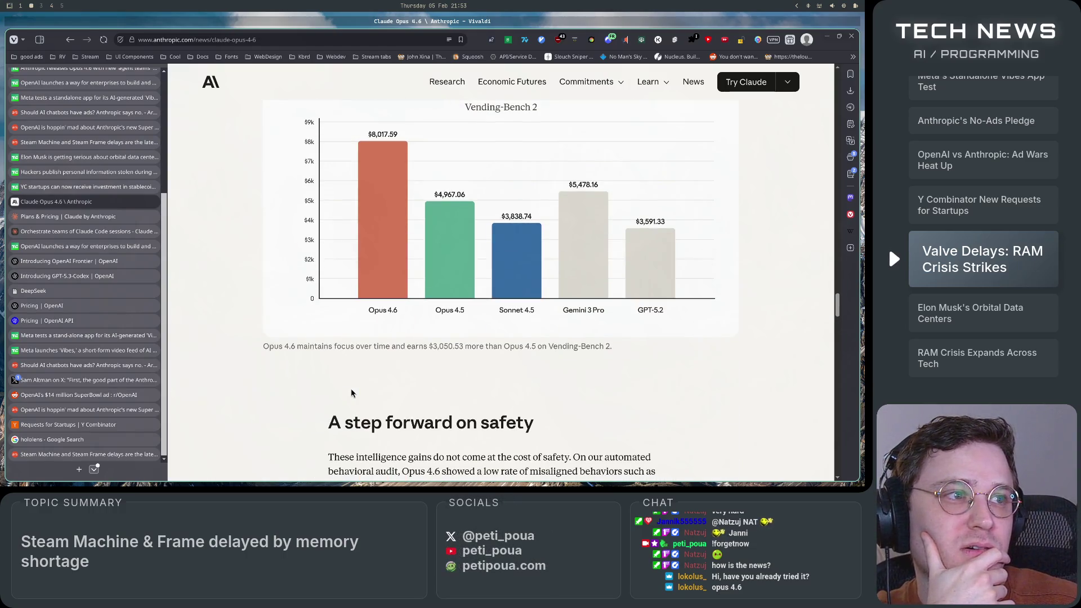
scroll(351, 392, down, 5)
scroll(352, 392, down, 5)
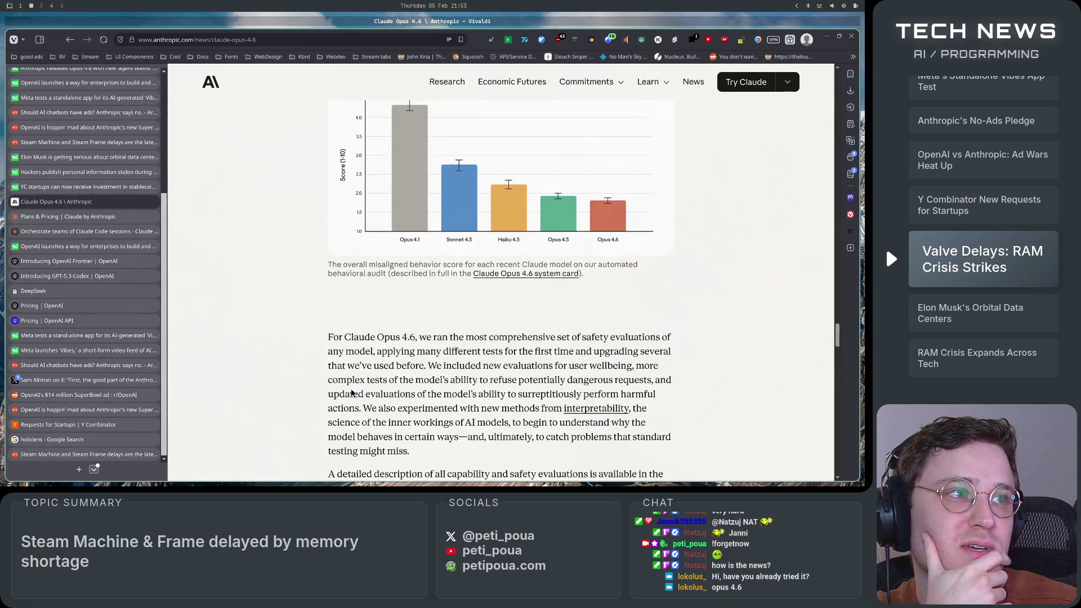
scroll(351, 392, up, 3)
scroll(550, 359, down, 15)
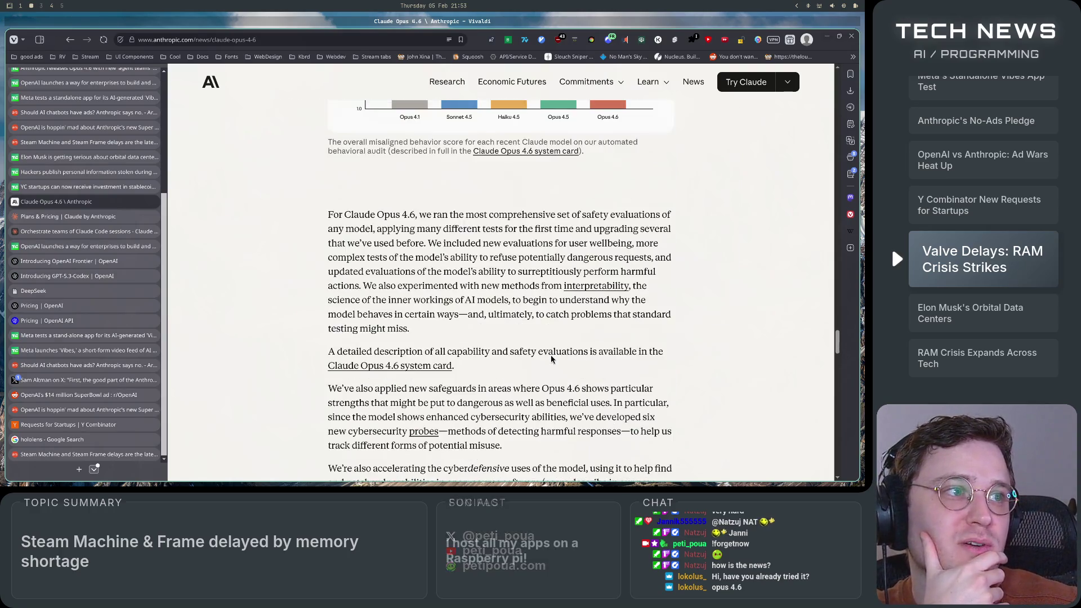
scroll(550, 359, down, 3)
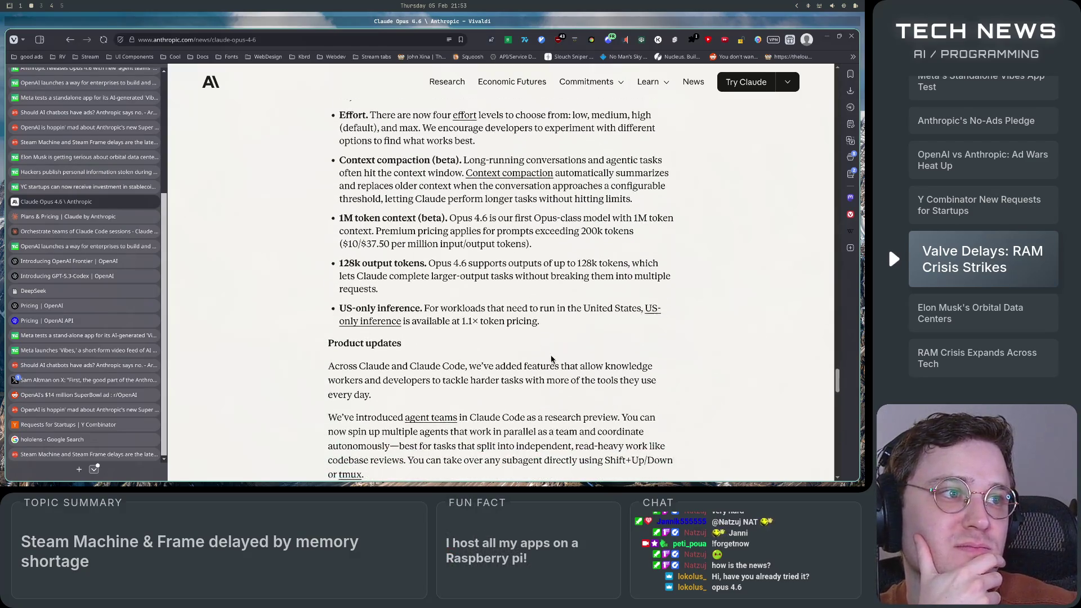
scroll(551, 372, up, 2)
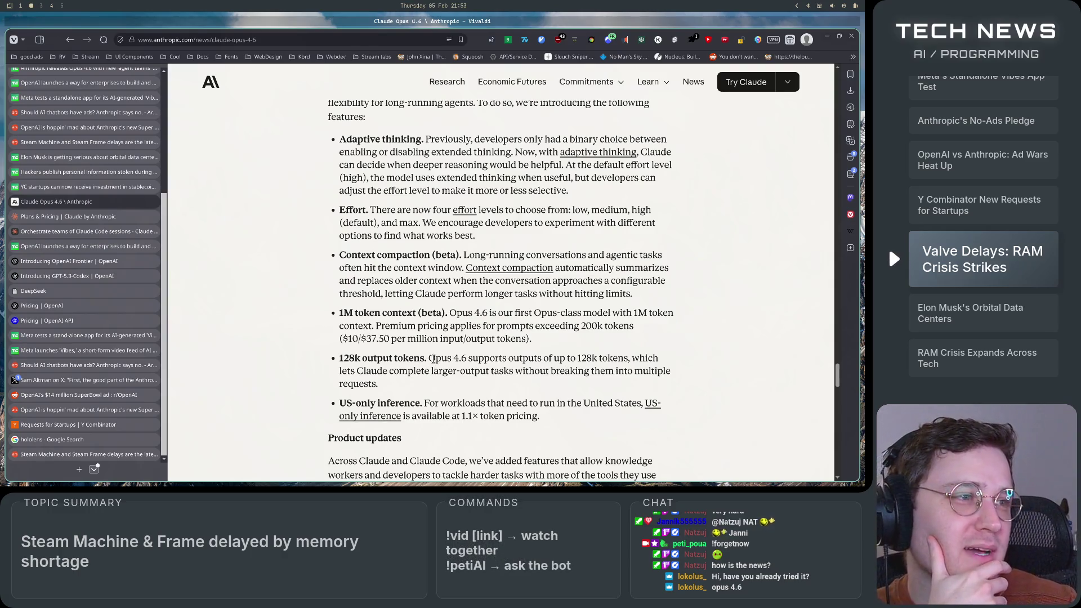
drag(435, 359, 630, 359)
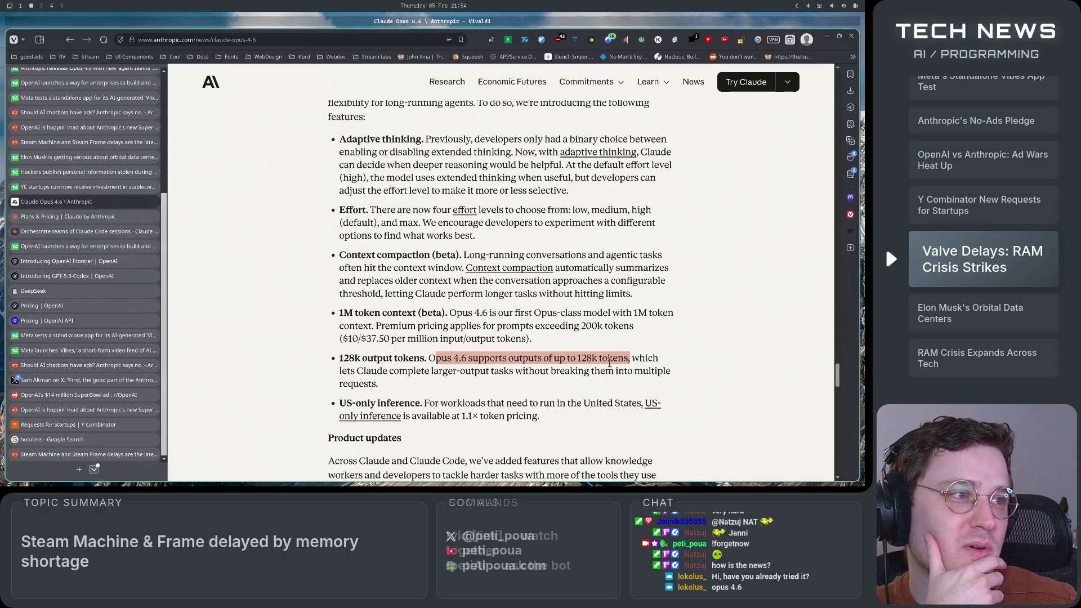
click(610, 363)
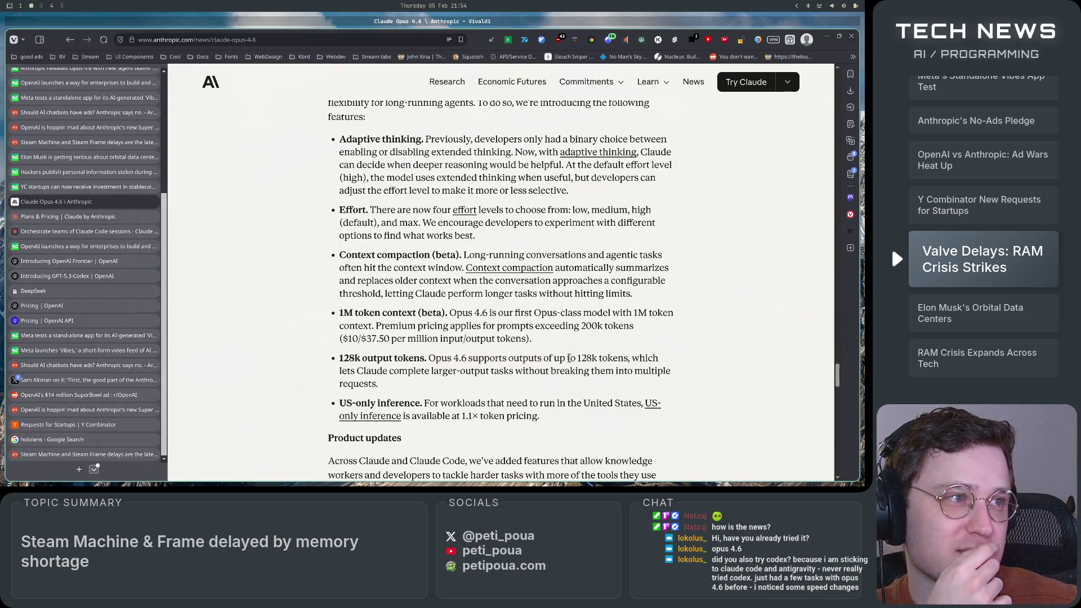
drag(576, 358, 630, 358)
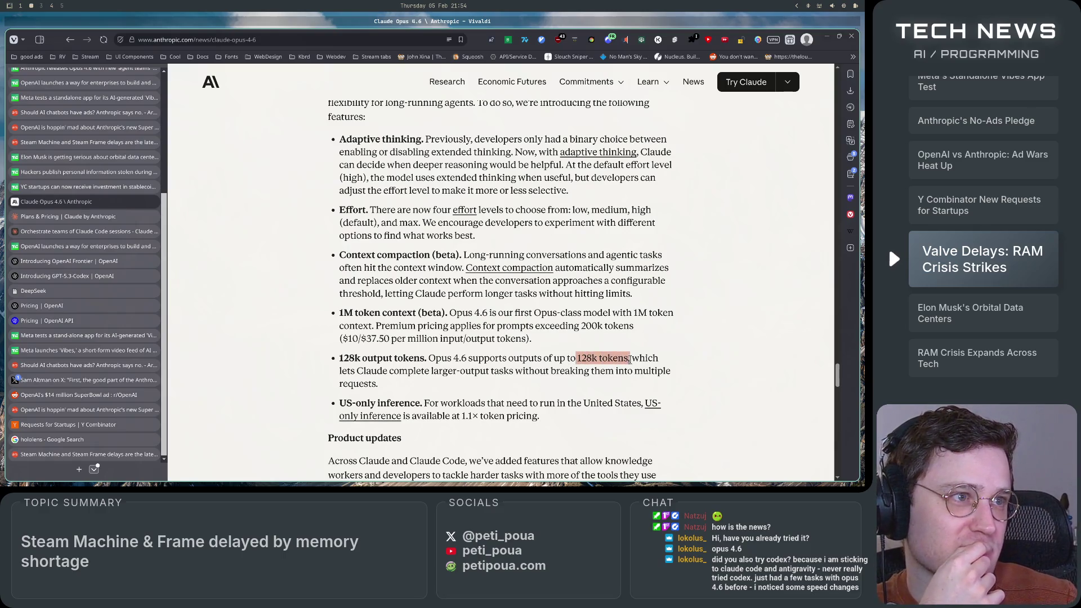
click(630, 359)
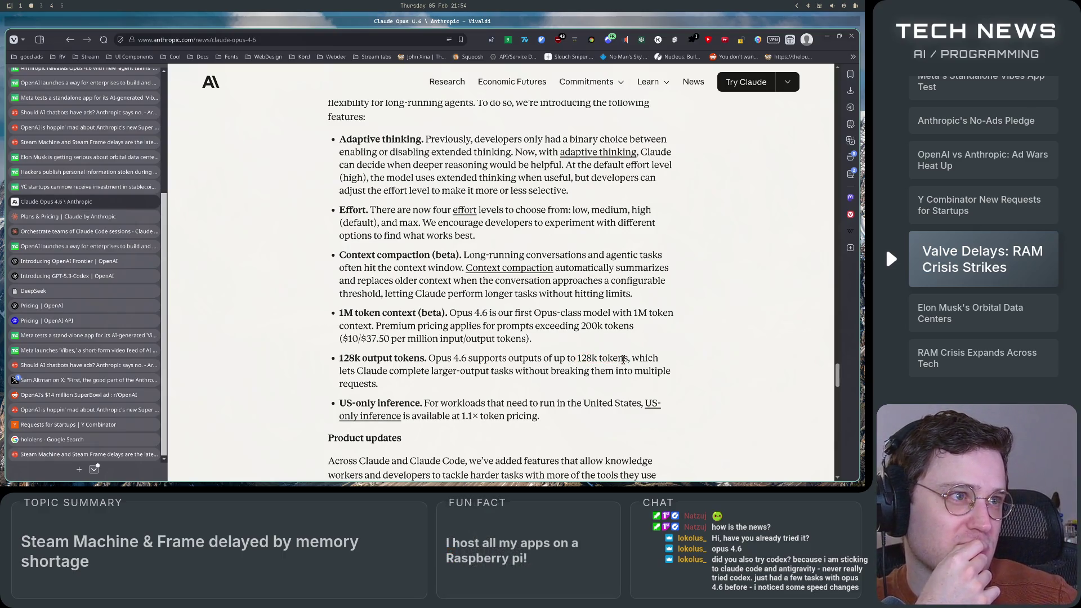
mouse_move(620, 313)
mouse_down()
mouse_move(691, 318)
mouse_move(374, 338)
mouse_move(373, 325)
mouse_up()
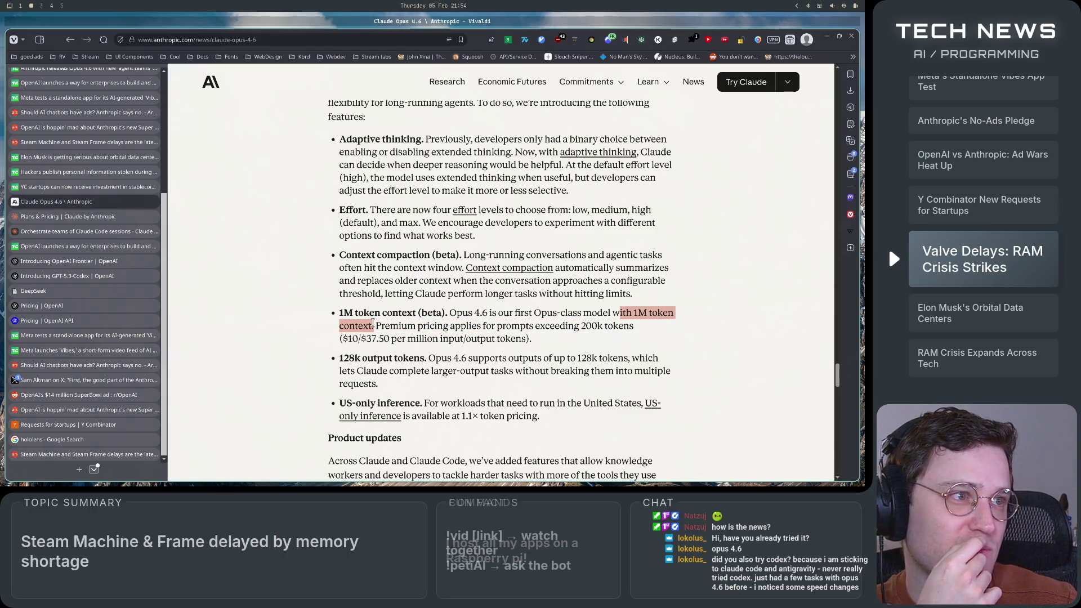
click(634, 389)
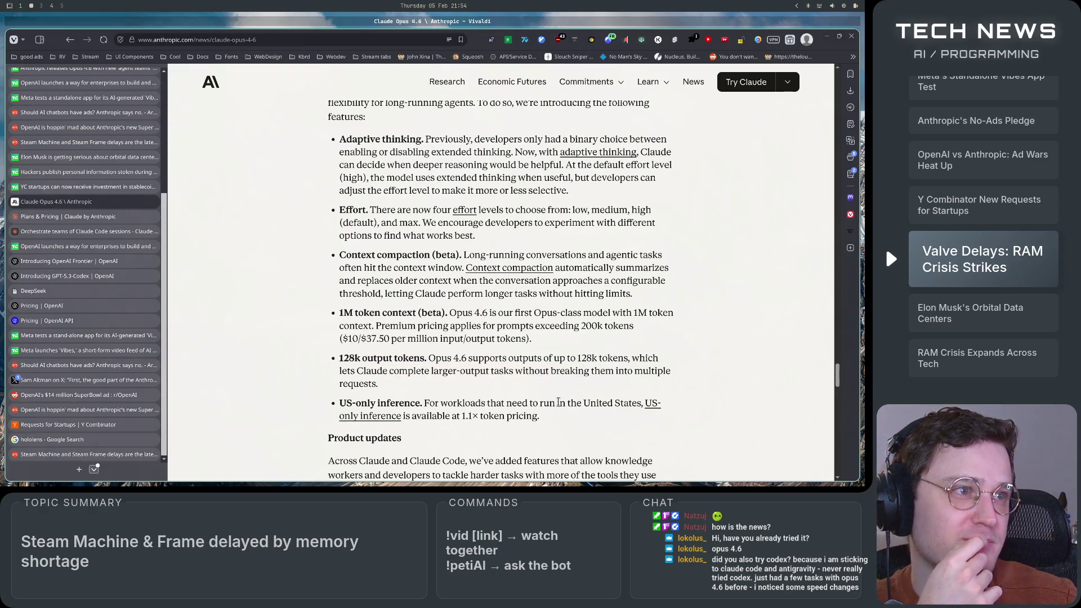
scroll(503, 307, down, 5)
scroll(503, 307, down, 6)
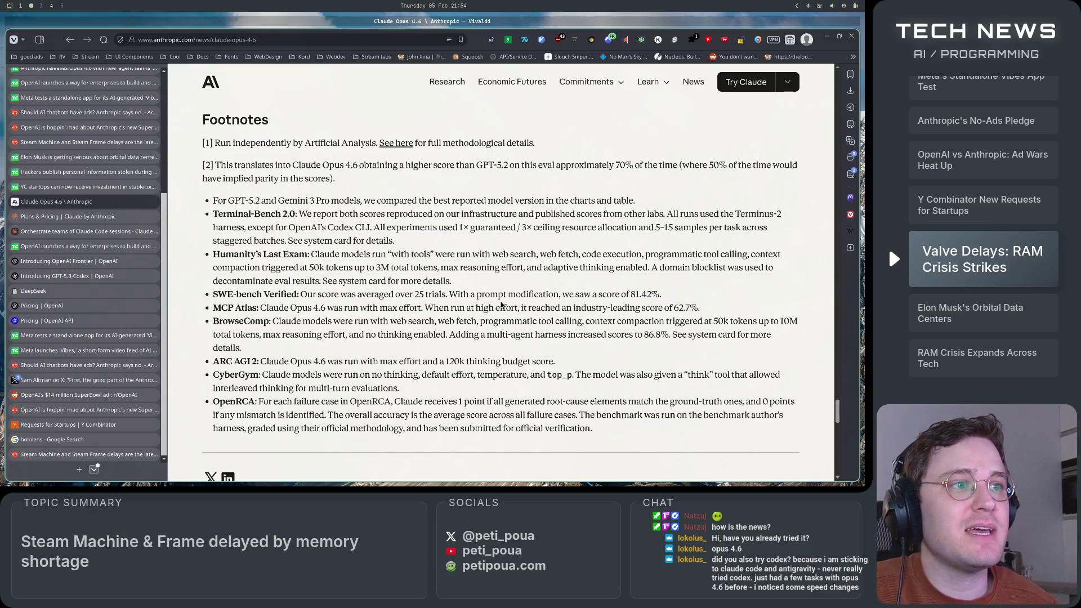
- Scroll the Opus 4.6 article back up to its title, Feb 5, 2026 date and launch video
scroll(465, 400, up, 1)
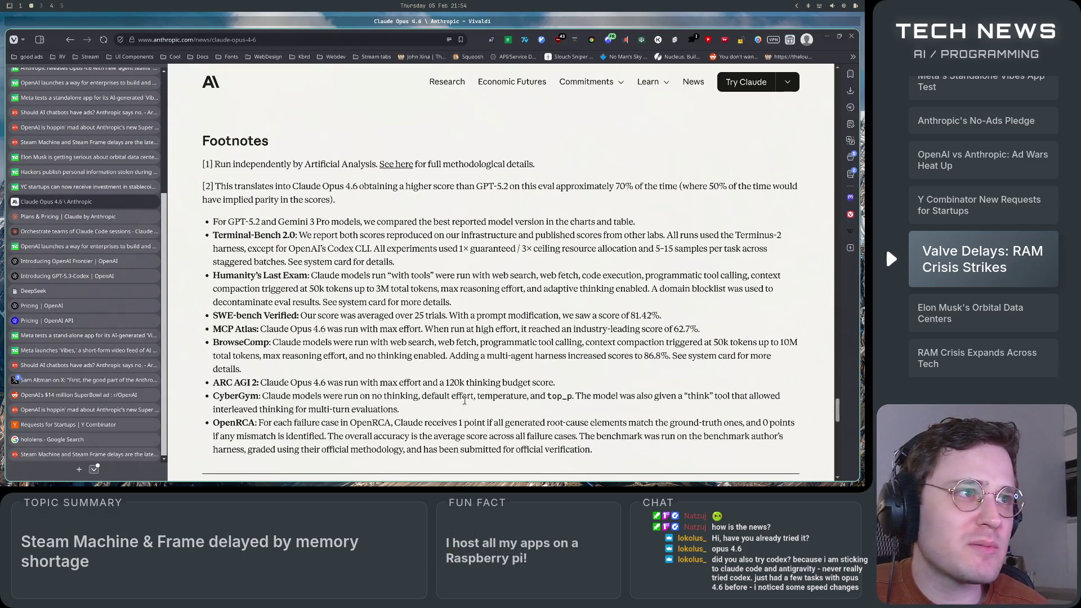
scroll(465, 400, up, 20)
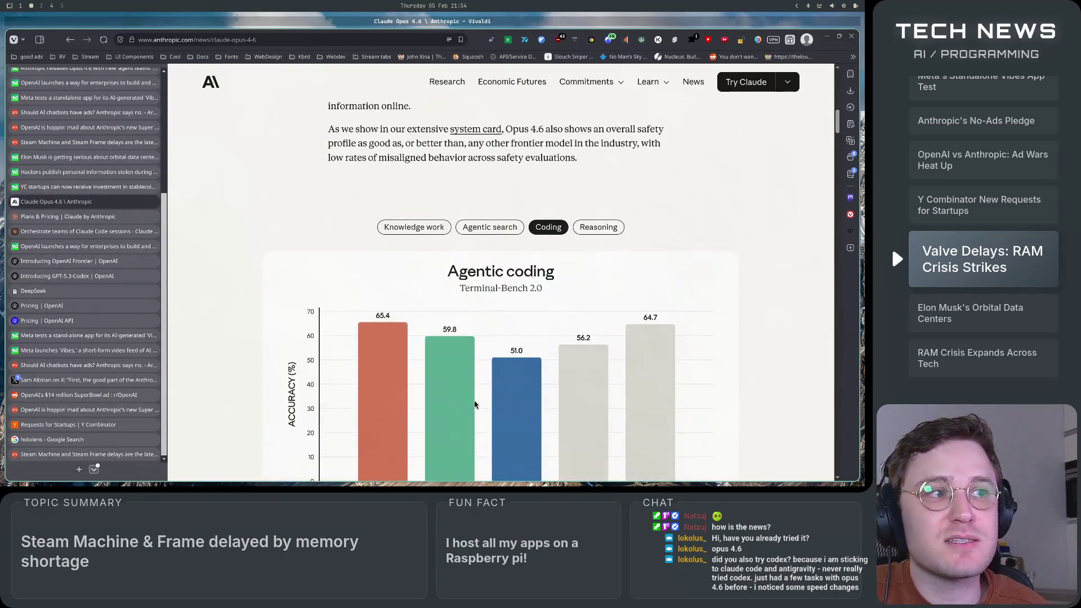
scroll(474, 404, up, 10)
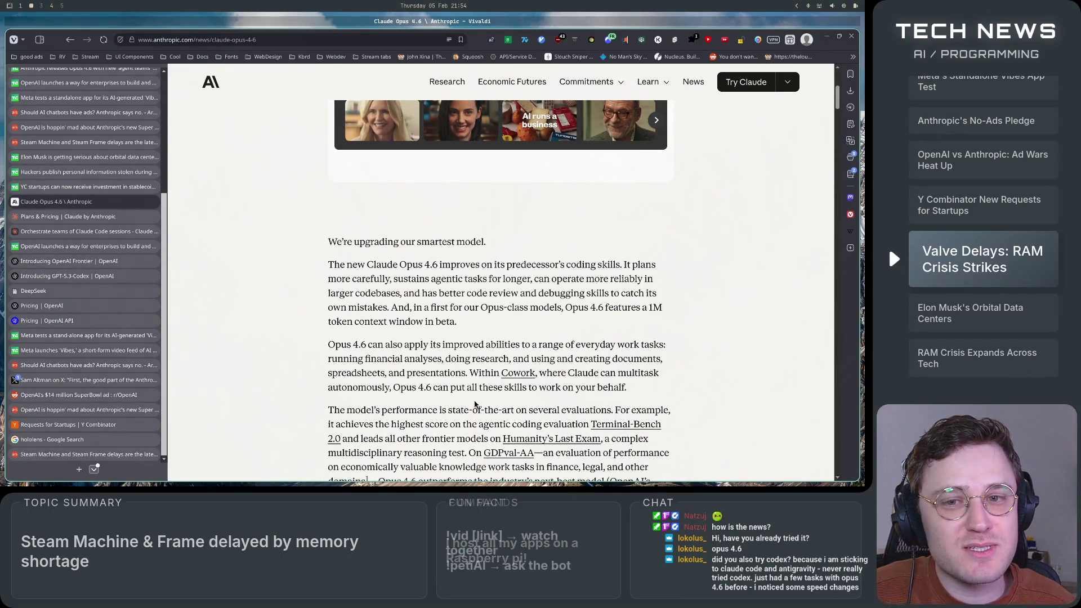
scroll(475, 405, up, 4)
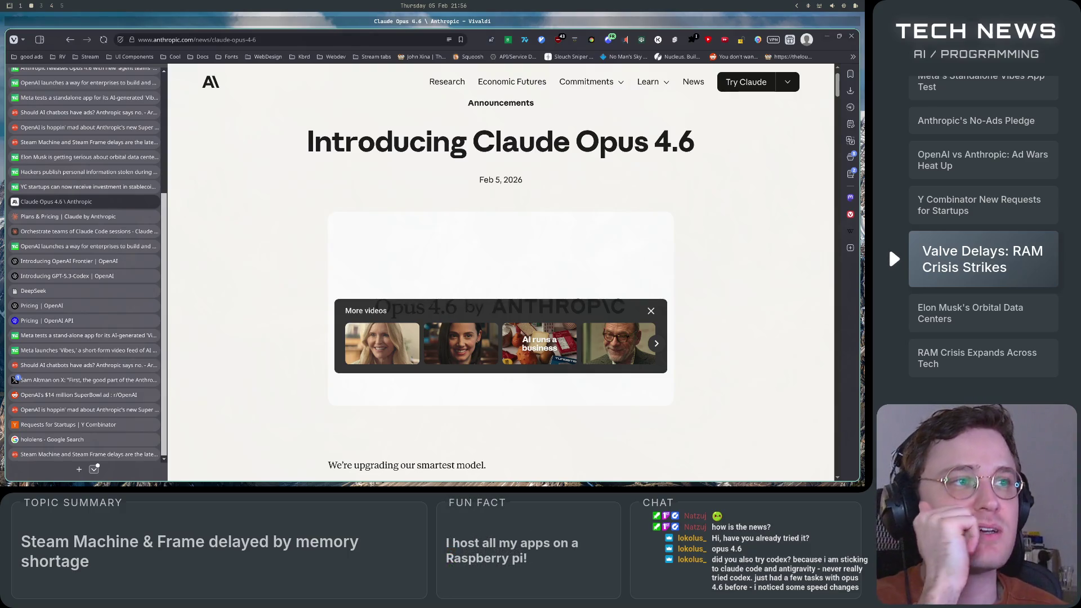
- Switch to the GPT-5.3-Codex announcement and skim it down to the Appendix
mouse_move(403, 345)
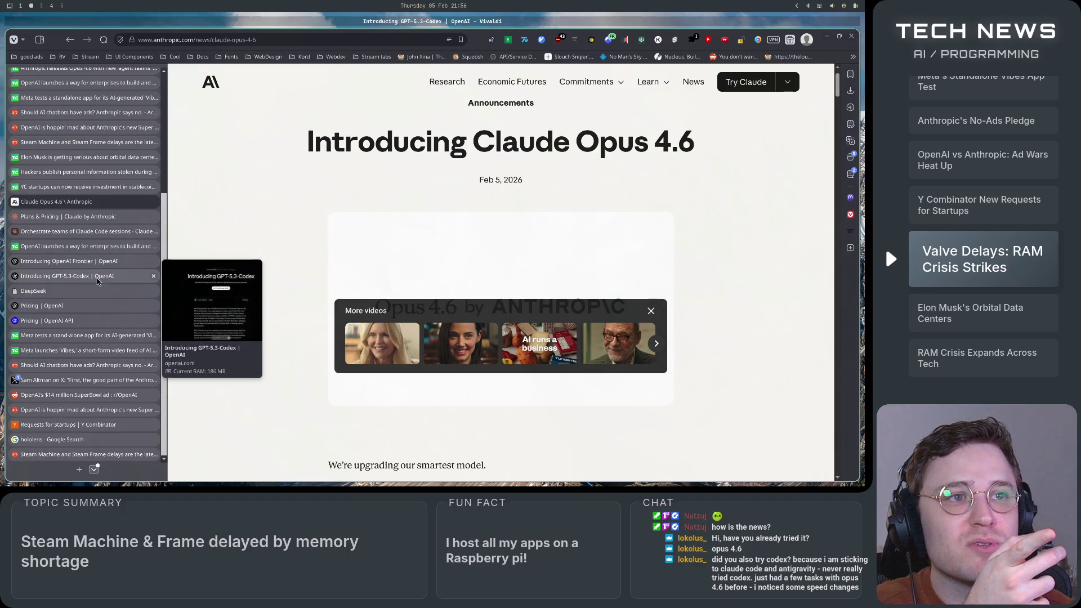
click(85, 276)
scroll(566, 260, down, 10)
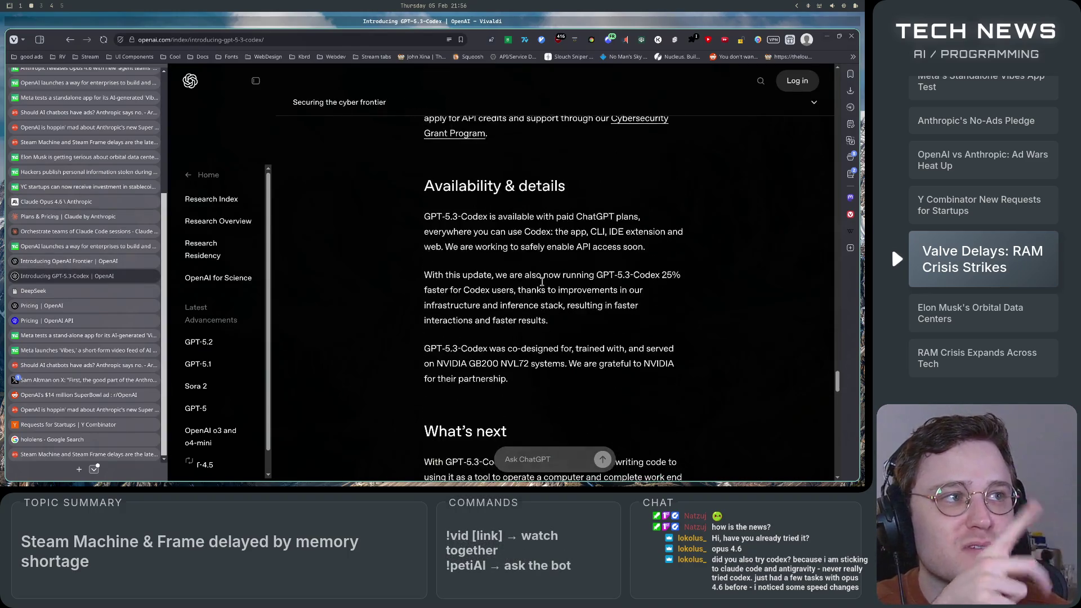
scroll(542, 282, up, 5)
scroll(542, 282, up, 10)
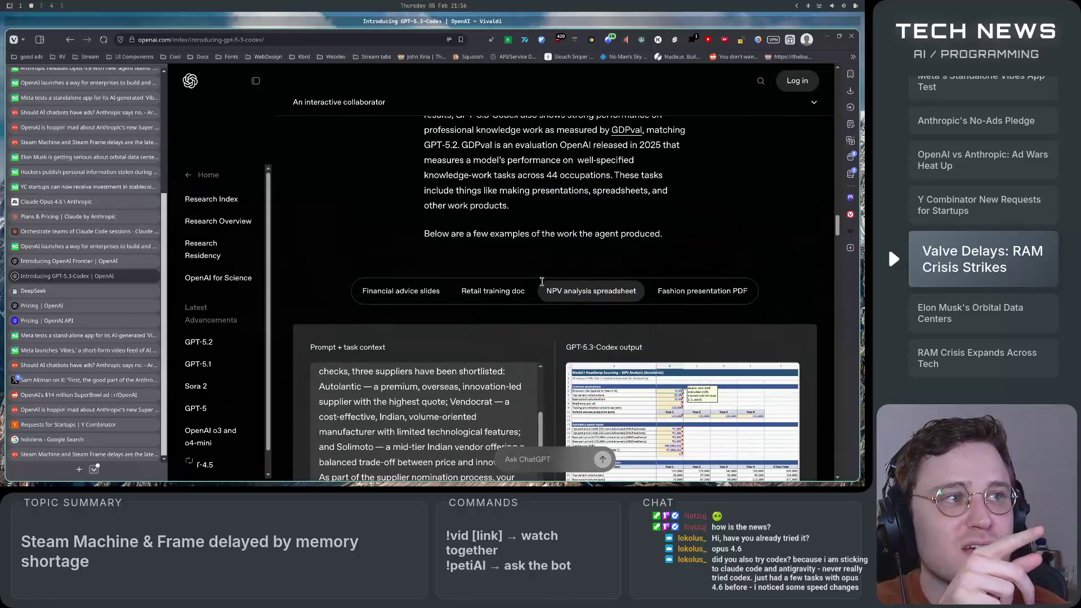
scroll(543, 286, down, 5)
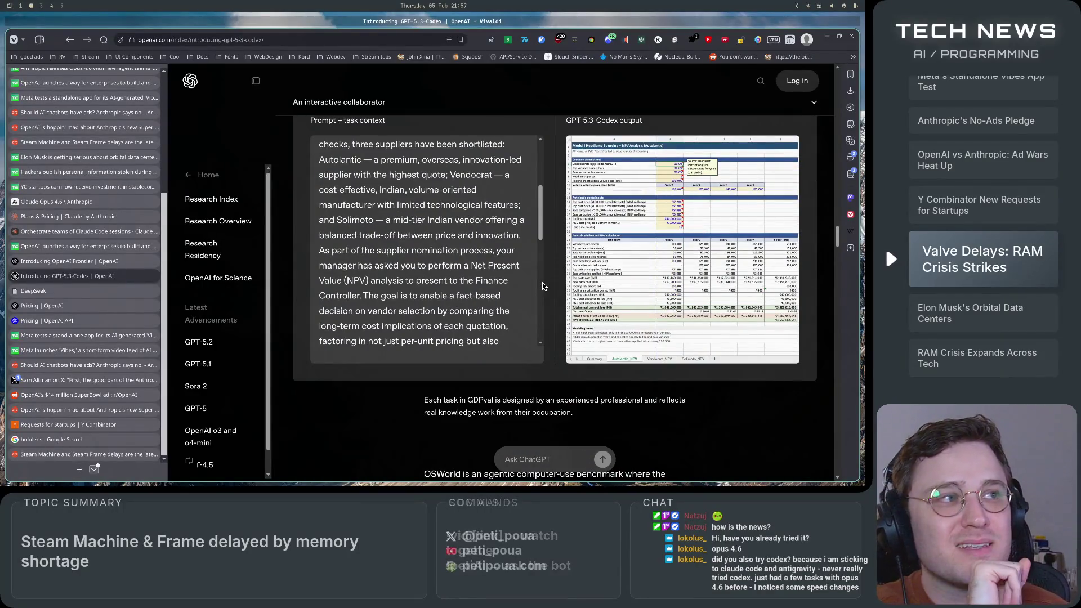
scroll(557, 352, down, 15)
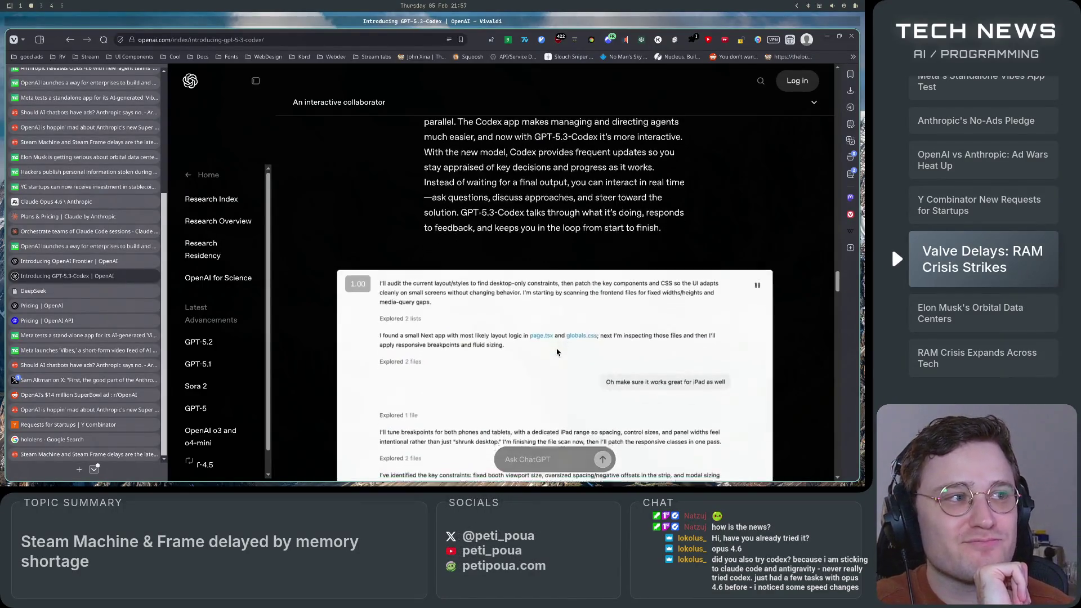
scroll(559, 338, down, 5)
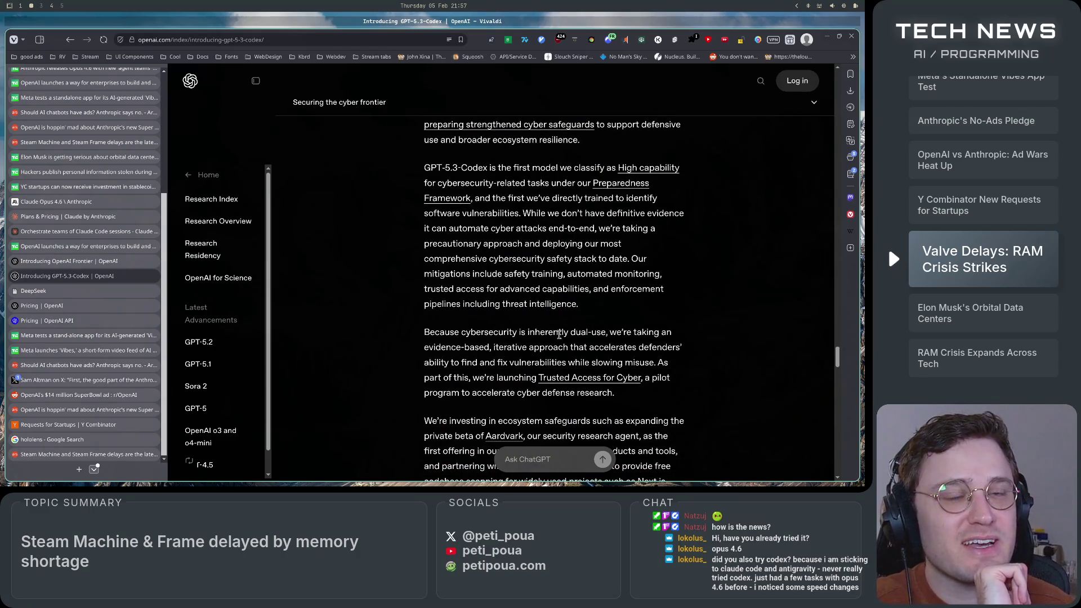
scroll(559, 334, down, 10)
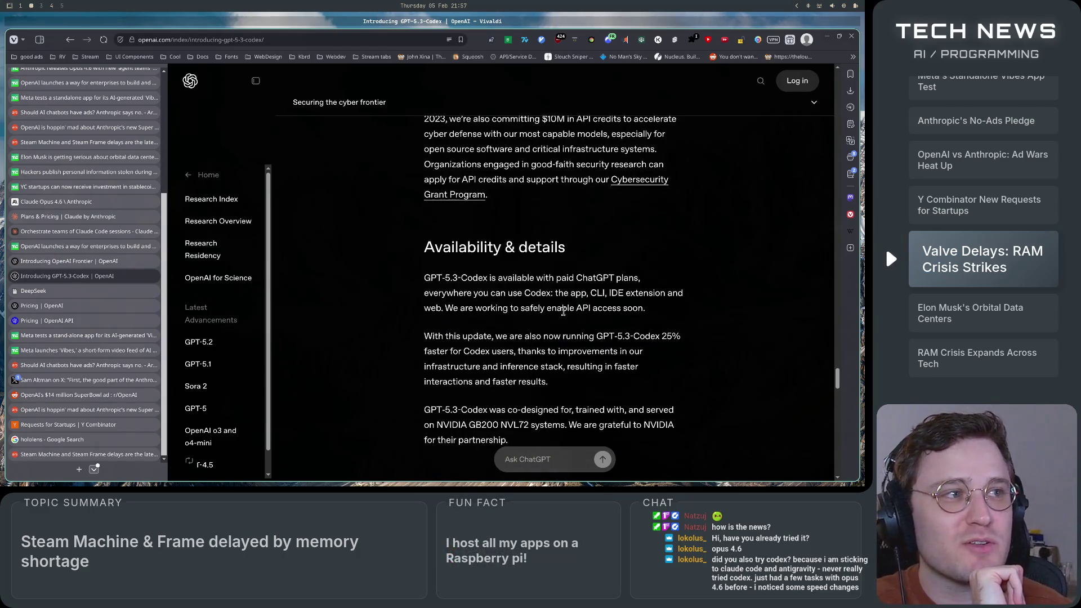
scroll(567, 309, up, 2)
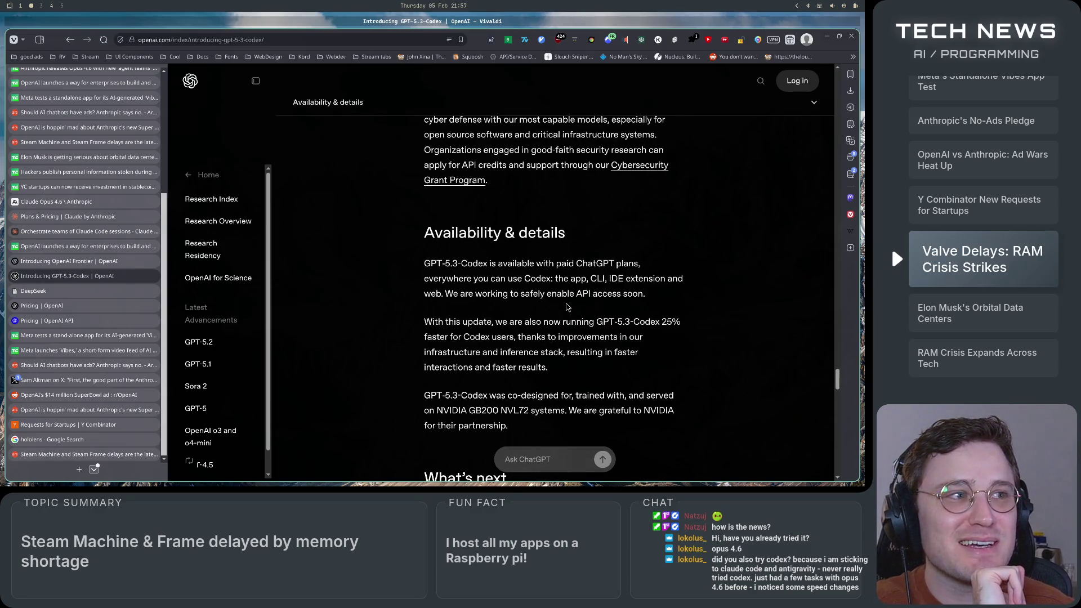
scroll(567, 307, down, 5)
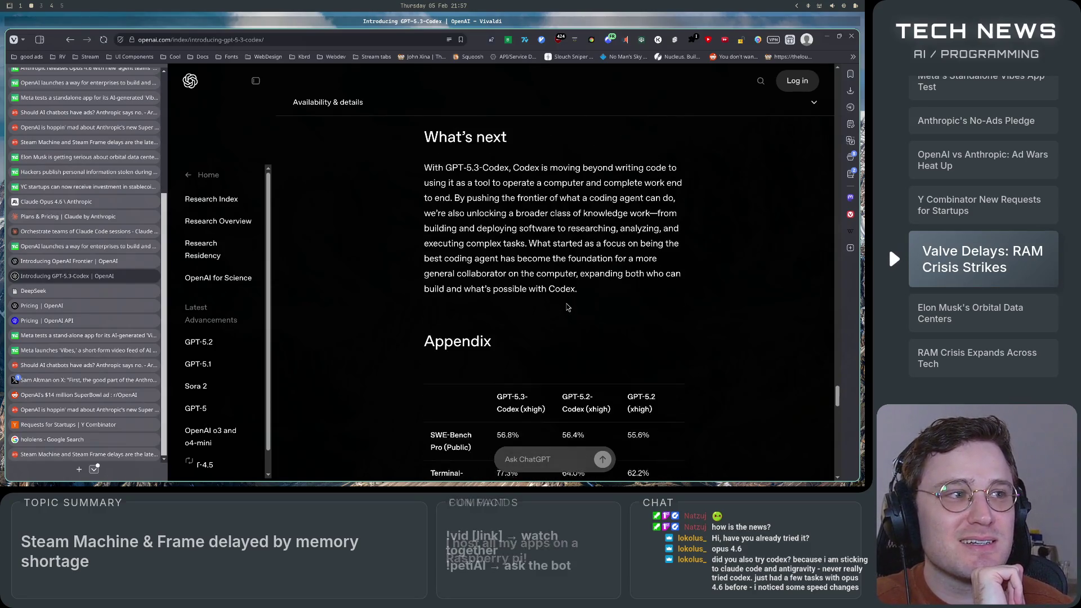
- Go back to the Claude Opus 4.6 article and scroll to its Product and API updates section
click(93, 202)
scroll(286, 293, down, 15)
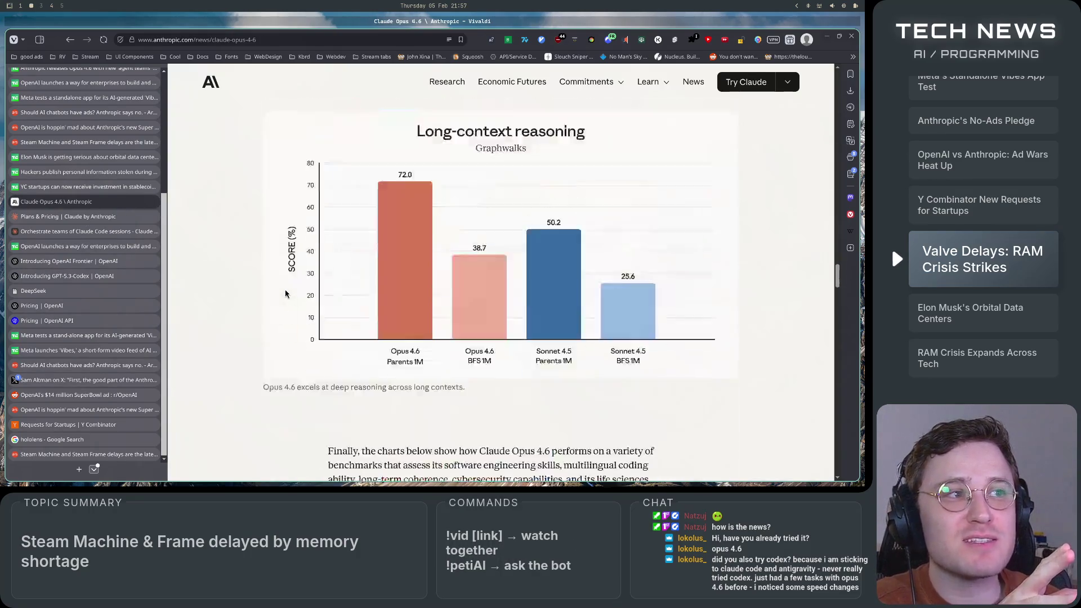
scroll(286, 294, down, 10)
scroll(285, 289, up, 3)
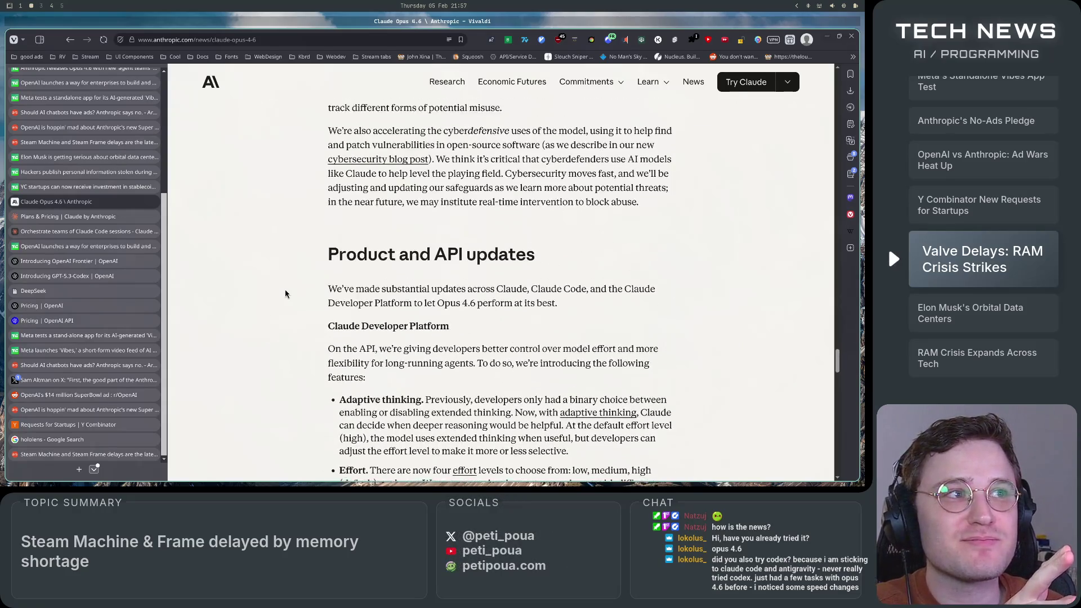
- Skim the GPT-5.3-Codex article again, then bring up OpenAI's API Pricing page with GPT-5.2 rates
scroll(478, 343, up, 2)
scroll(498, 352, down, 5)
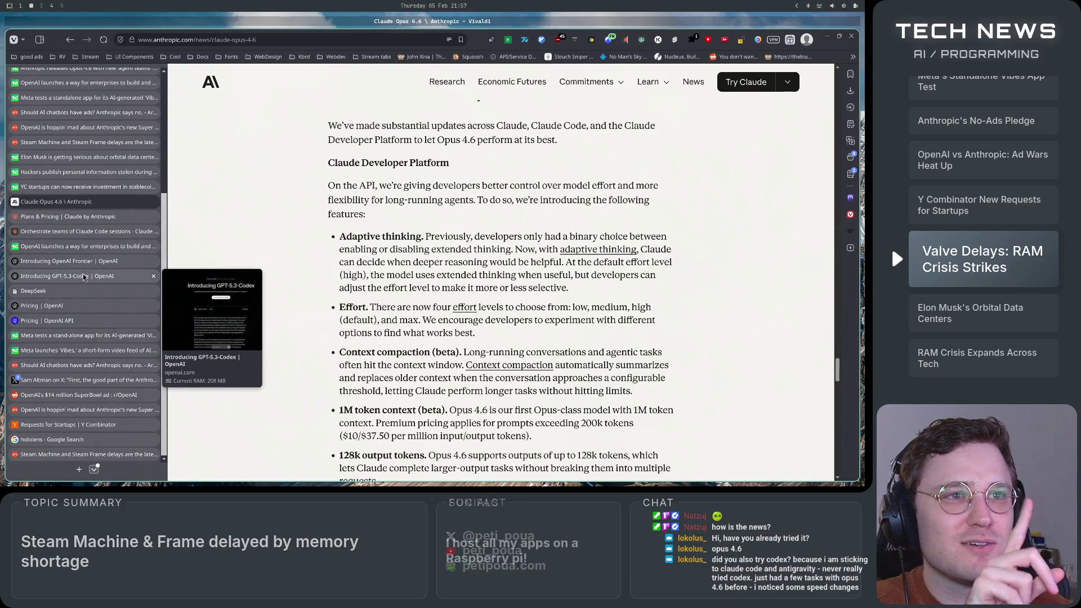
click(99, 277)
scroll(346, 338, down, 8)
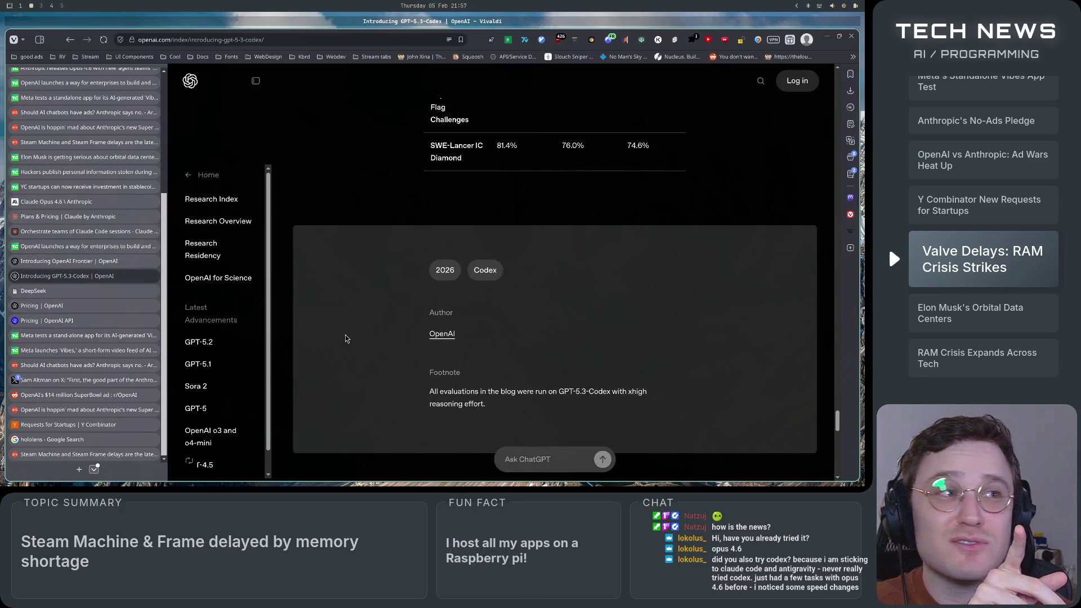
scroll(345, 338, up, 10)
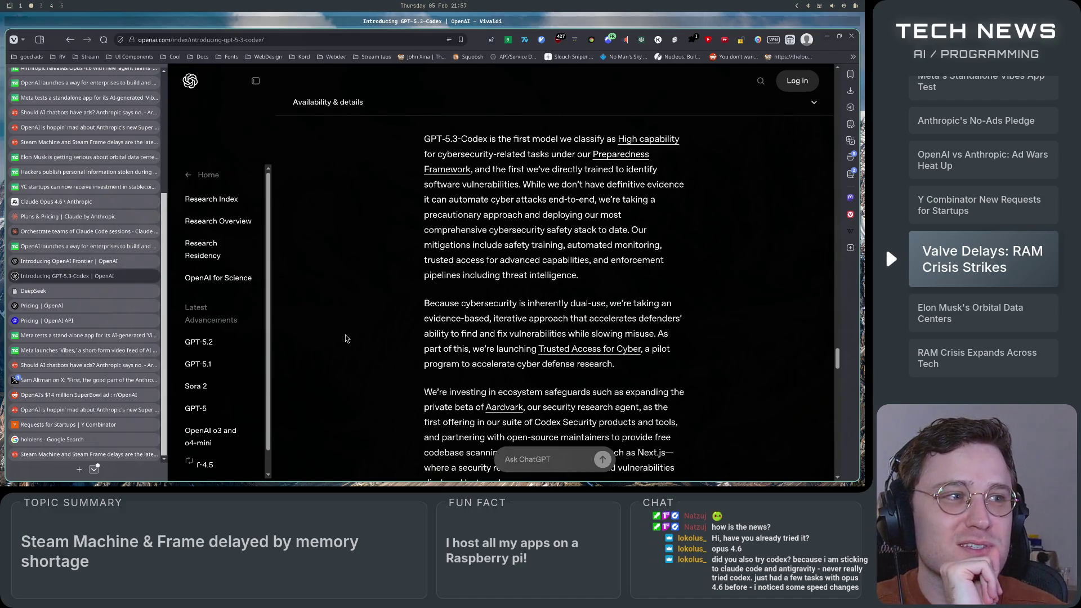
scroll(345, 337, up, 10)
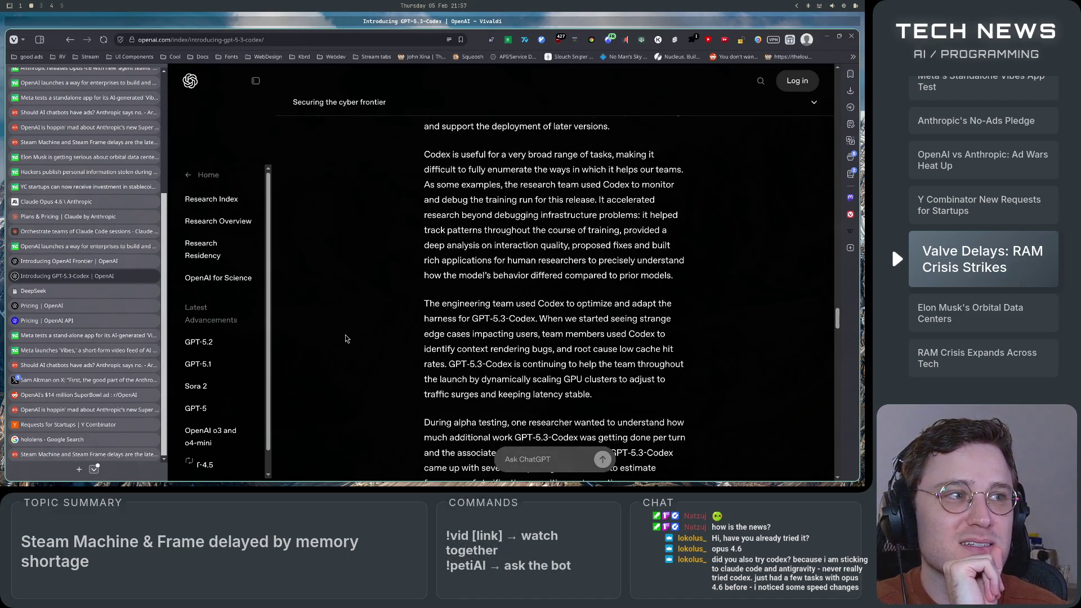
scroll(347, 339, up, 5)
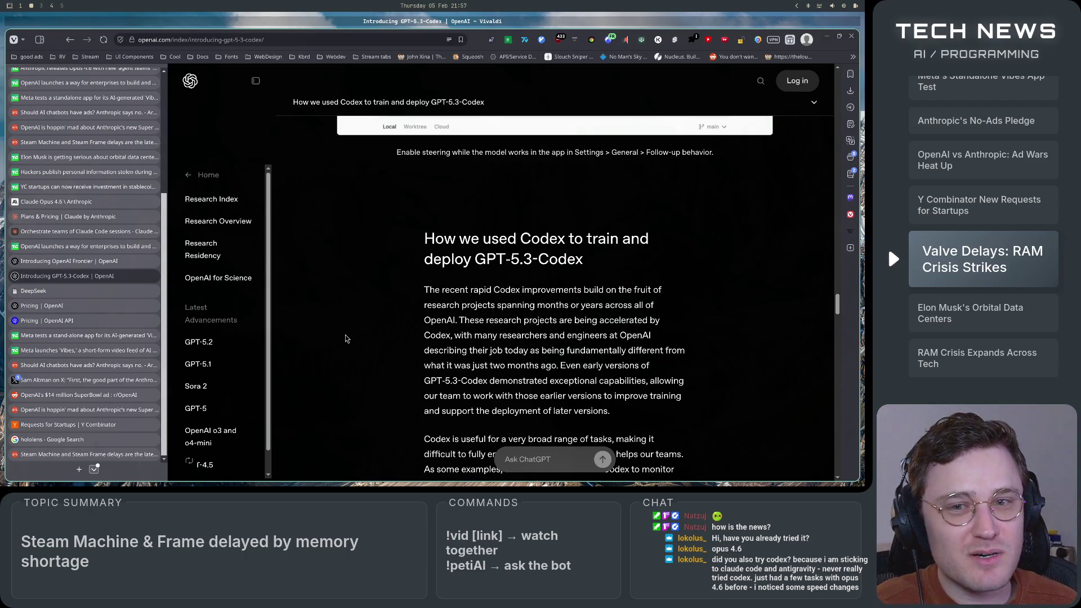
click(56, 305)
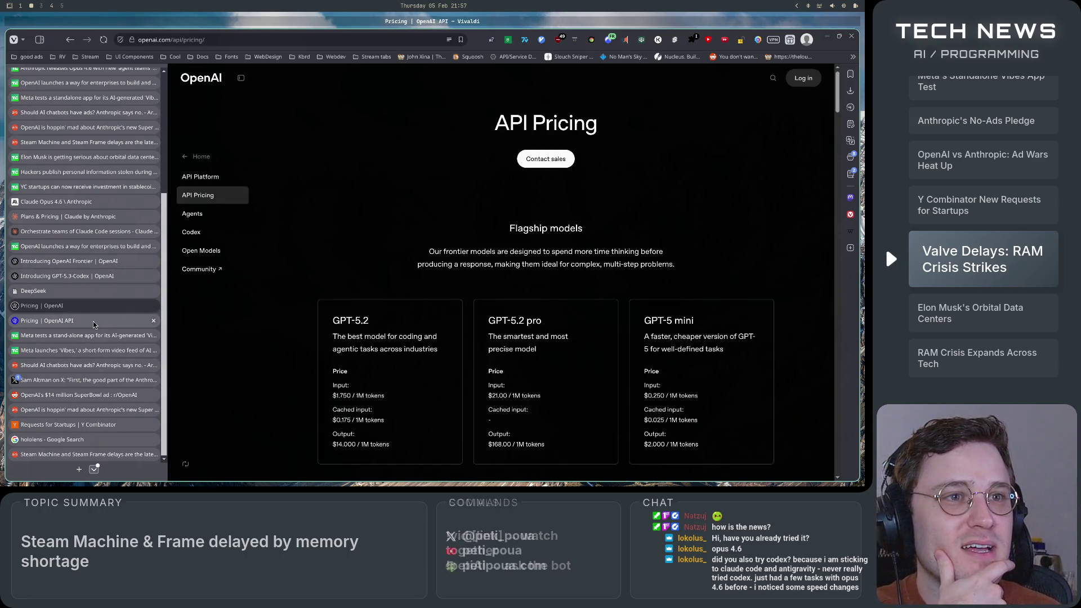
- Switch to the OpenAI docs pricing table of per-1M-token prices, gpt-5.2 through gpt-4.1-nano
click(56, 320)
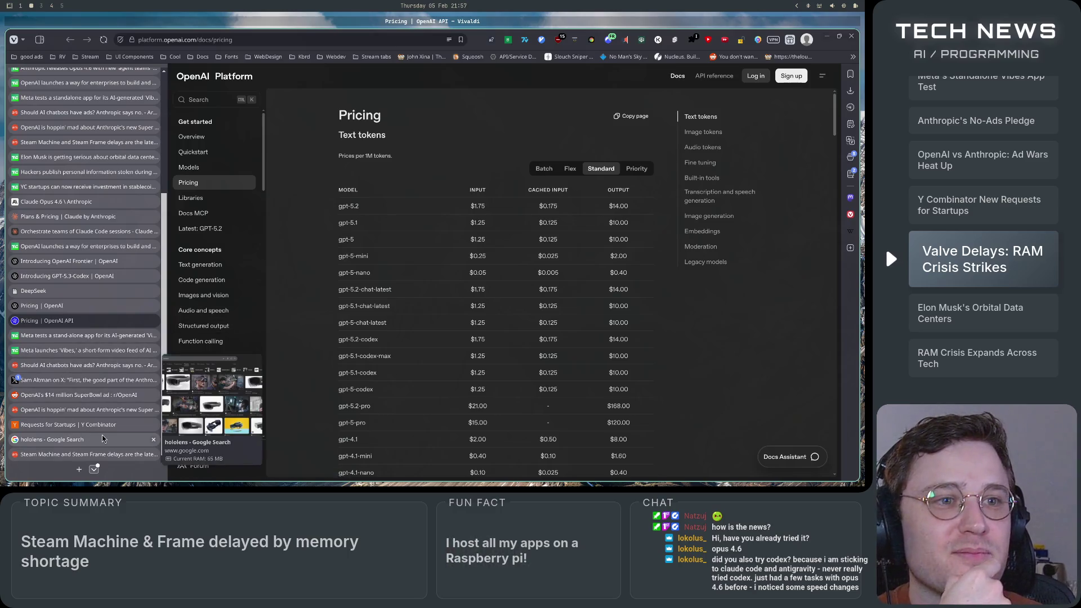
mouse_move(126, 467)
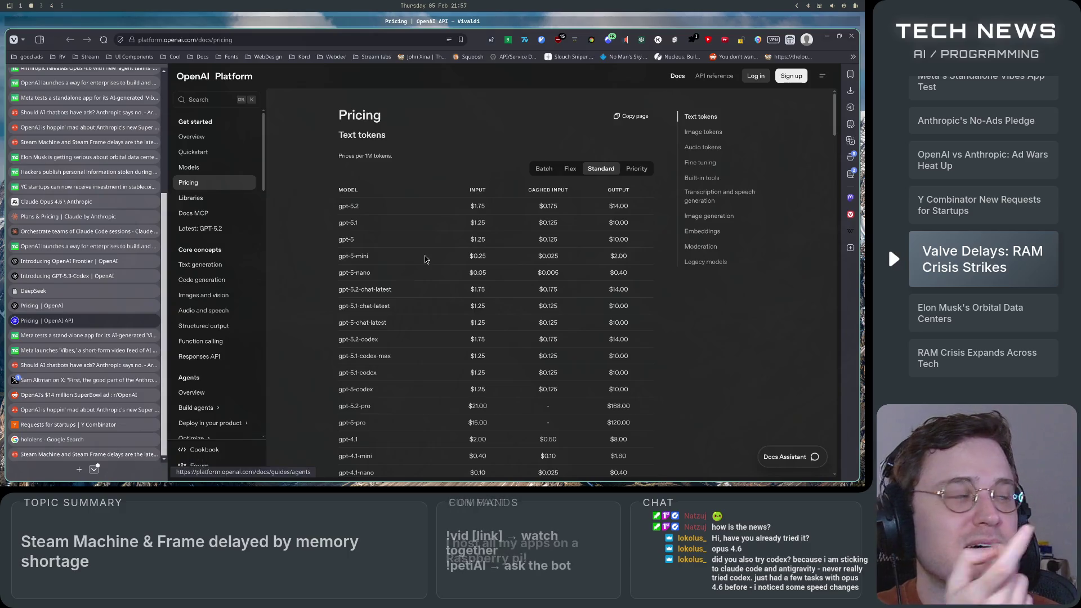
- Launch codex in a new terminal and highlight the tip announcing gpt-5.3-codex
key(super+Return)
text(codex)
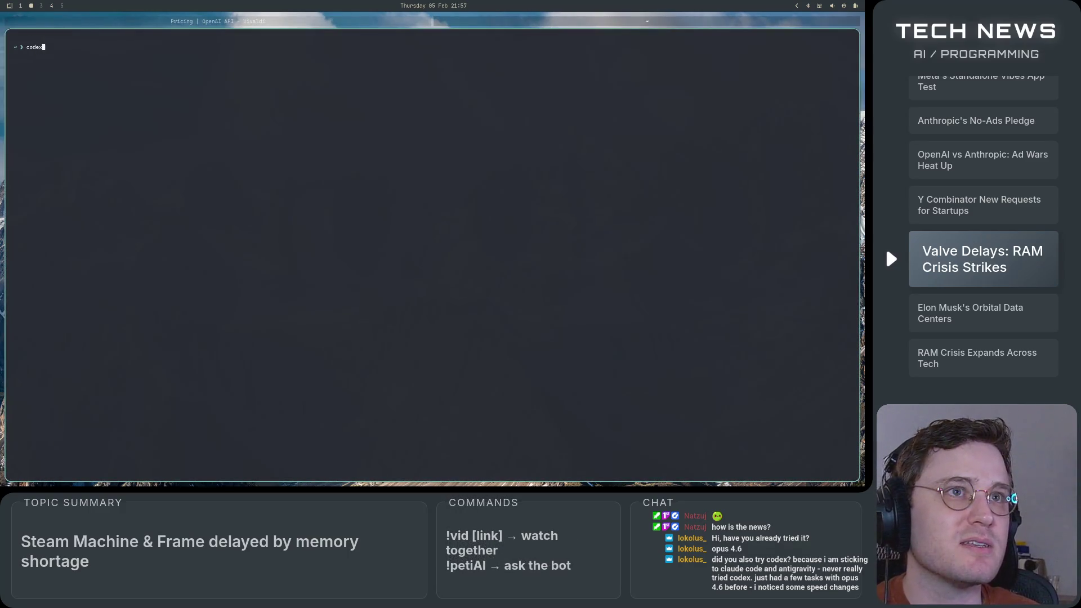
key(Return)
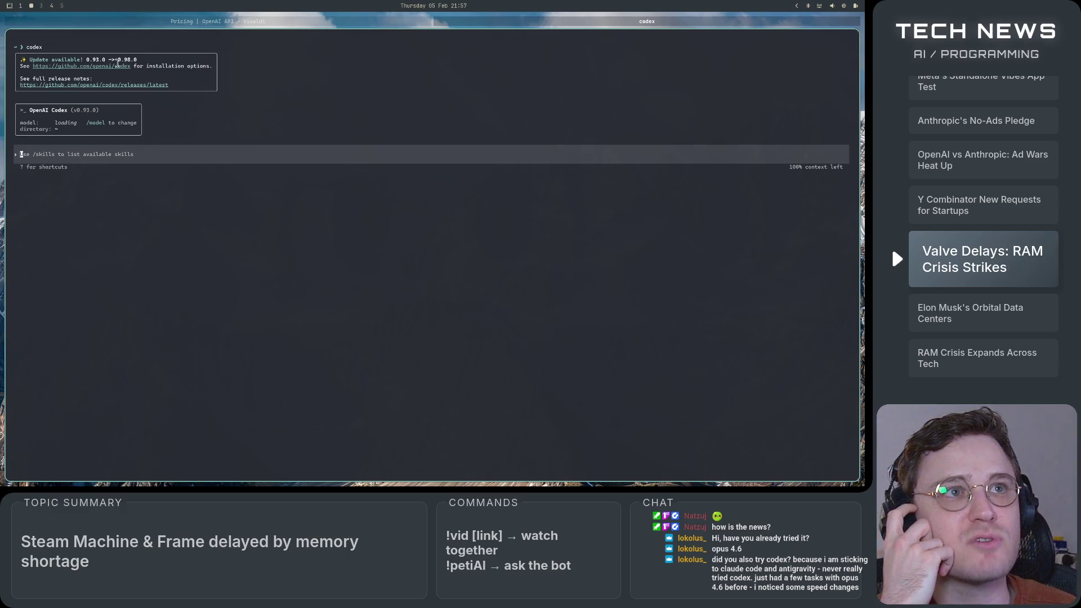
drag(81, 148, 265, 156)
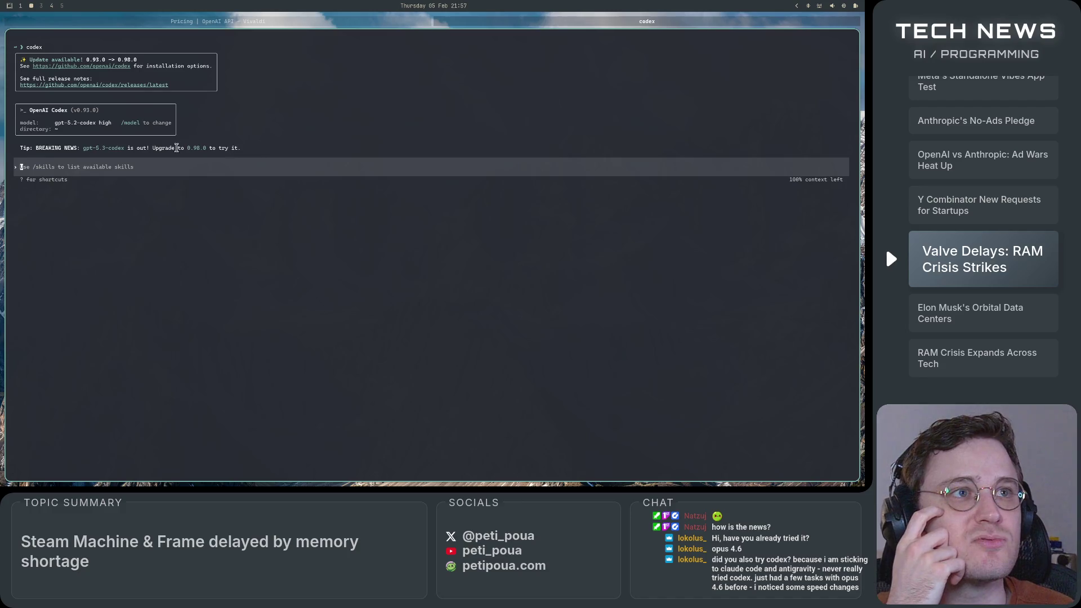
- Check the required 0.98.0 version number, then quit Codex back to the shell
key(super+4)
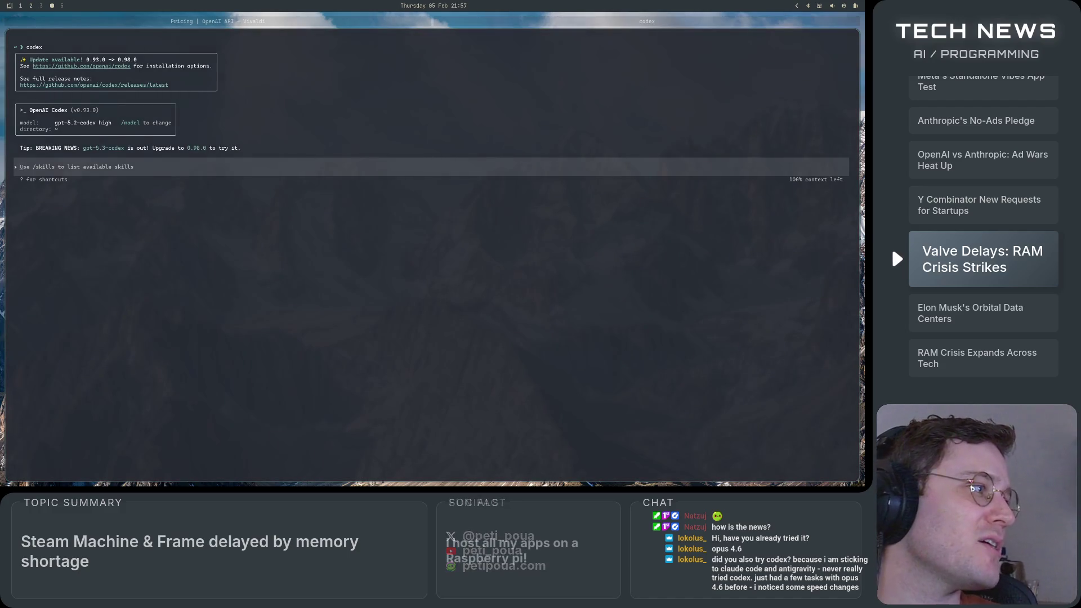
key(super+2)
double_click(196, 148)
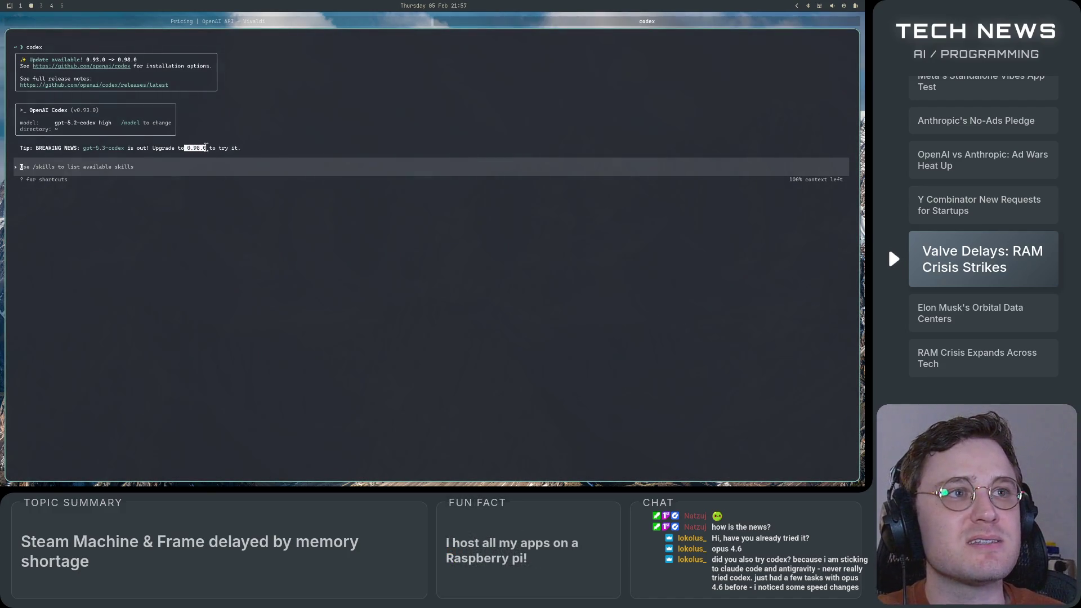
click(232, 149)
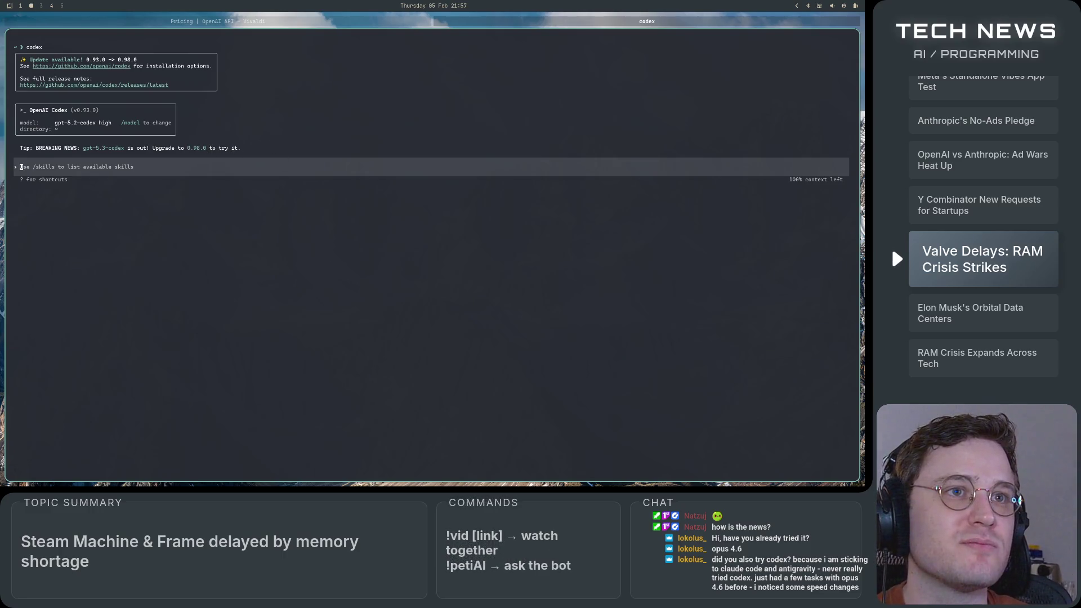
key(ctrl+c)
key(ctrl+c)
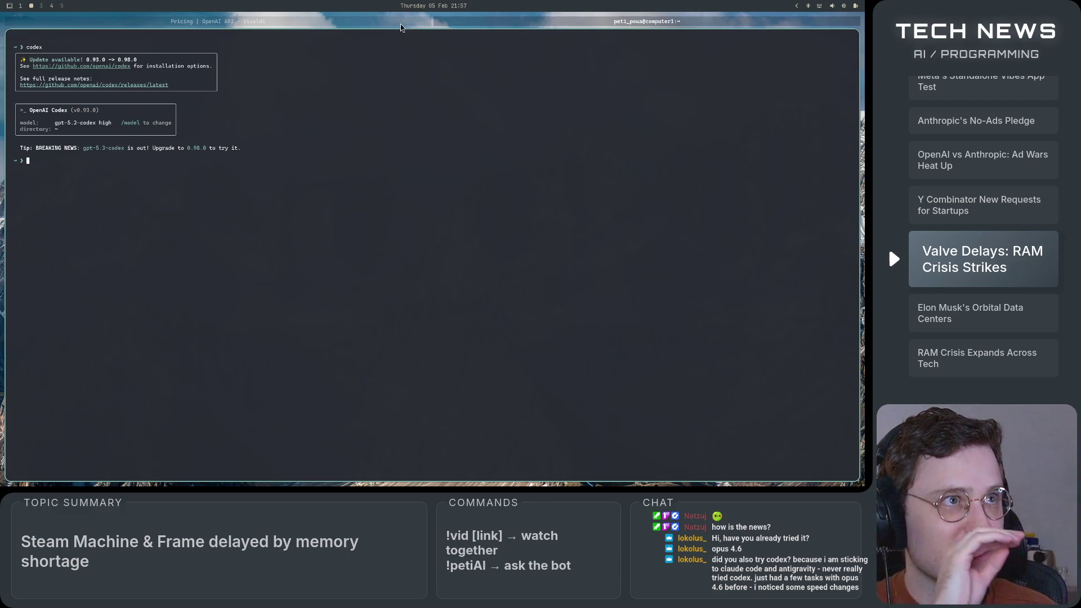
key(super+Left)
- Scroll the pricing table, then switch to the Ars Technica Steam Machine delays article
scroll(323, 278, down, 3)
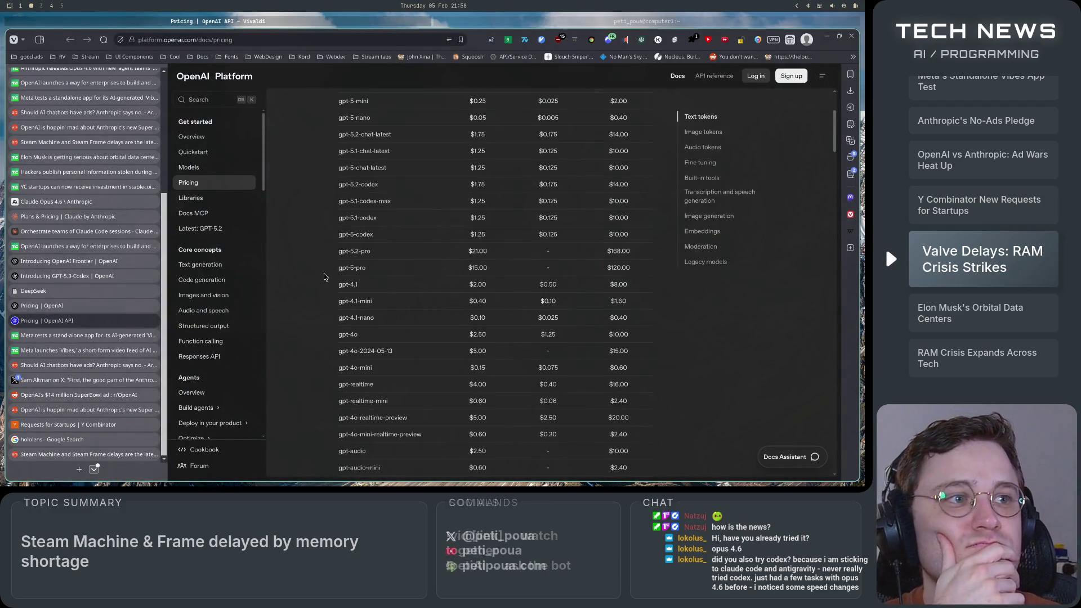
click(97, 459)
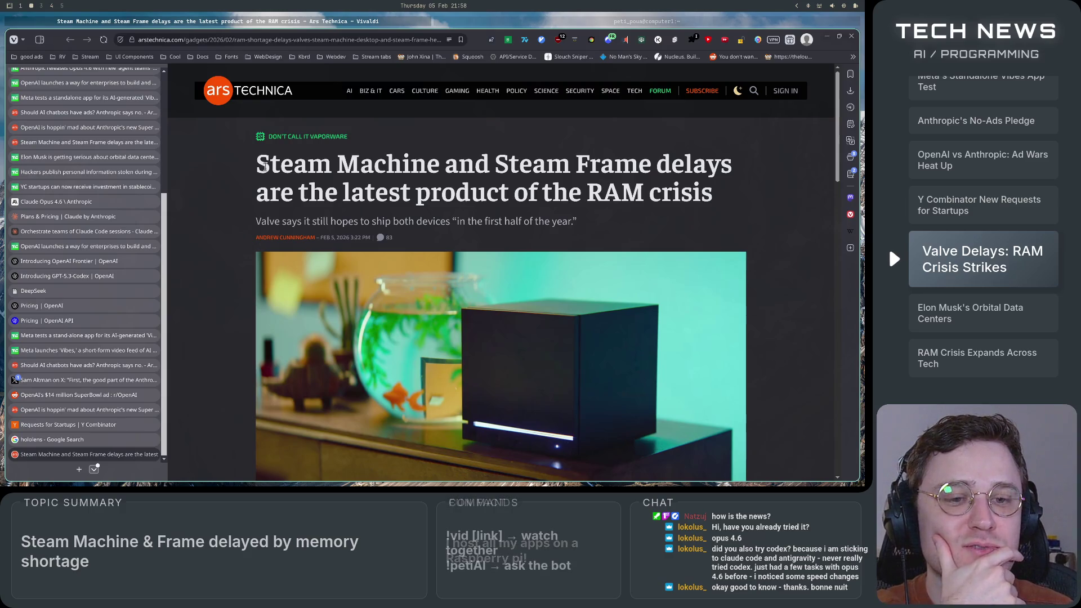
drag(256, 166, 758, 169)
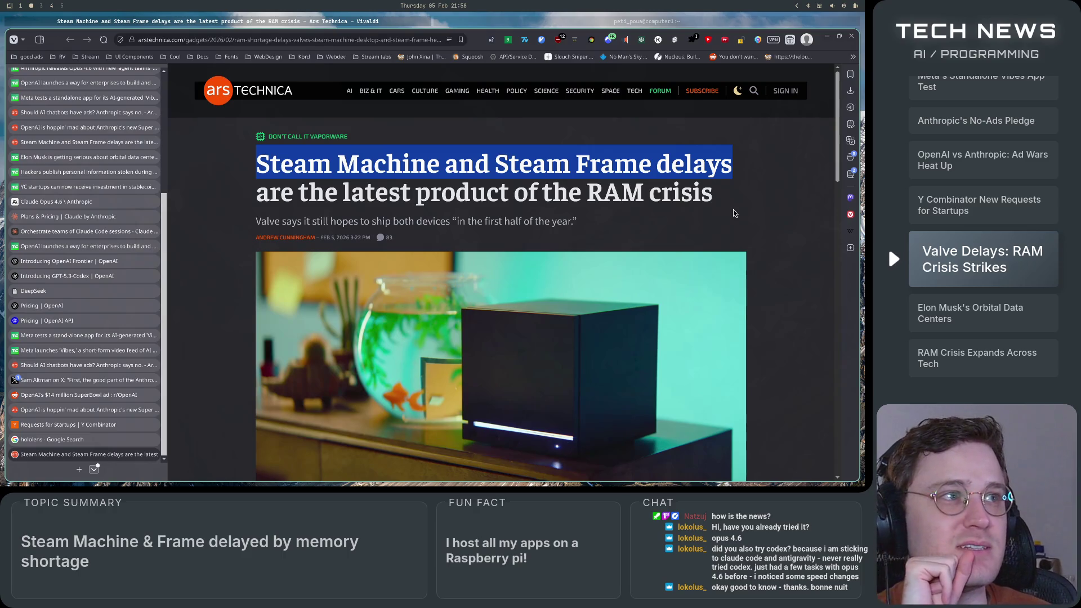
click(729, 194)
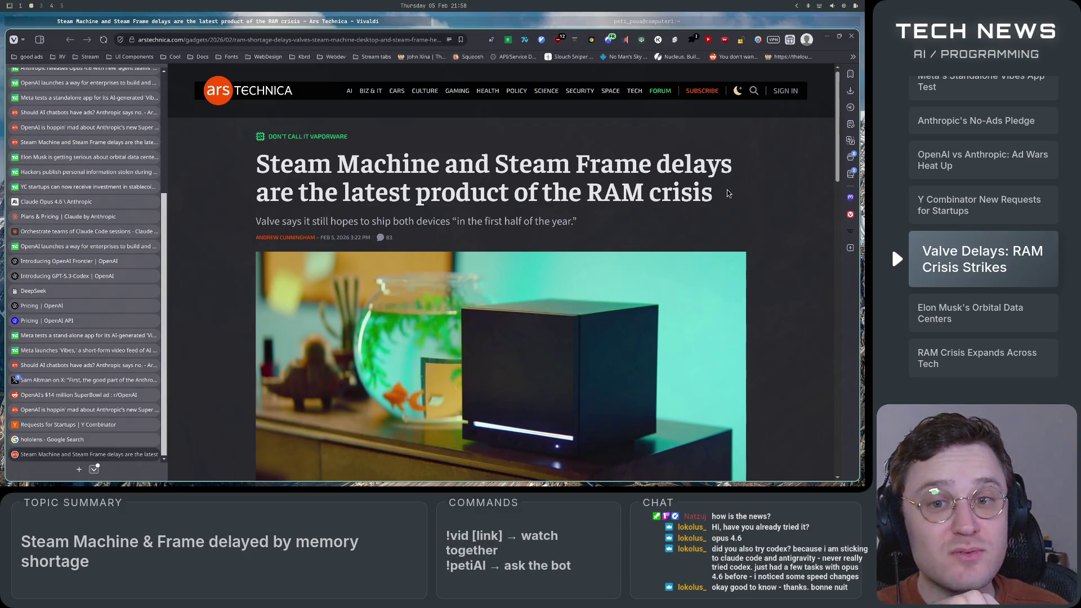
triple_click(728, 194)
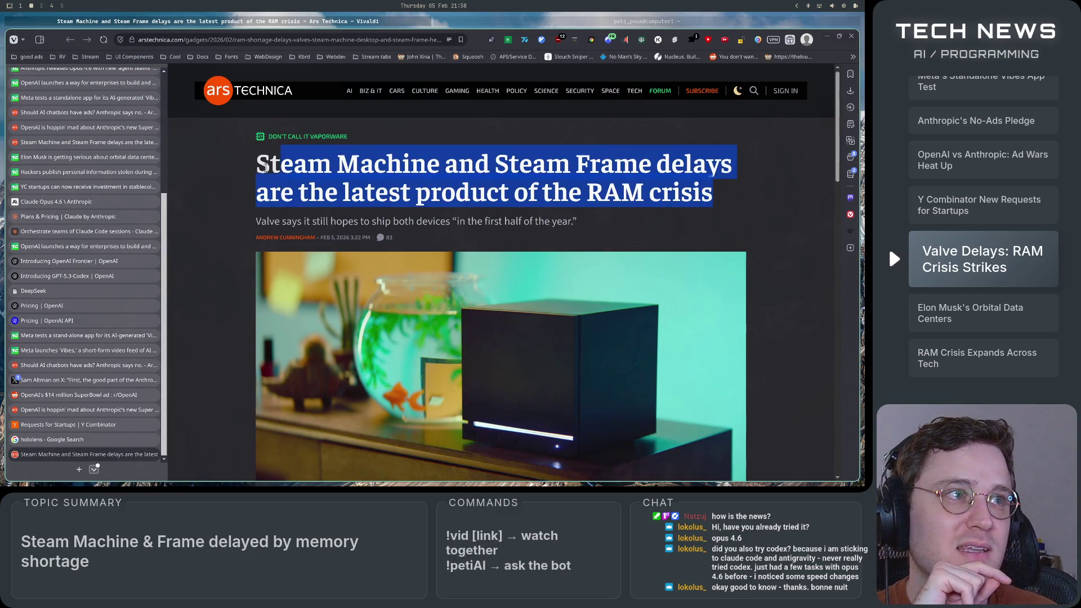
click(427, 225)
drag(583, 196, 740, 196)
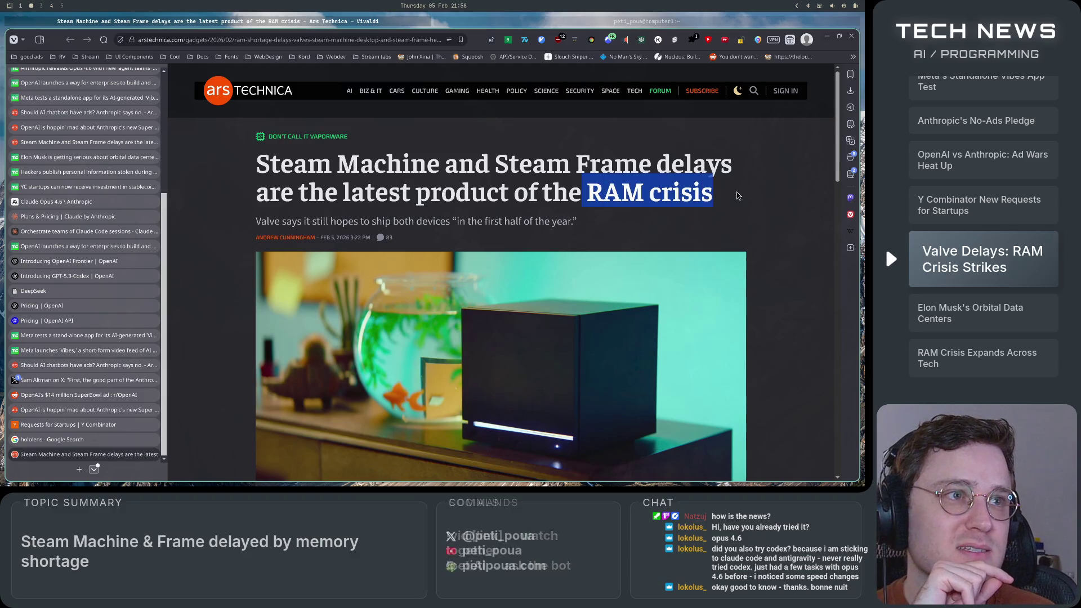
click(740, 196)
drag(213, 225, 629, 237)
drag(256, 222, 596, 224)
click(597, 224)
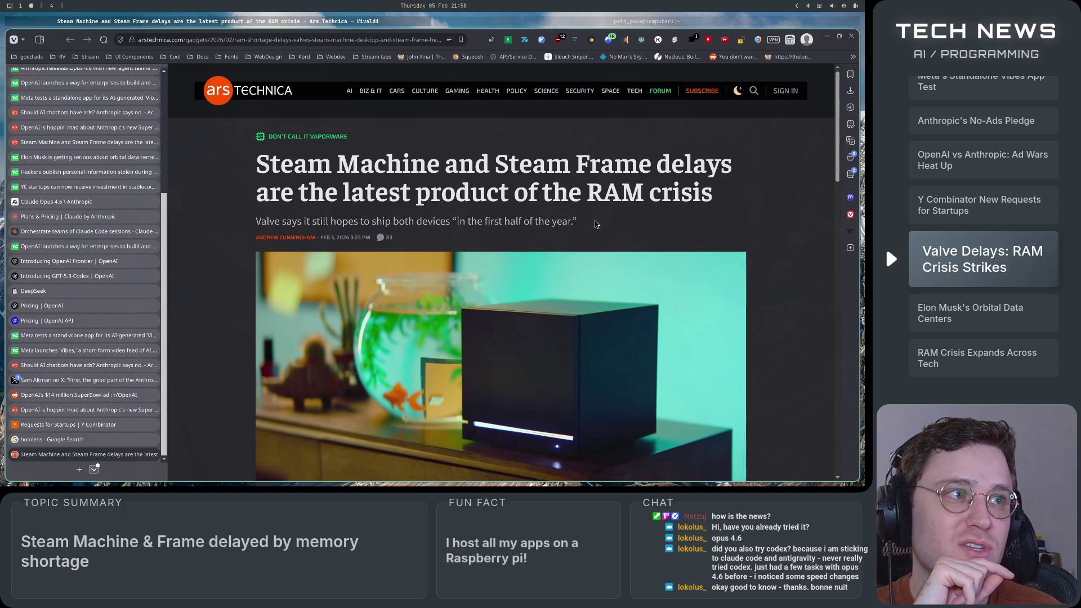
- Skim the article's opening and highlight "Steam Machine" in the headline
scroll(596, 223, down, 5)
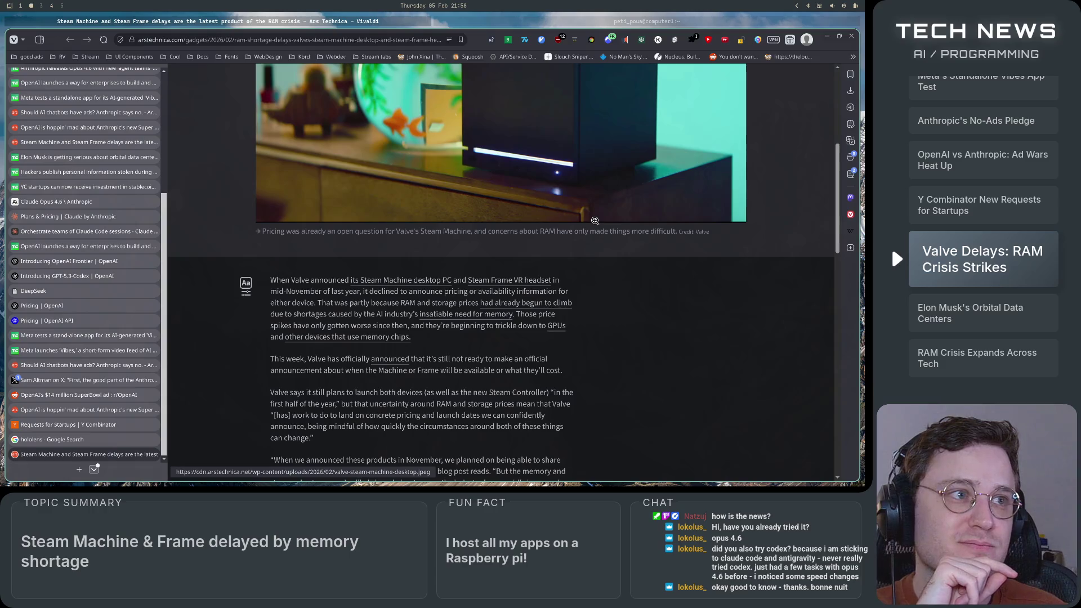
scroll(594, 221, down, 8)
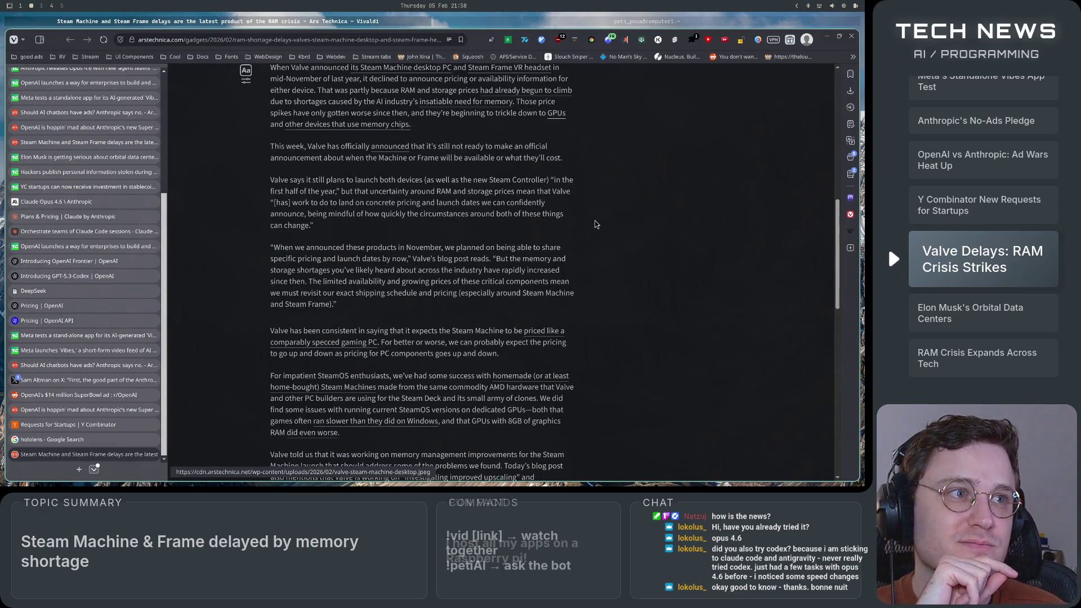
scroll(596, 224, up, 6)
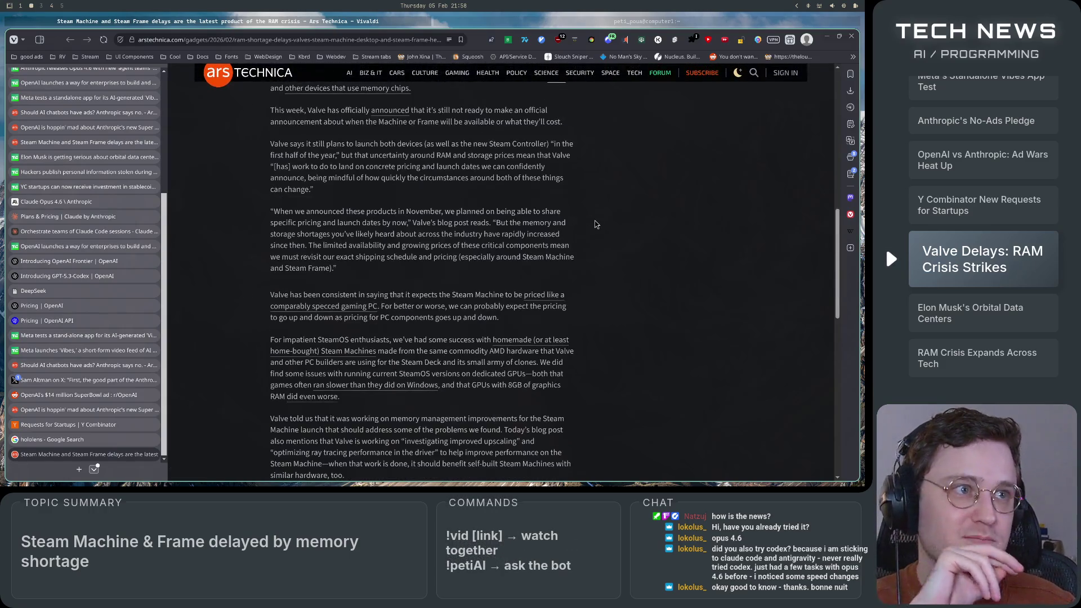
scroll(584, 340, up, 5)
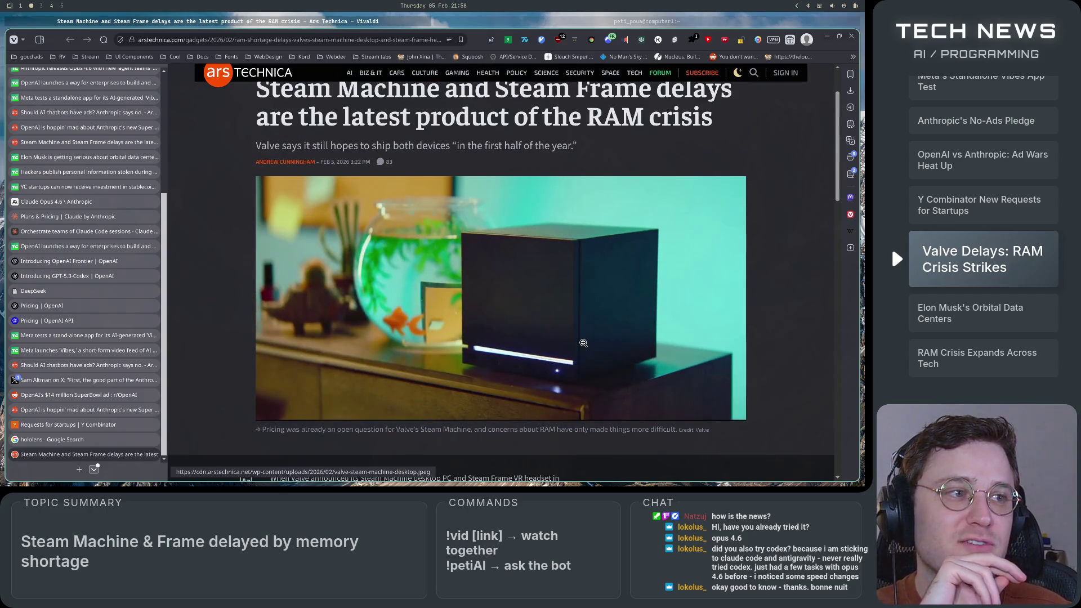
scroll(583, 343, up, 1)
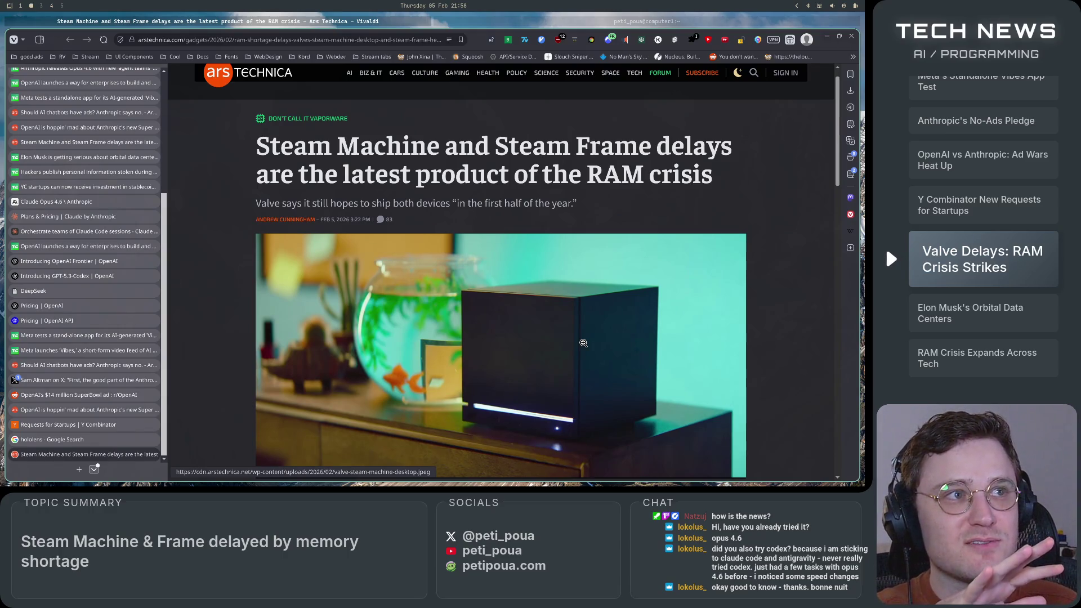
drag(440, 148, 237, 148)
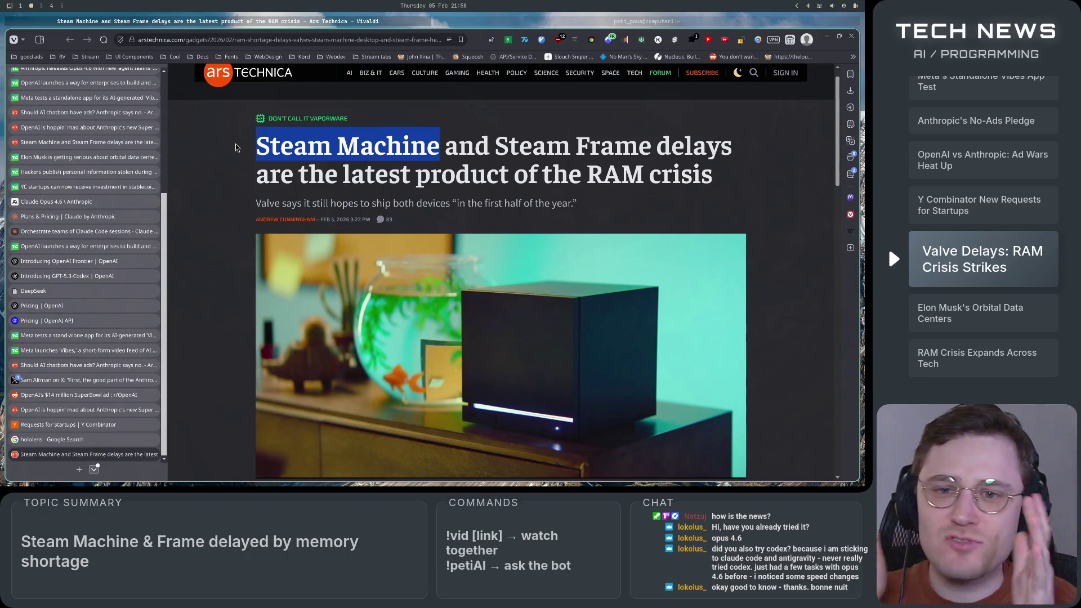
- Read down to the author bio, then move to the workspace with the TechCrunch orbital data centers article
scroll(236, 148, down, 6)
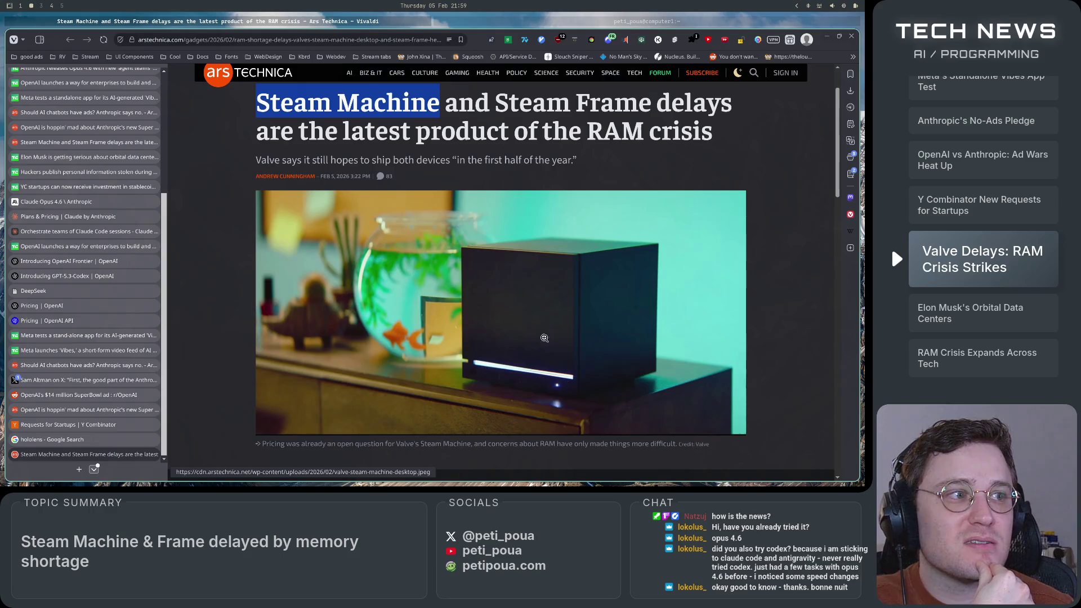
scroll(441, 428, down, 5)
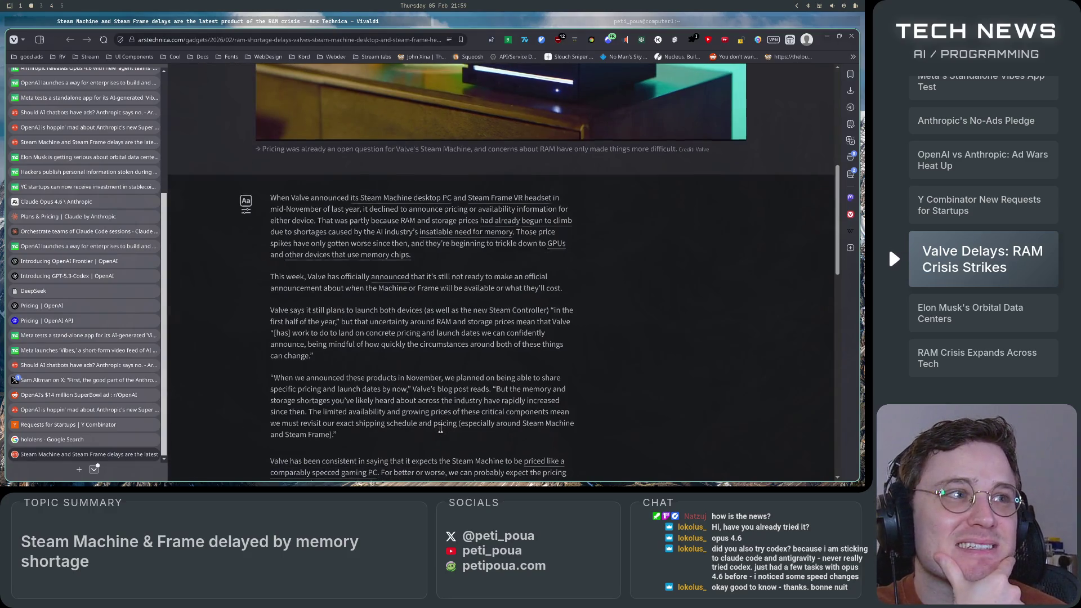
scroll(440, 428, up, 4)
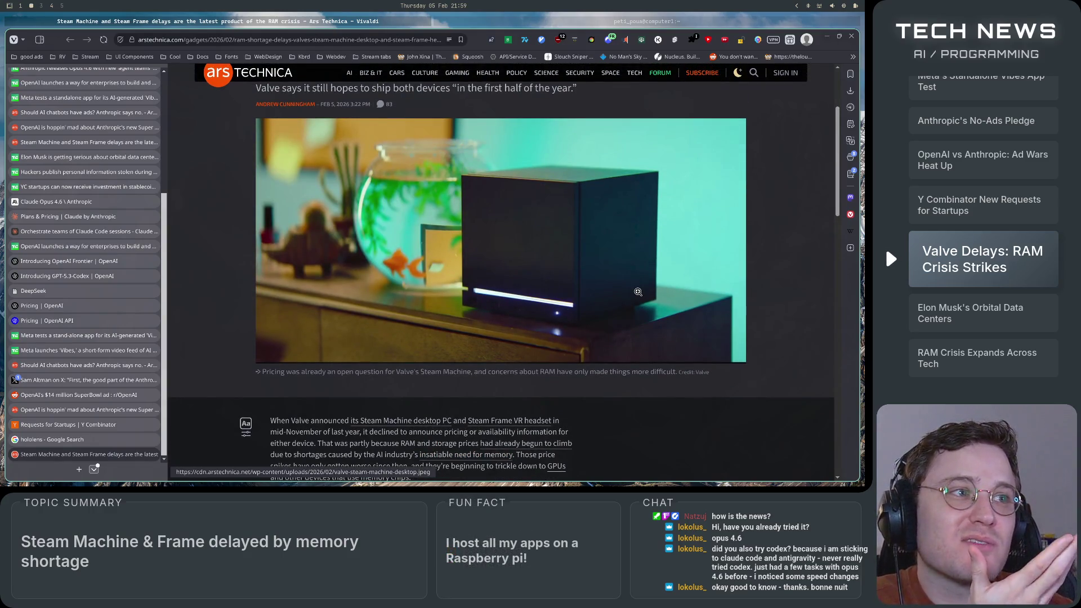
scroll(618, 405, down, 1)
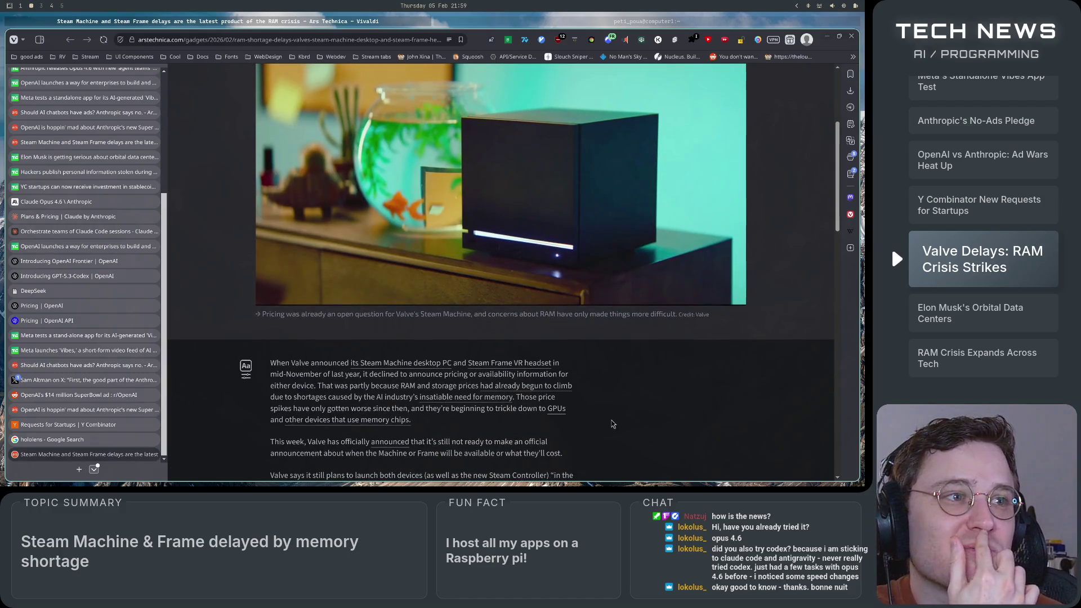
scroll(613, 424, up, 3)
scroll(613, 427, down, 2)
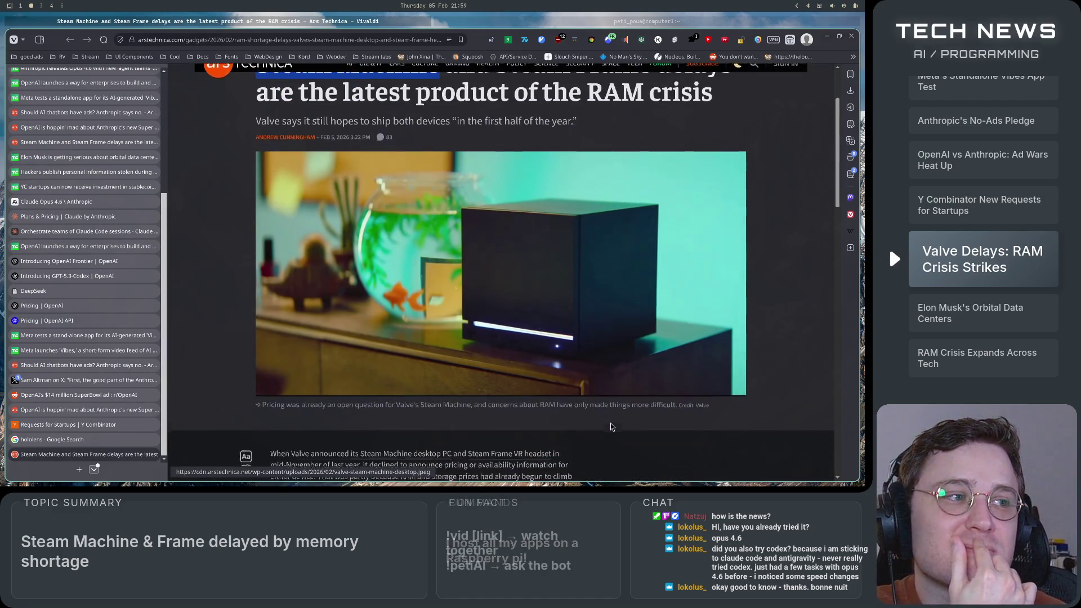
scroll(613, 427, down, 1)
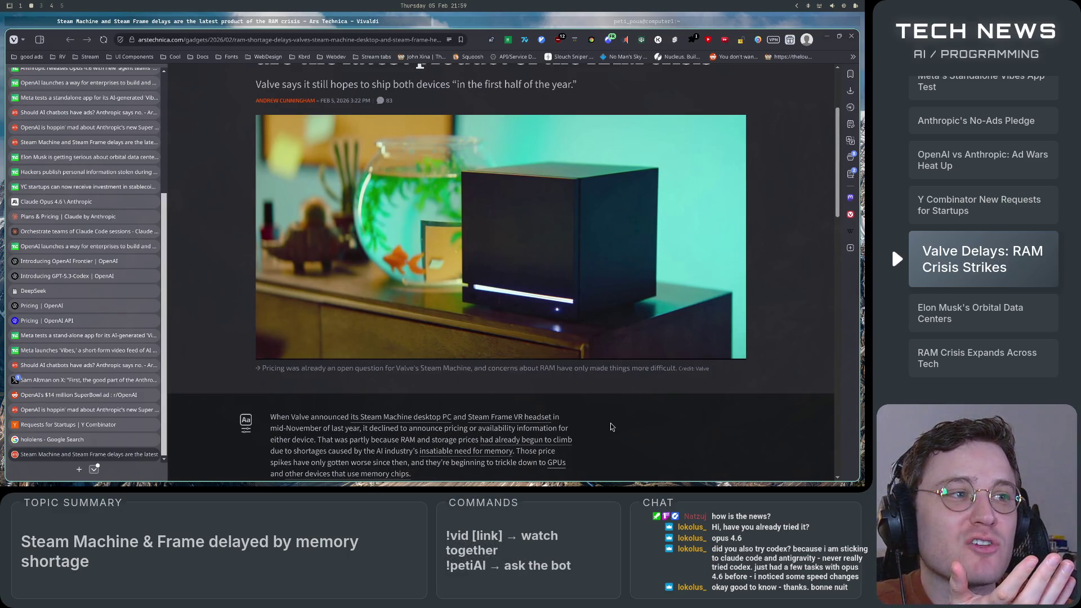
scroll(609, 453, up, 3)
scroll(608, 453, down, 1)
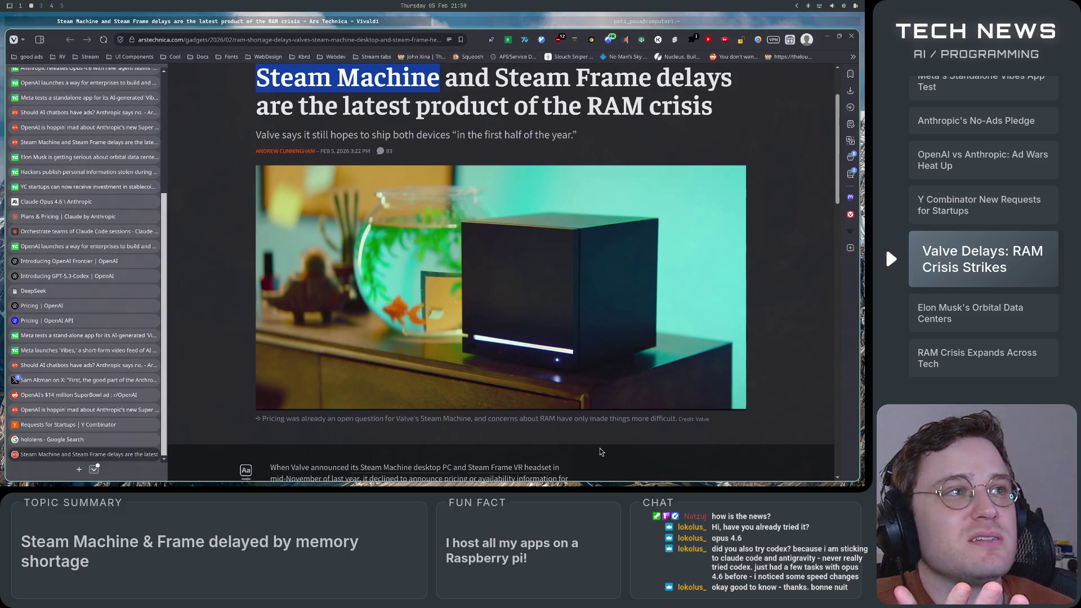
scroll(601, 451, down, 5)
scroll(602, 451, down, 3)
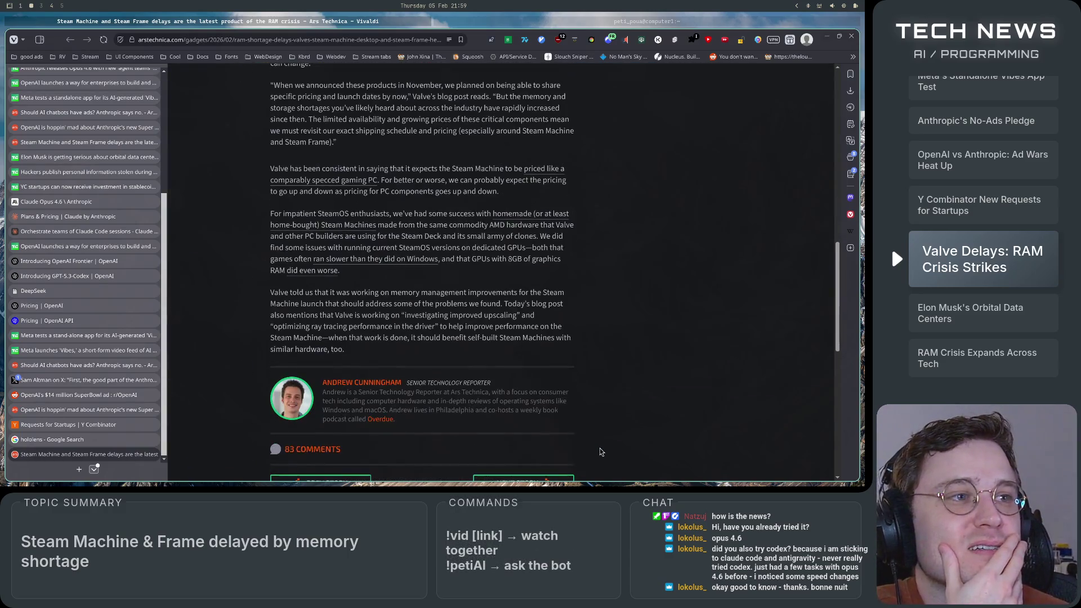
key(super+4)
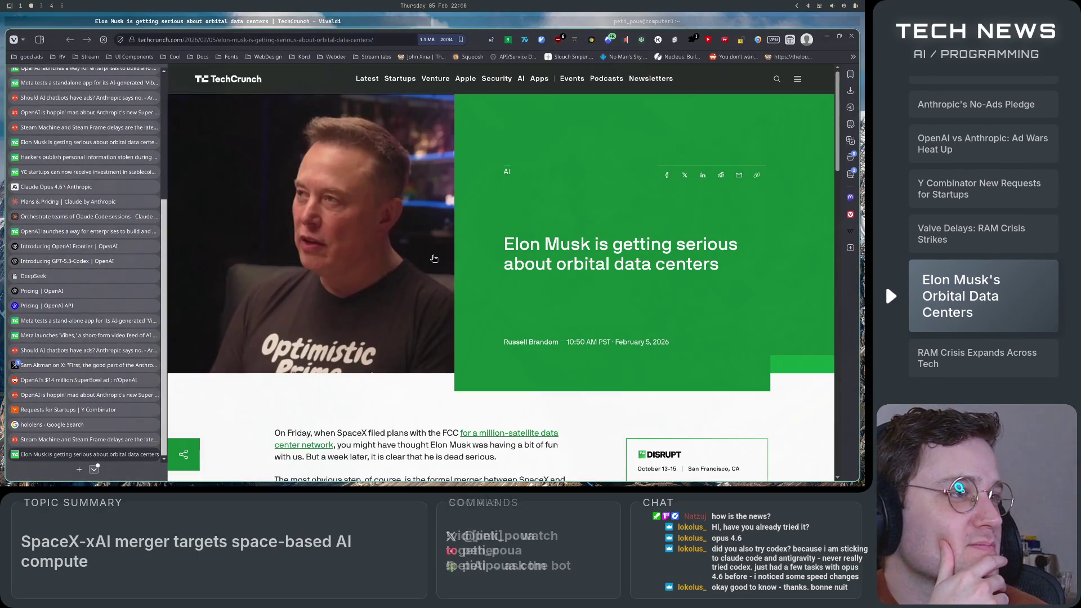
- Read the orbital data centers article's opening down to Musk's solar-power claim and 'gap in the logic' paragraph
scroll(561, 313, down, 1)
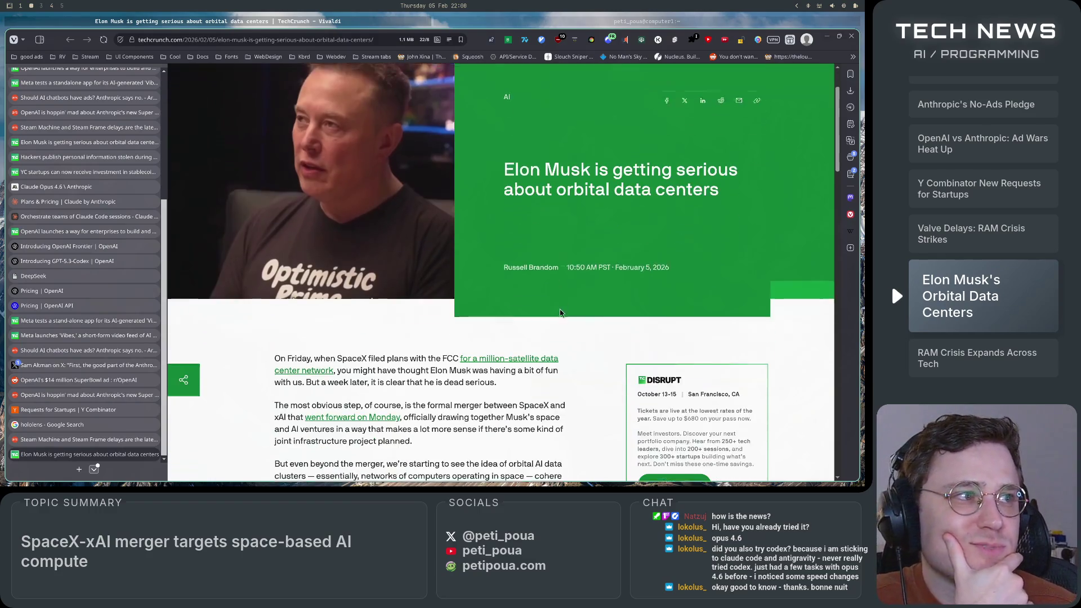
scroll(561, 314, down, 2)
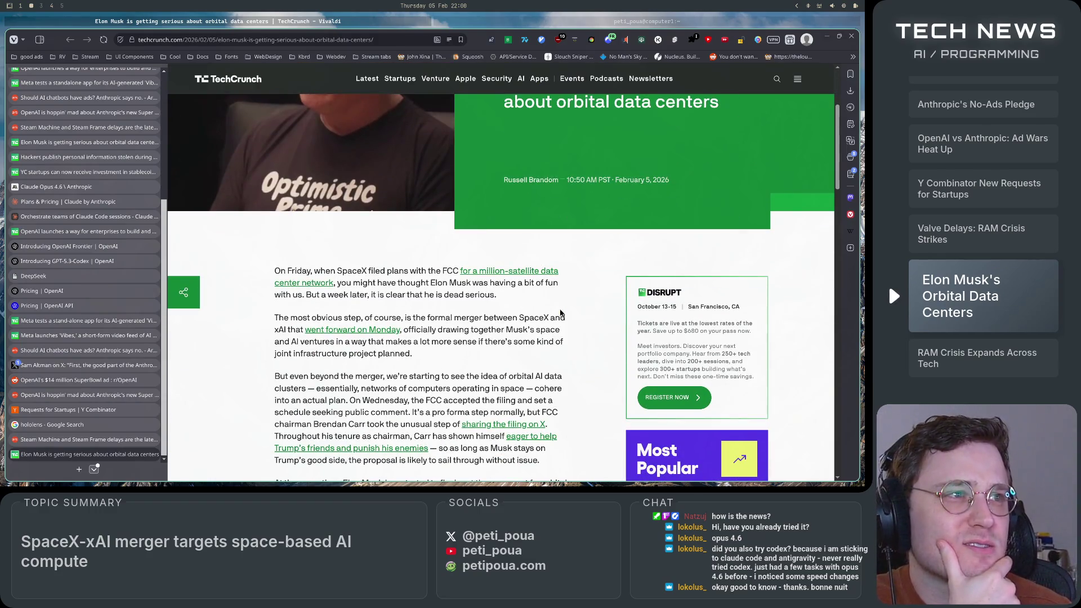
scroll(561, 313, down, 3)
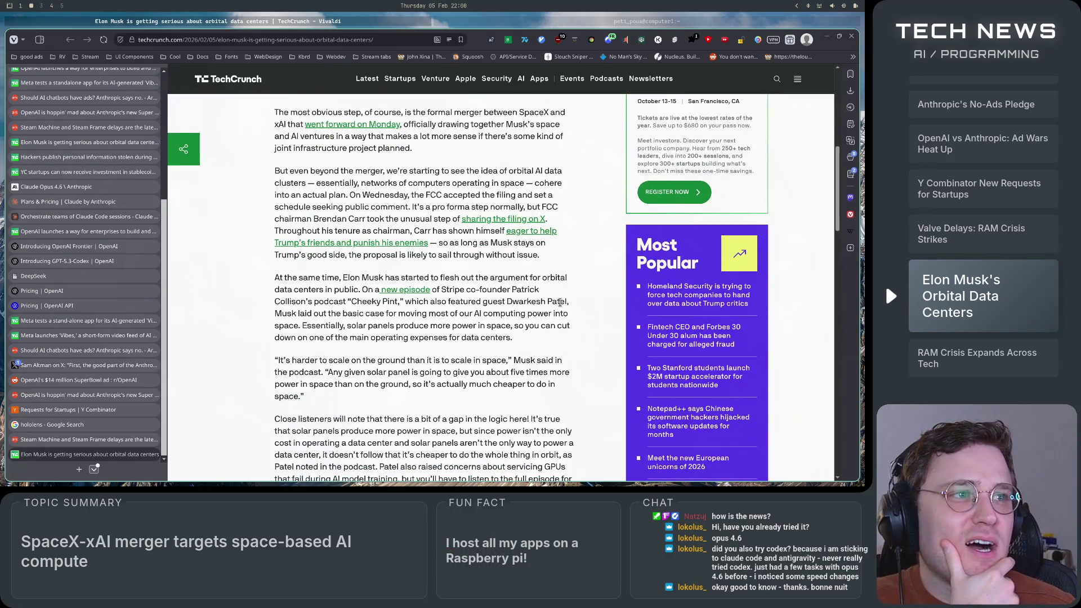
scroll(561, 310, down, 3)
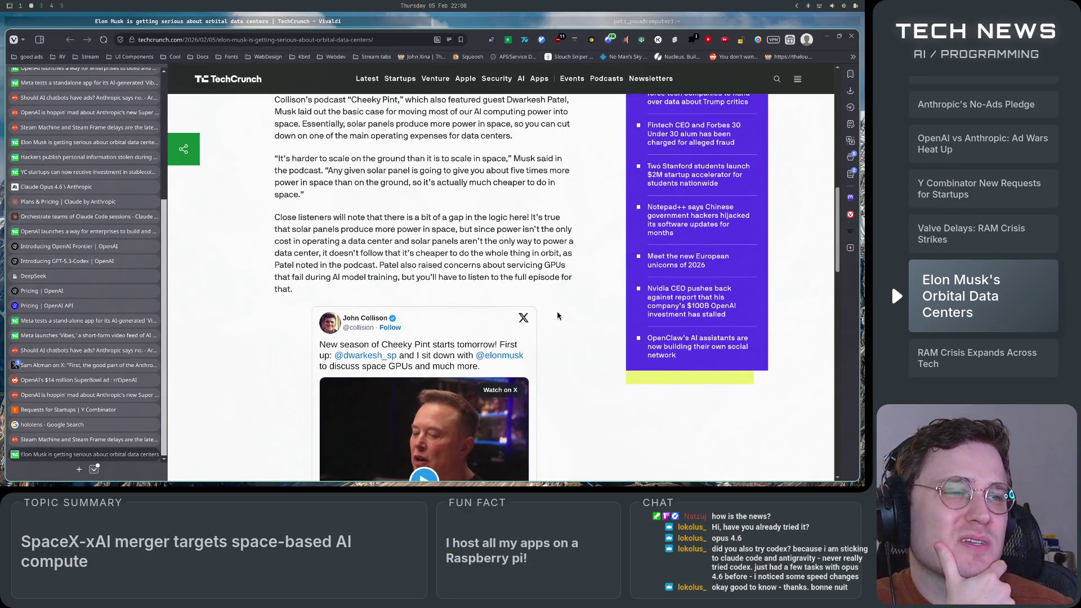
scroll(561, 314, up, 3)
scroll(557, 323, up, 1)
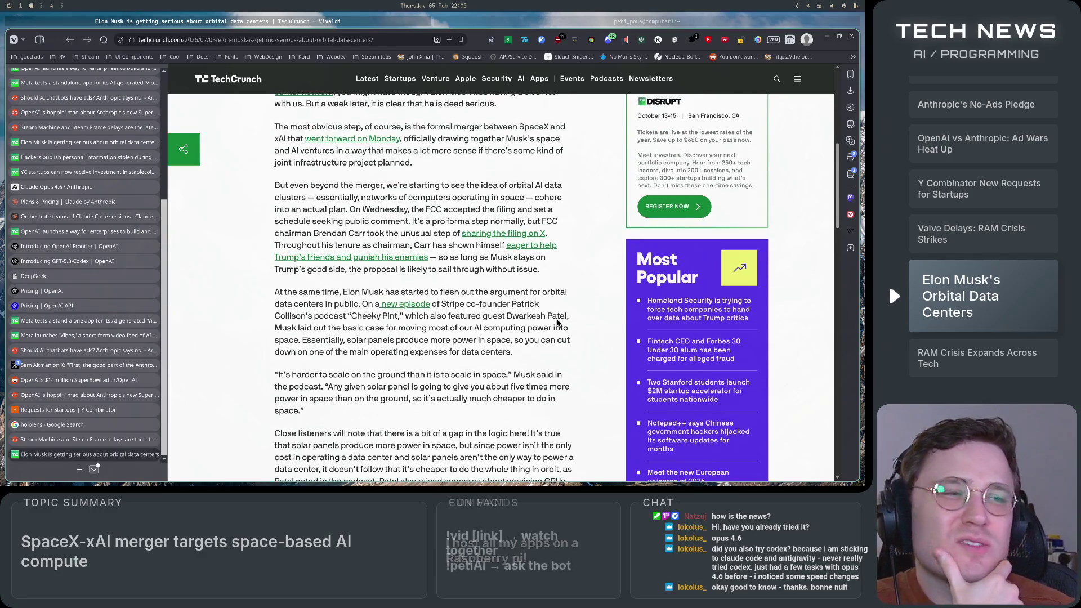
scroll(557, 319, up, 2)
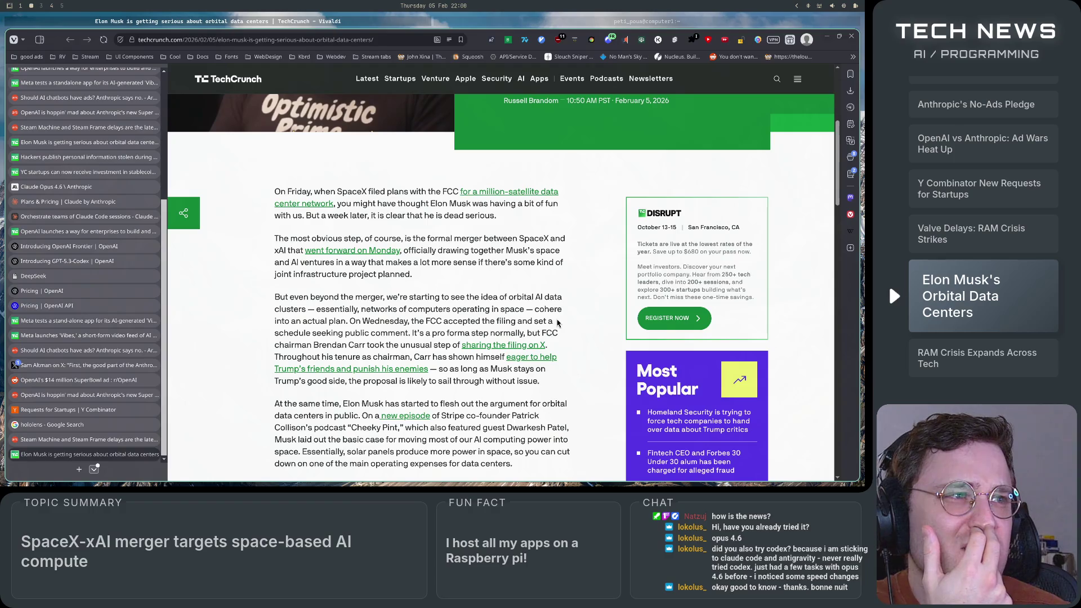
scroll(558, 322, down, 4)
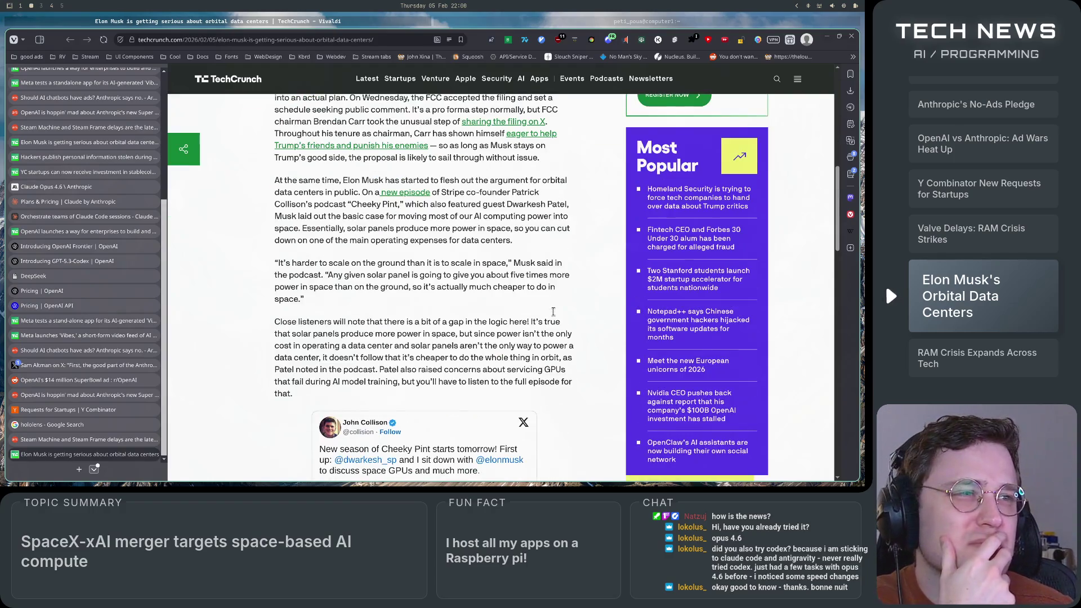
scroll(554, 320, up, 2)
scroll(554, 319, up, 1)
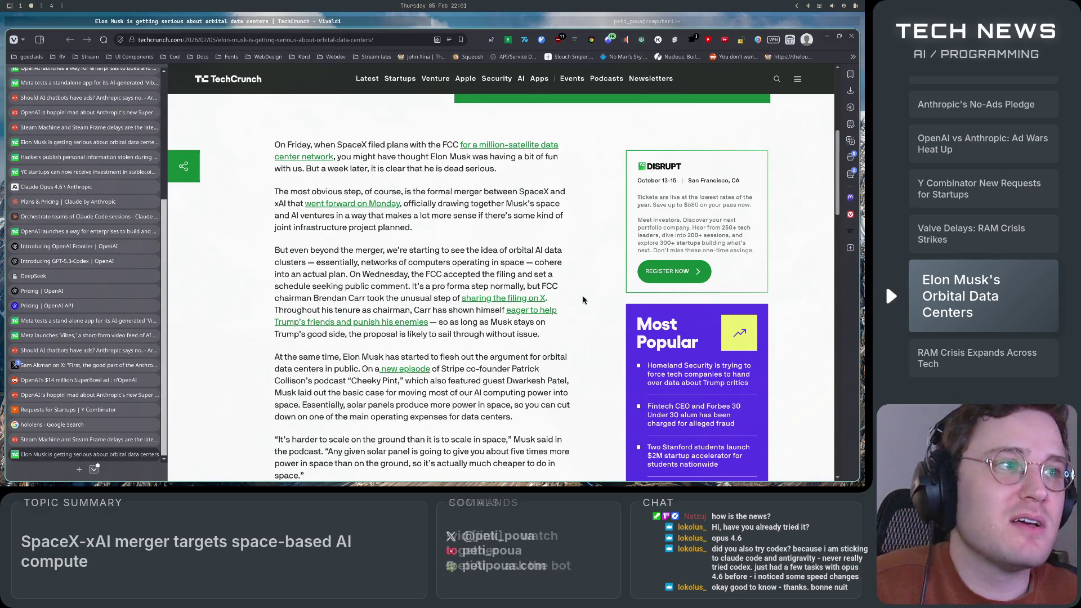
scroll(600, 236, down, 2)
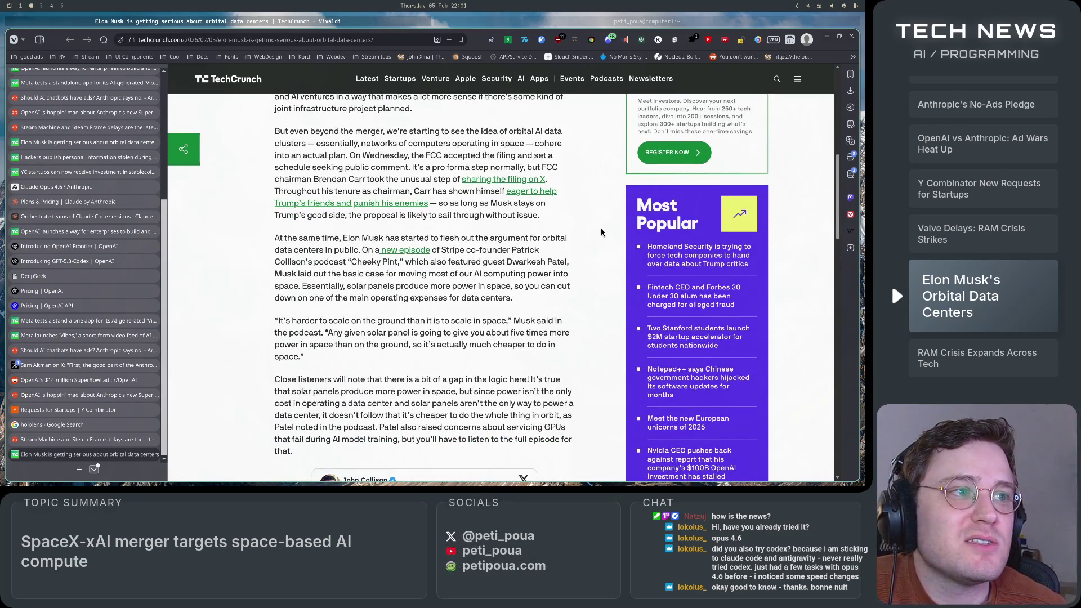
- Scroll to Musk's 'It's harder to scale' podcast quote and highlight it
scroll(601, 232, down, 3)
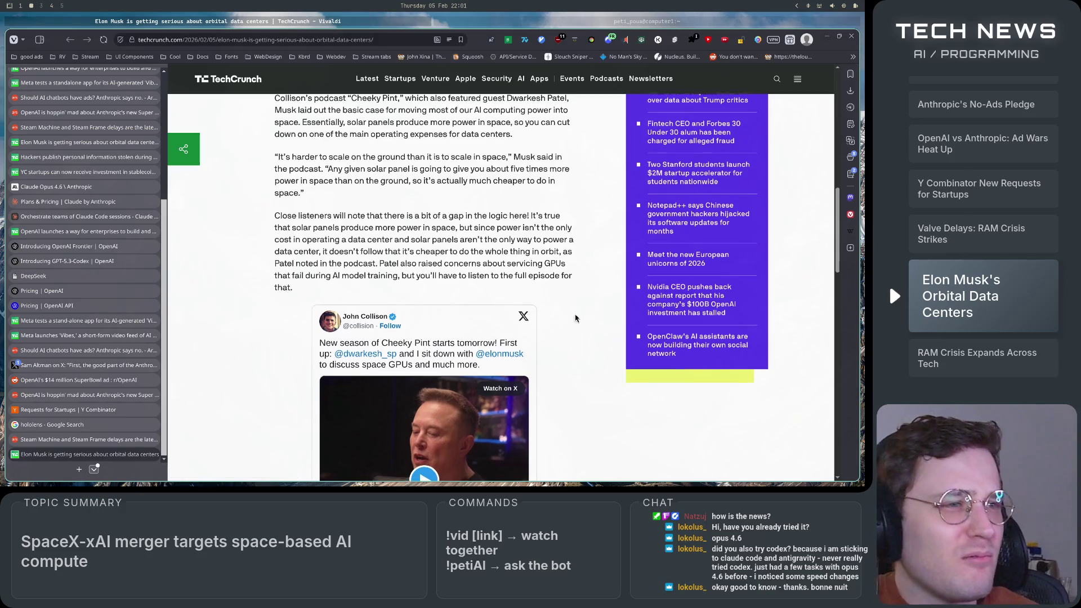
scroll(591, 310, down, 7)
scroll(584, 376, down, 3)
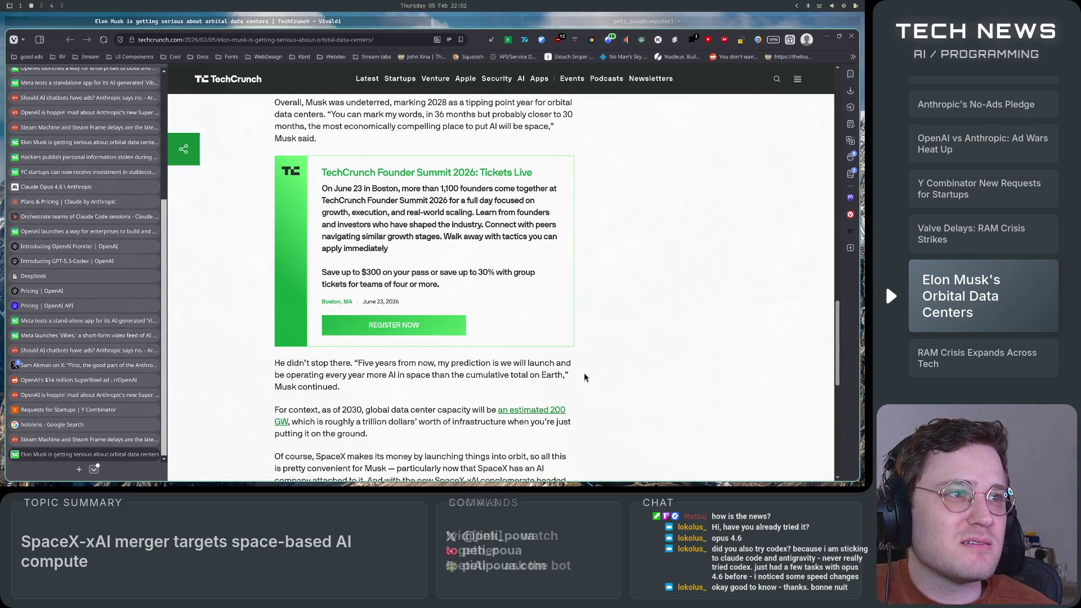
scroll(584, 376, up, 9)
scroll(584, 374, up, 4)
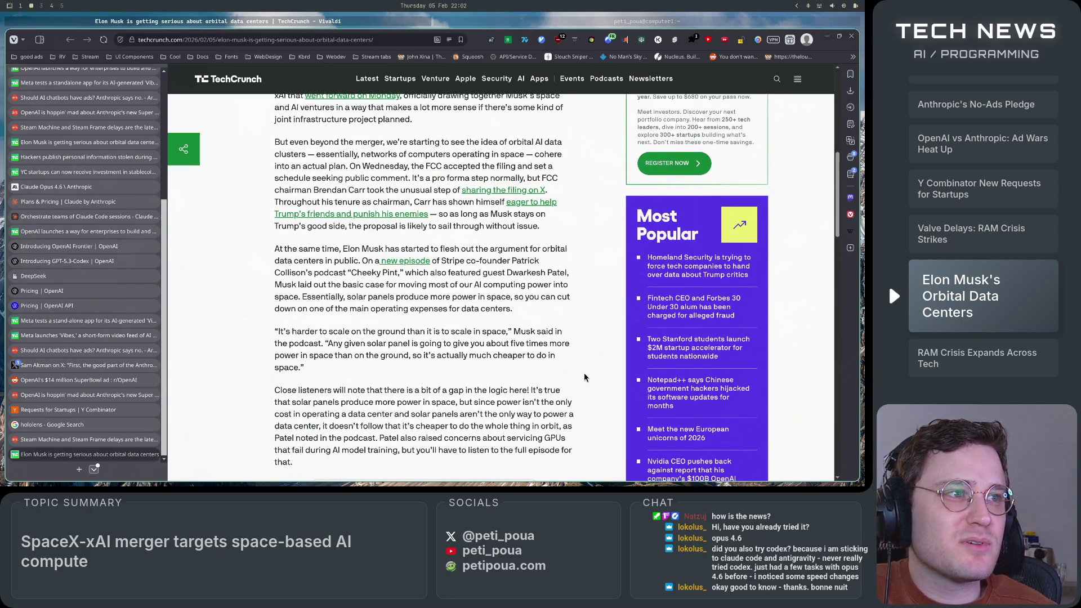
mouse_move(278, 332)
mouse_down()
mouse_move(561, 333)
mouse_move(321, 344)
mouse_up()
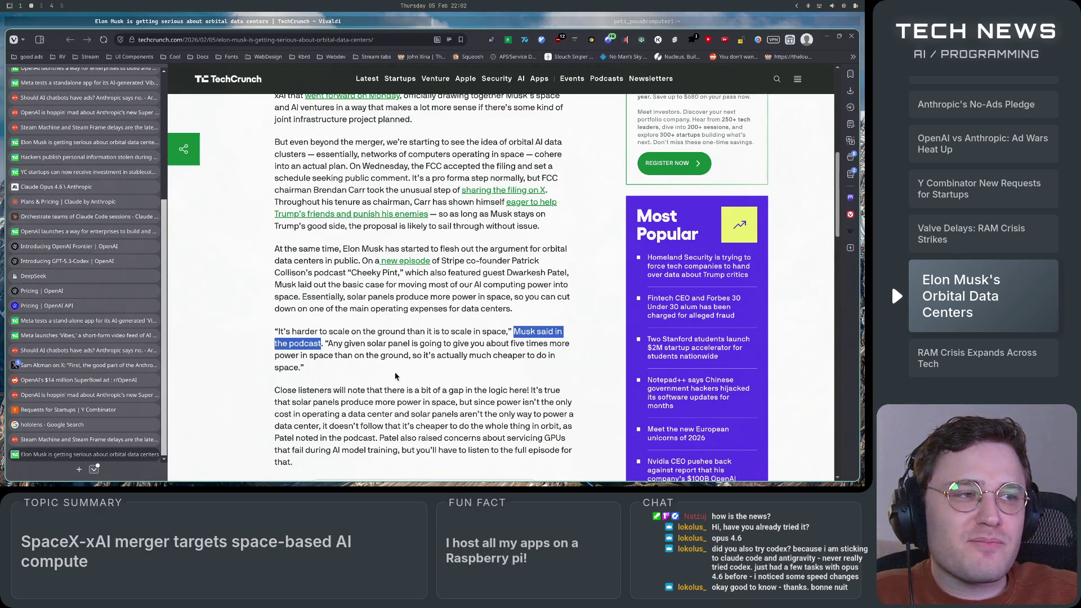
- Read the solar-panel quote about producing five times the power, highlighting it briefly
scroll(402, 374, down, 1)
scroll(402, 374, down, 2)
click(333, 287)
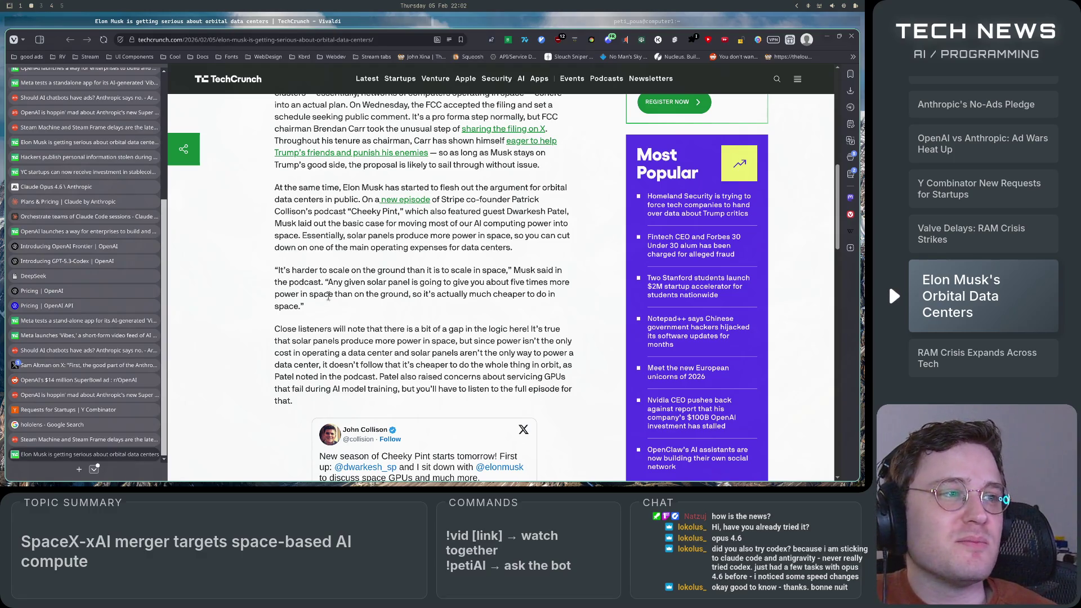
scroll(329, 298, down, 1)
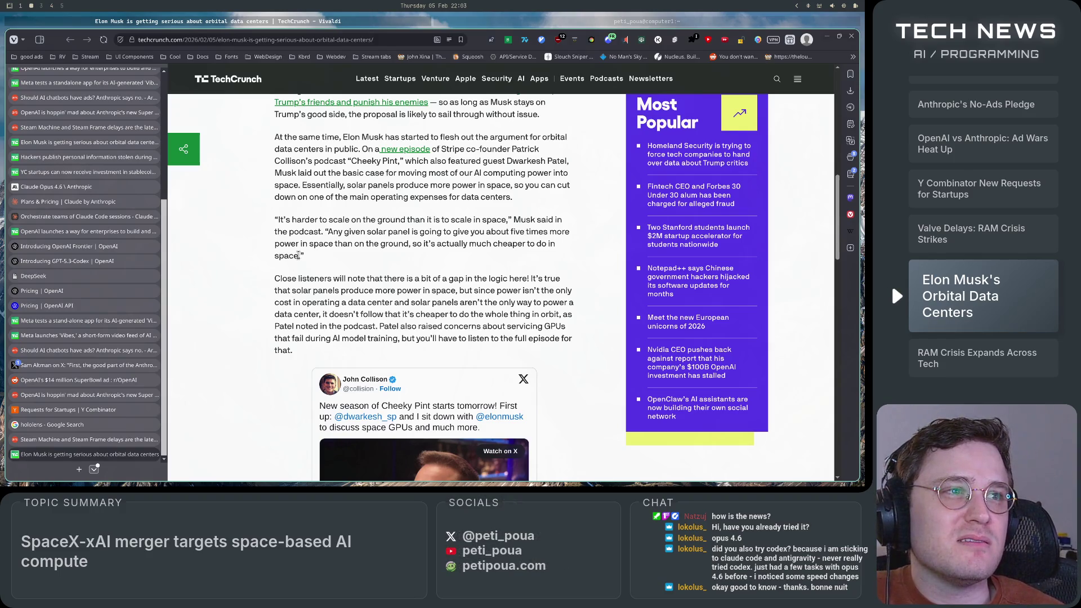
mouse_move(329, 232)
mouse_down()
mouse_move(582, 236)
mouse_move(417, 244)
mouse_move(338, 232)
mouse_move(546, 244)
mouse_up()
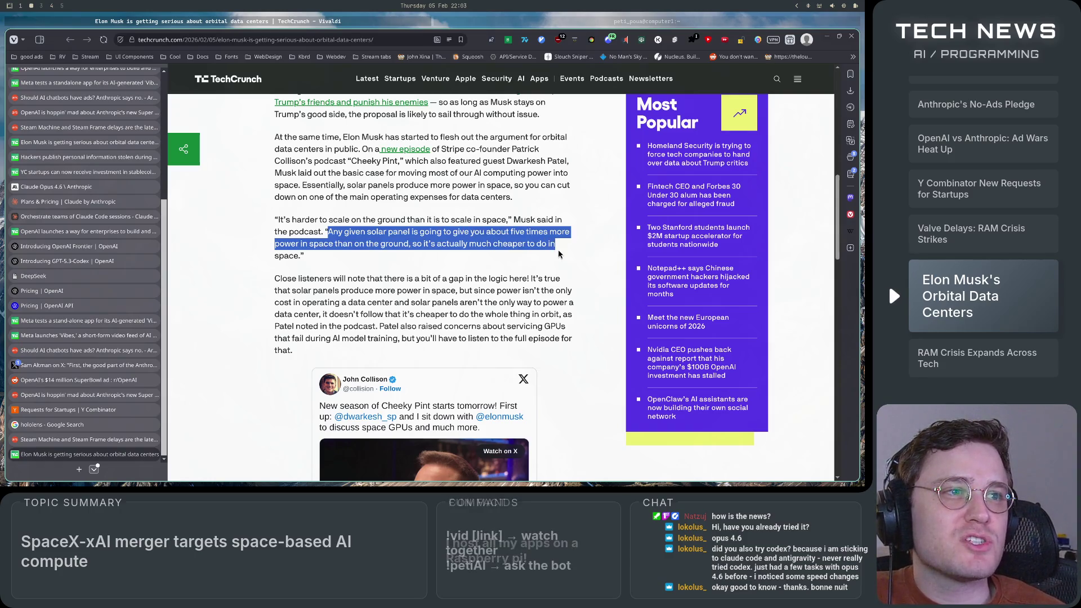
click(508, 277)
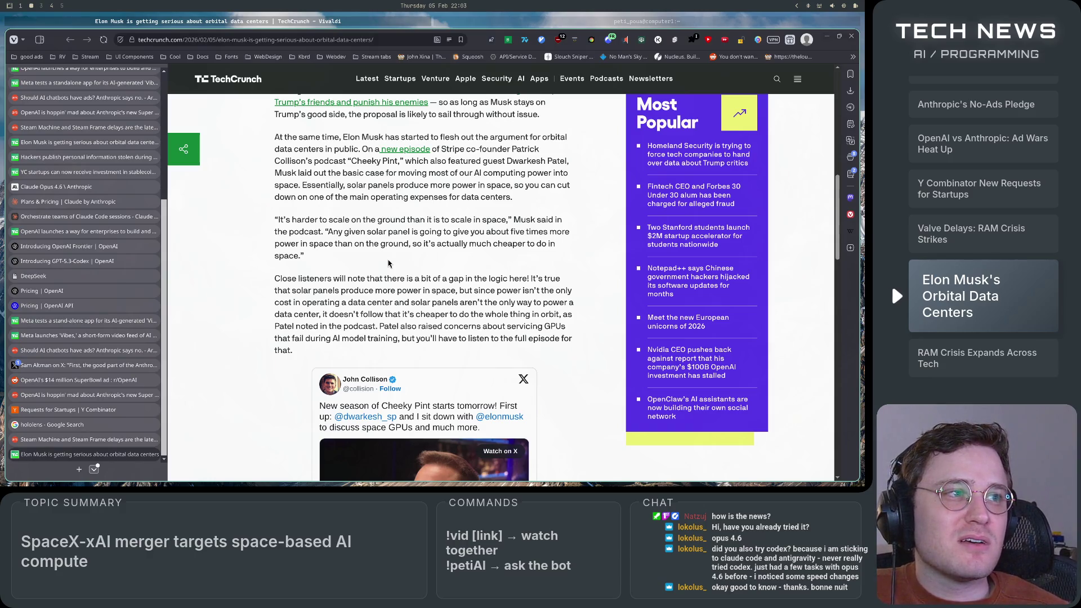
- Read the 'Close listeners' paragraph and Patel's caveat about servicing GPUs that fail
scroll(389, 264, down, 3)
mouse_move(280, 170)
mouse_down()
mouse_move(526, 171)
mouse_move(494, 172)
mouse_move(568, 179)
mouse_move(290, 183)
mouse_move(567, 184)
mouse_move(358, 196)
mouse_move(397, 185)
mouse_move(437, 198)
mouse_move(570, 197)
mouse_move(297, 207)
mouse_move(578, 213)
mouse_move(279, 220)
mouse_move(583, 224)
mouse_move(366, 221)
mouse_move(288, 232)
mouse_move(414, 232)
mouse_move(401, 235)
mouse_up()
click(385, 221)
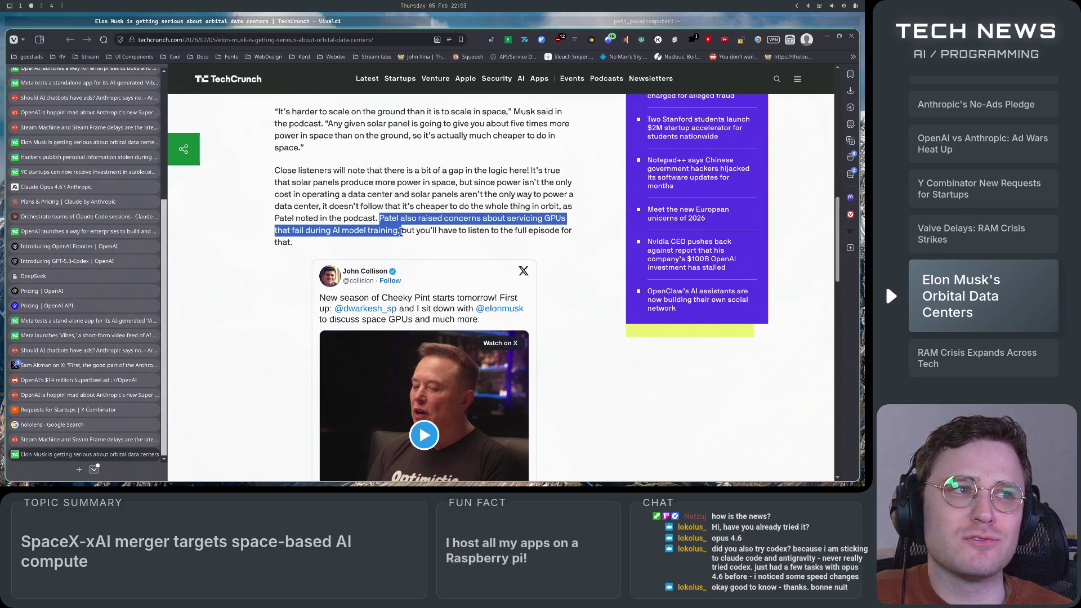
mouse_move(402, 230)
mouse_down()
mouse_move(431, 231)
mouse_move(296, 243)
mouse_move(565, 233)
mouse_up()
click(571, 271)
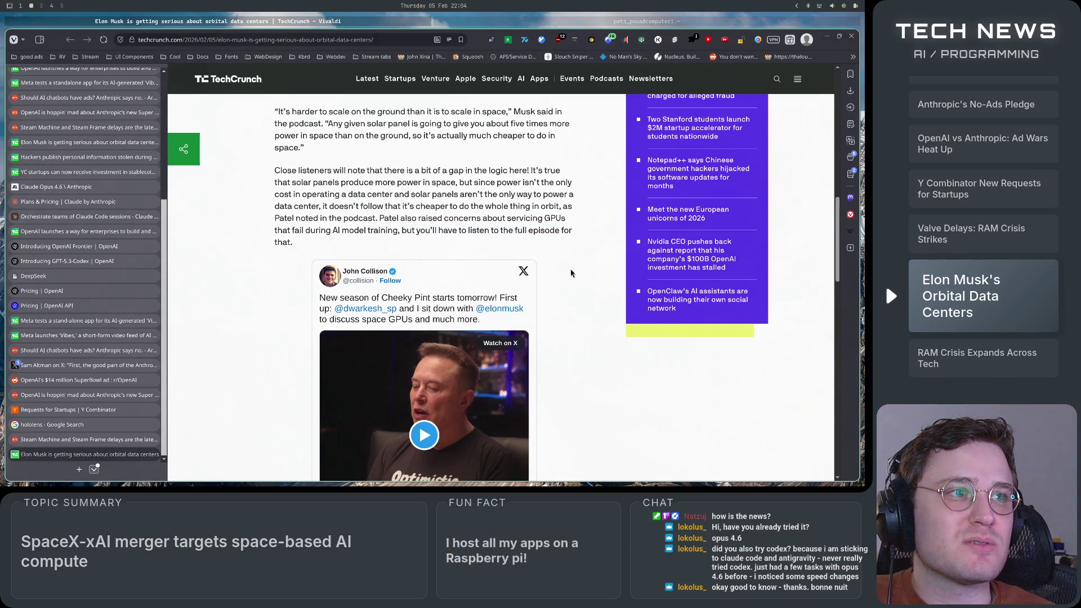
scroll(571, 273, down, 5)
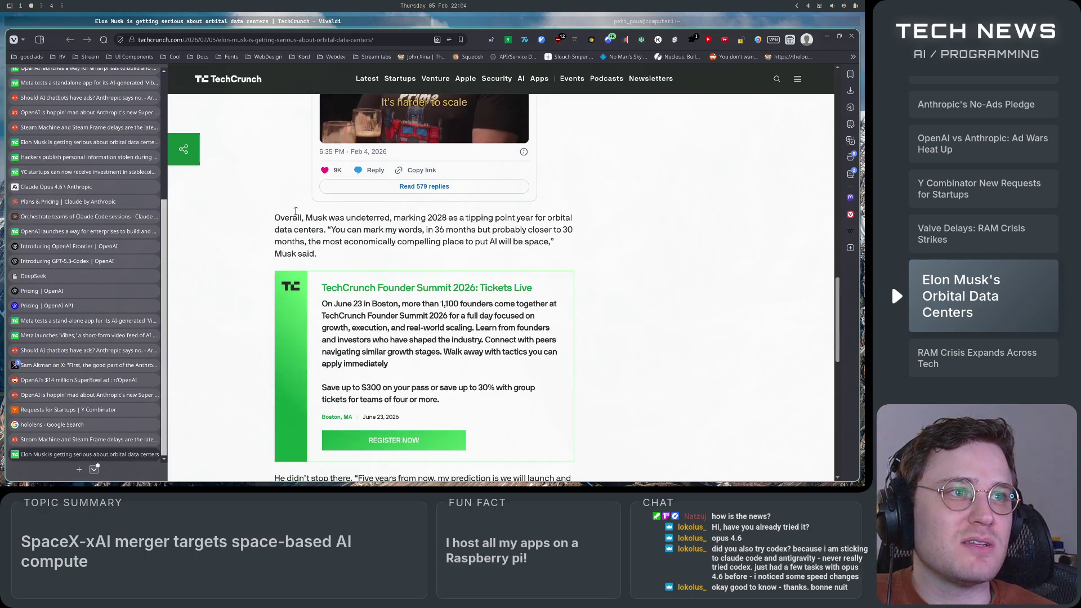
- Highlight and read the opening of the 'Overall, Musk was undeterred' paragraph
drag(273, 218, 386, 218)
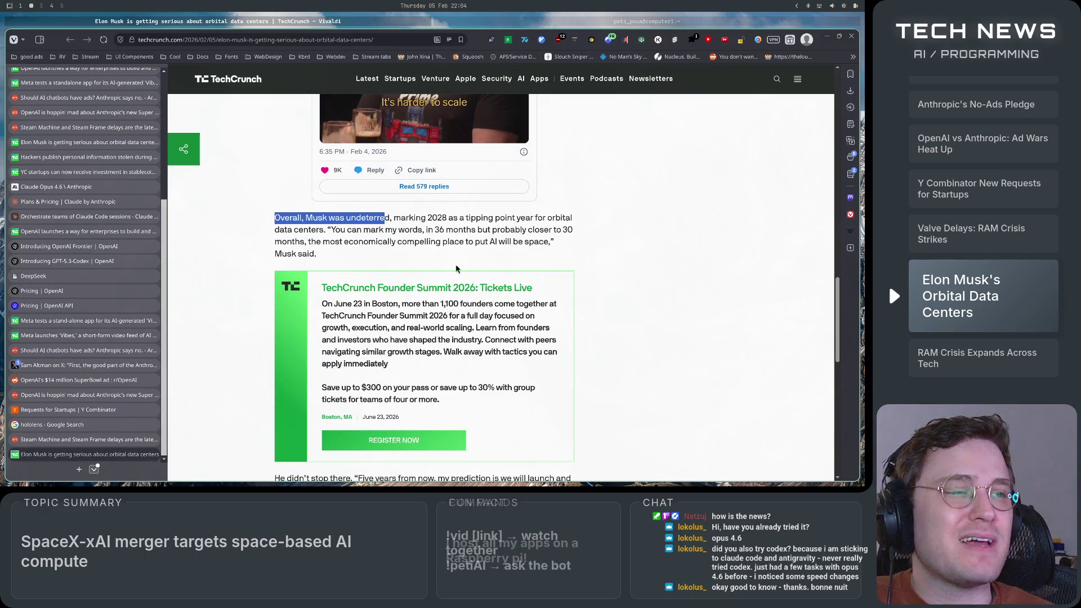
scroll(600, 288, up, 3)
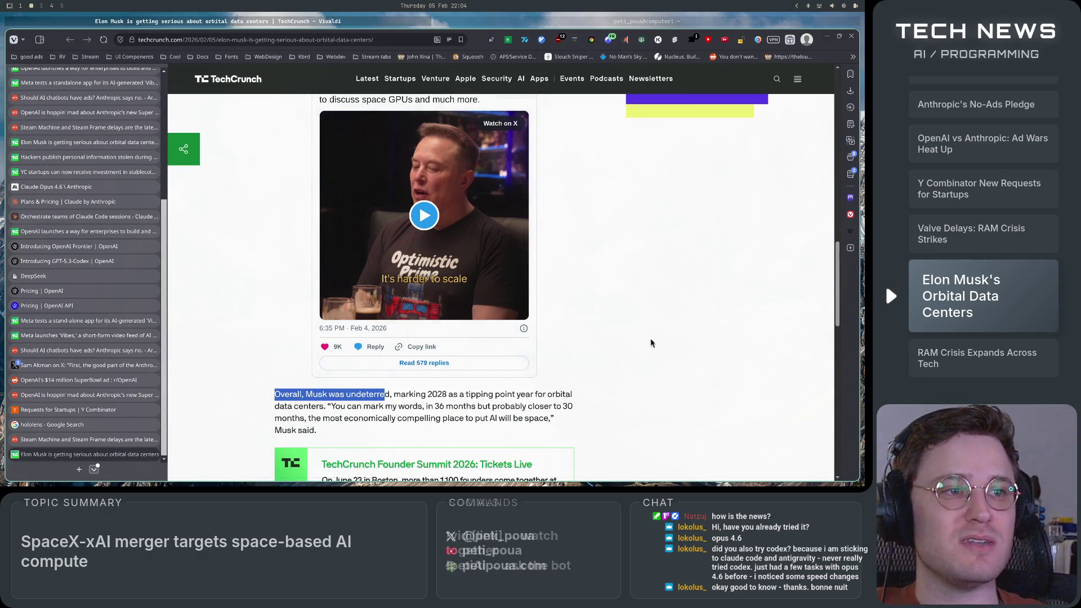
scroll(619, 308, down, 1)
click(620, 309)
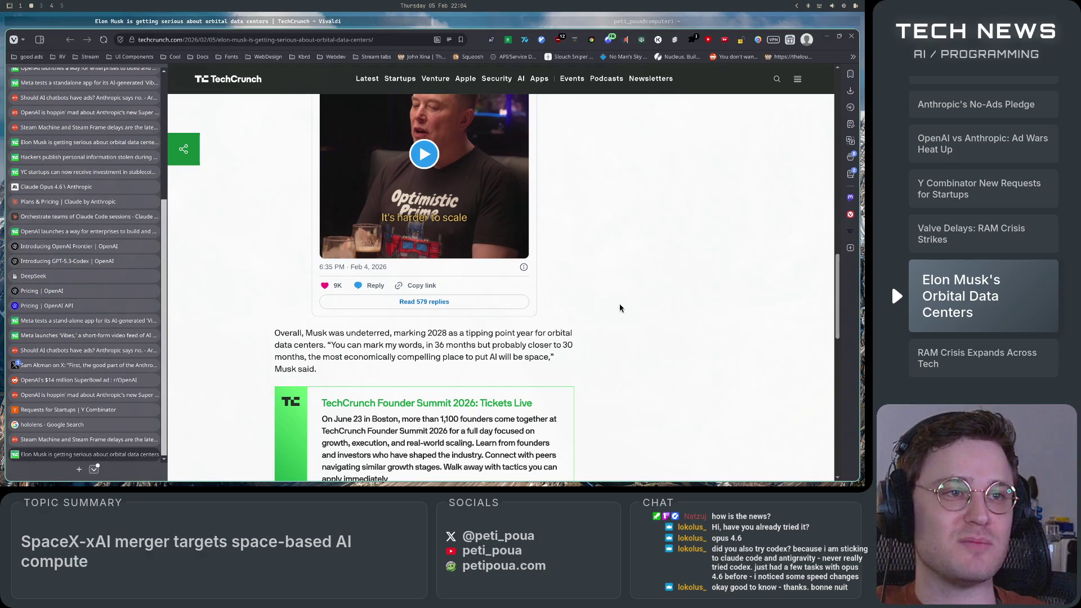
scroll(620, 308, down, 1)
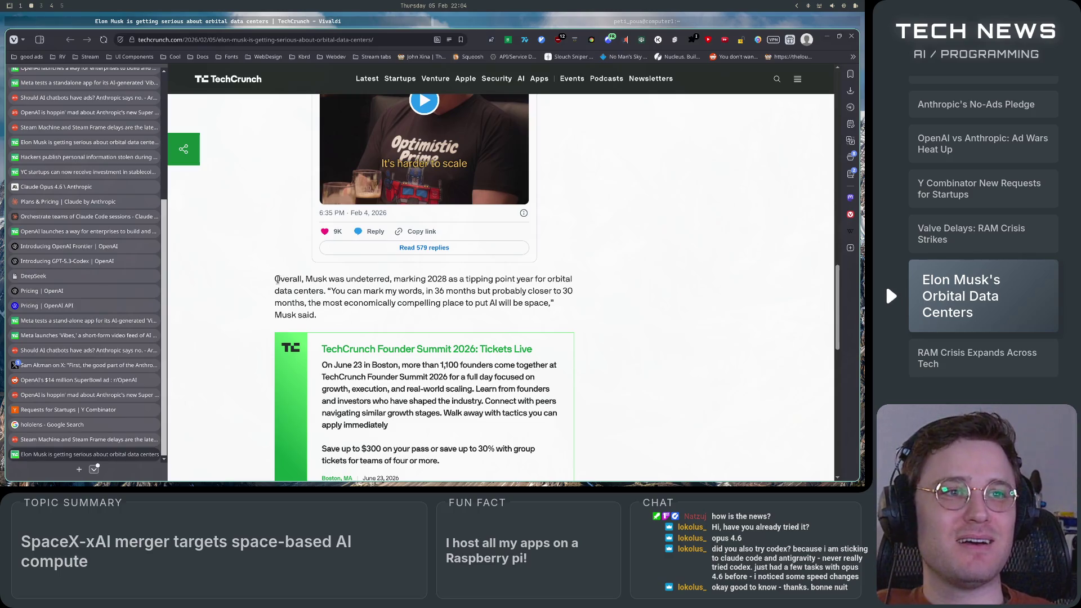
- Highlight Musk being undeterred and 2028 as the tipping-point year
mouse_move(275, 283)
mouse_down()
mouse_move(338, 283)
mouse_move(293, 323)
mouse_move(360, 292)
mouse_move(450, 281)
mouse_move(276, 282)
mouse_move(447, 277)
mouse_up()
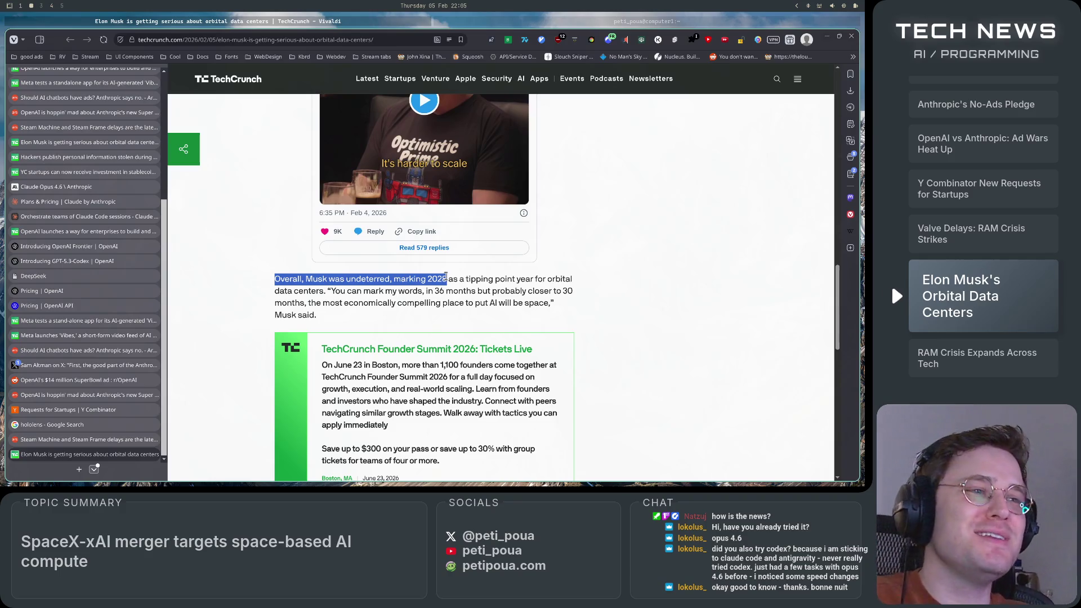
click(446, 277)
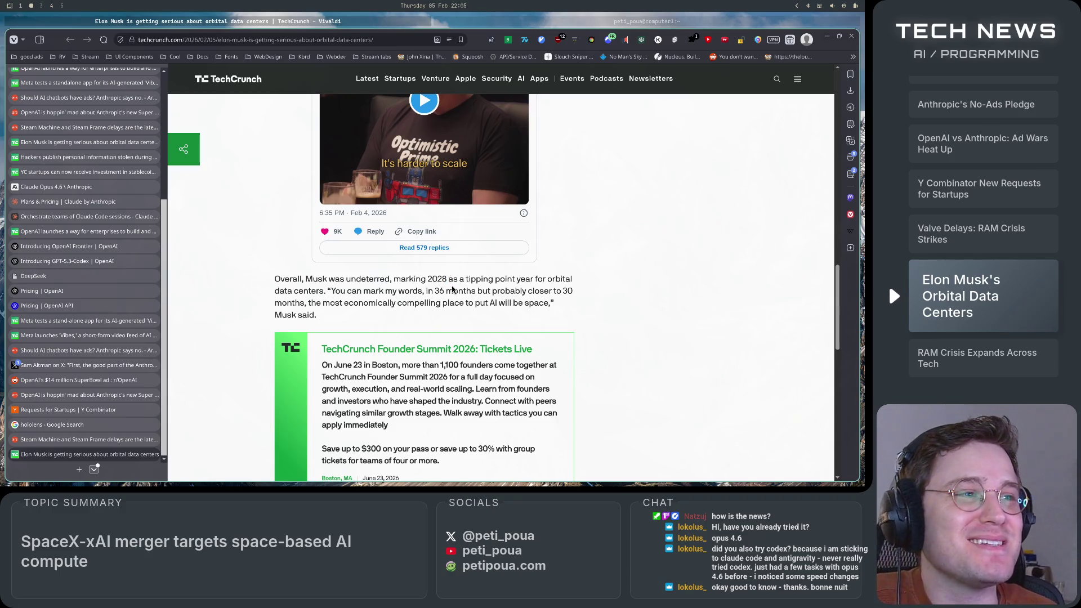
mouse_move(444, 280)
mouse_down()
mouse_move(566, 287)
mouse_move(330, 291)
mouse_move(425, 291)
mouse_up()
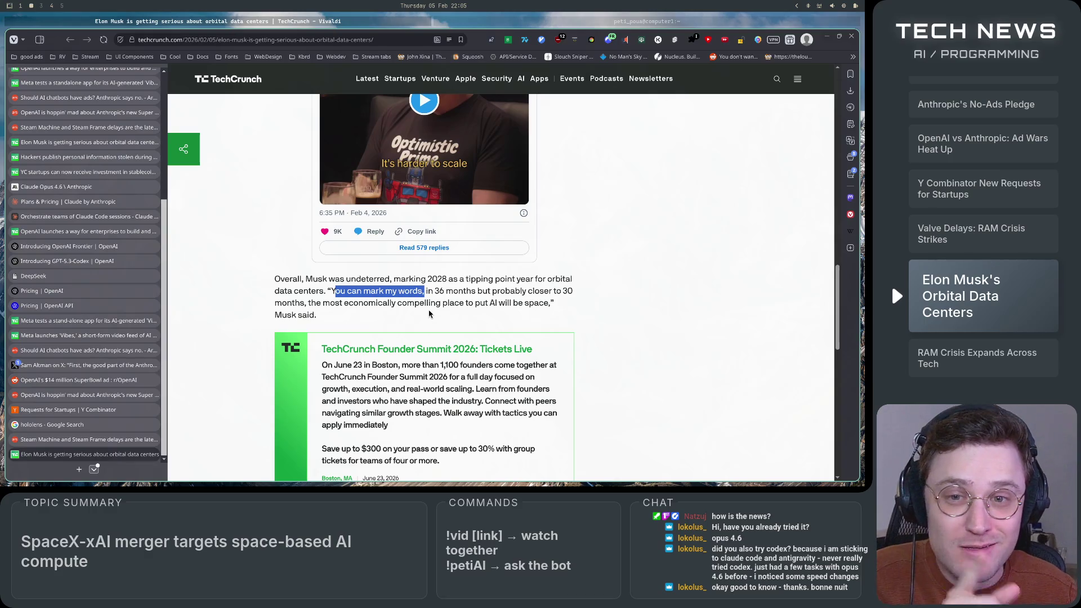
click(432, 301)
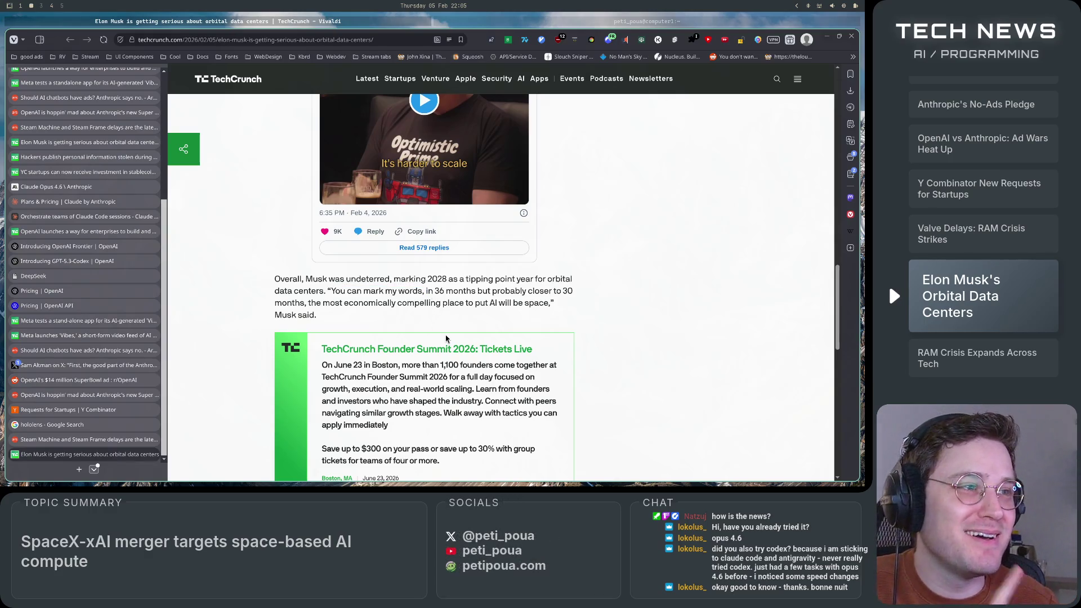
- Highlight the 36-to-30-month prediction and the 'most economically compelling place' phrase
mouse_move(426, 292)
mouse_down()
mouse_move(577, 299)
mouse_move(305, 303)
mouse_up()
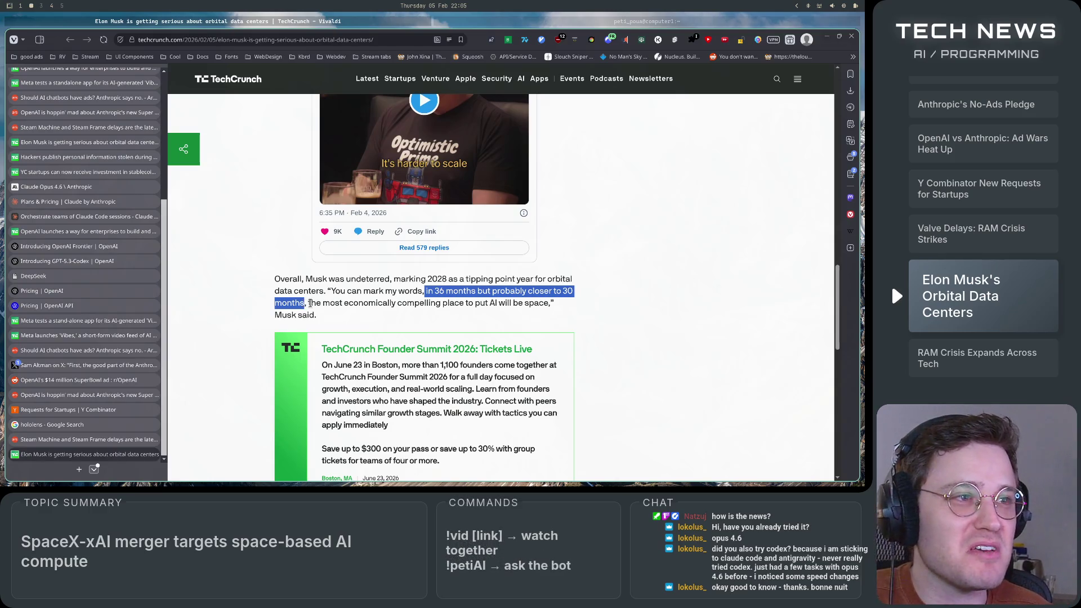
click(310, 303)
mouse_move(293, 303)
mouse_down()
mouse_move(321, 316)
mouse_move(542, 304)
mouse_up()
click(616, 324)
scroll(575, 336, down, 3)
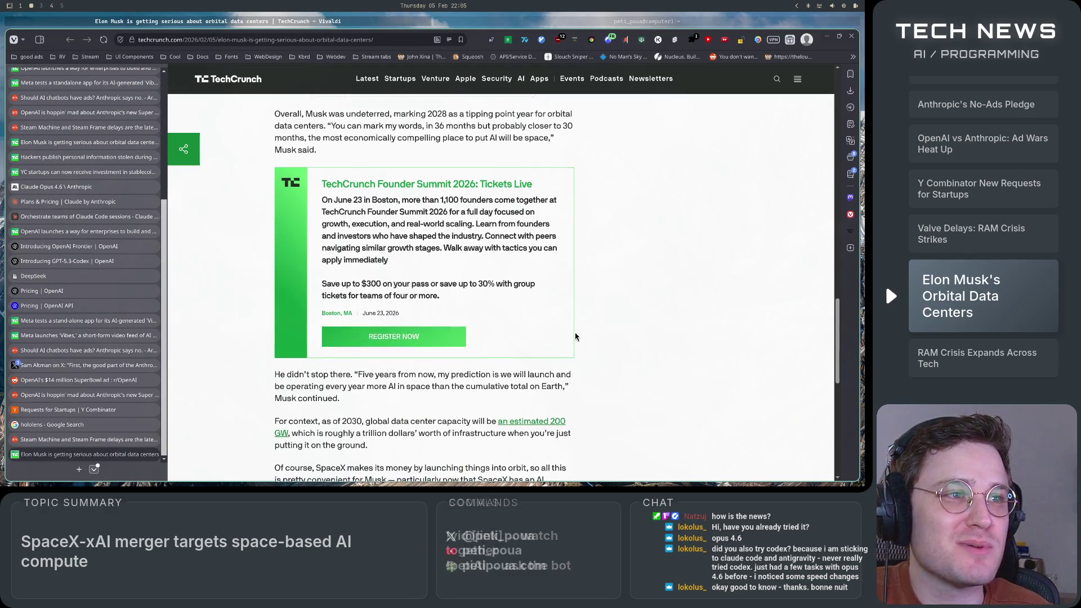
- Read the 'He didn't stop there' paragraph with Musk's five-years-from-now prediction
scroll(576, 336, down, 3)
drag(280, 205, 346, 205)
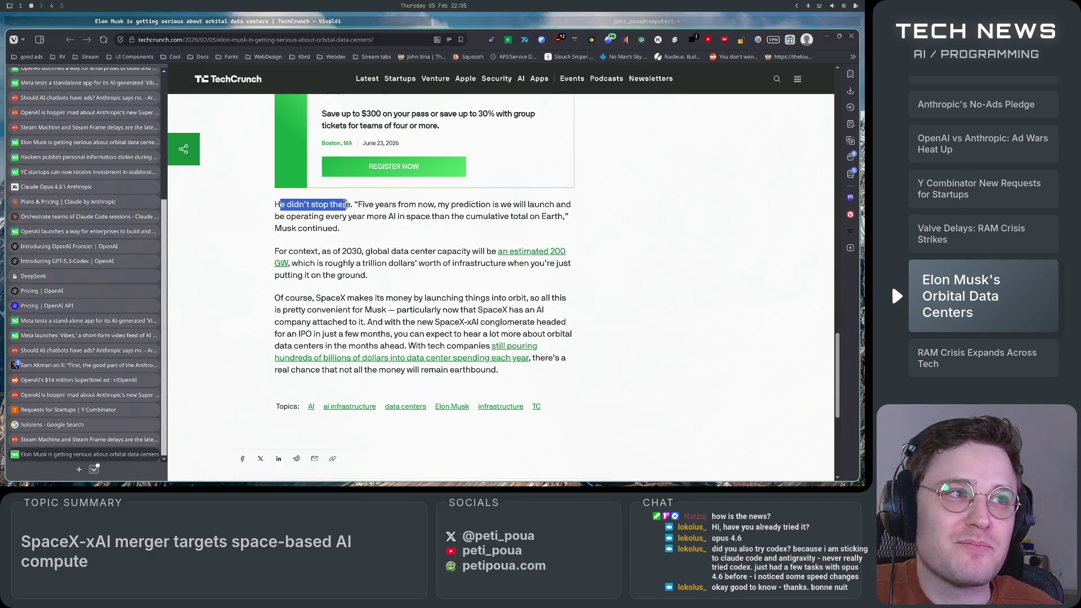
click(346, 205)
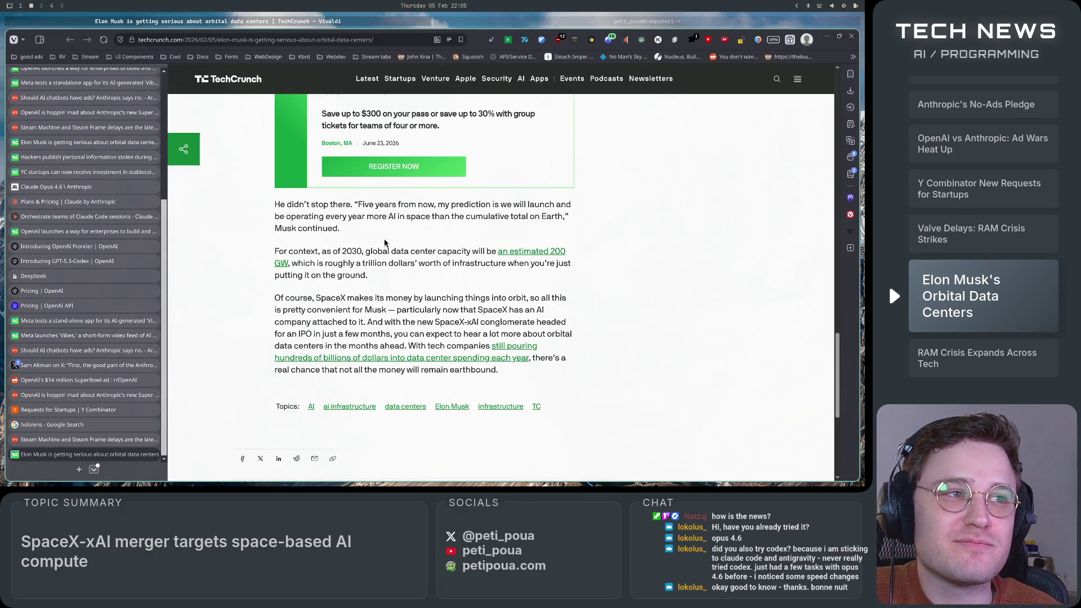
mouse_move(278, 204)
mouse_down()
mouse_move(570, 204)
mouse_move(267, 217)
mouse_move(584, 215)
mouse_move(571, 229)
mouse_up()
click(370, 216)
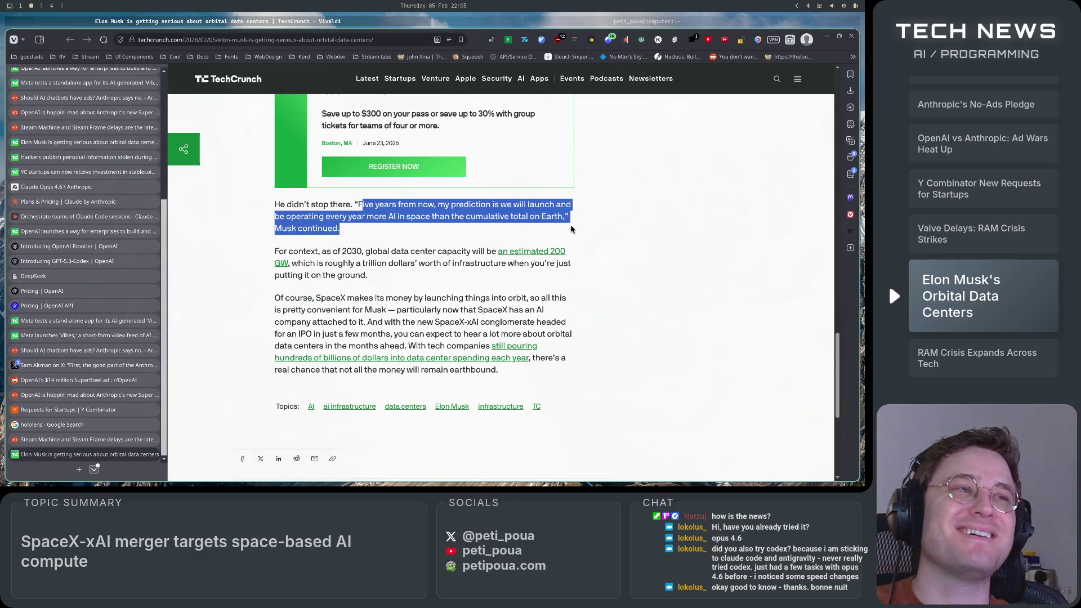
click(513, 228)
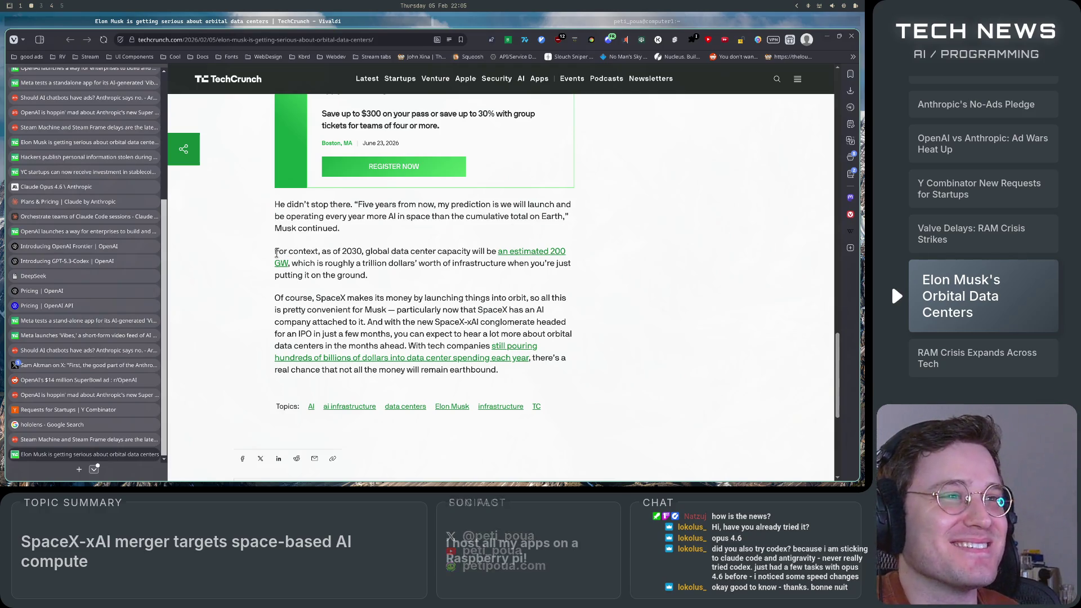
- Read the 2030 data center capacity sentence, the SpaceX launches paragraph, and the earthbound-money closing line
mouse_move(274, 251)
mouse_down()
mouse_move(499, 252)
mouse_move(467, 264)
mouse_move(290, 267)
mouse_move(592, 270)
mouse_move(552, 281)
mouse_up()
click(546, 288)
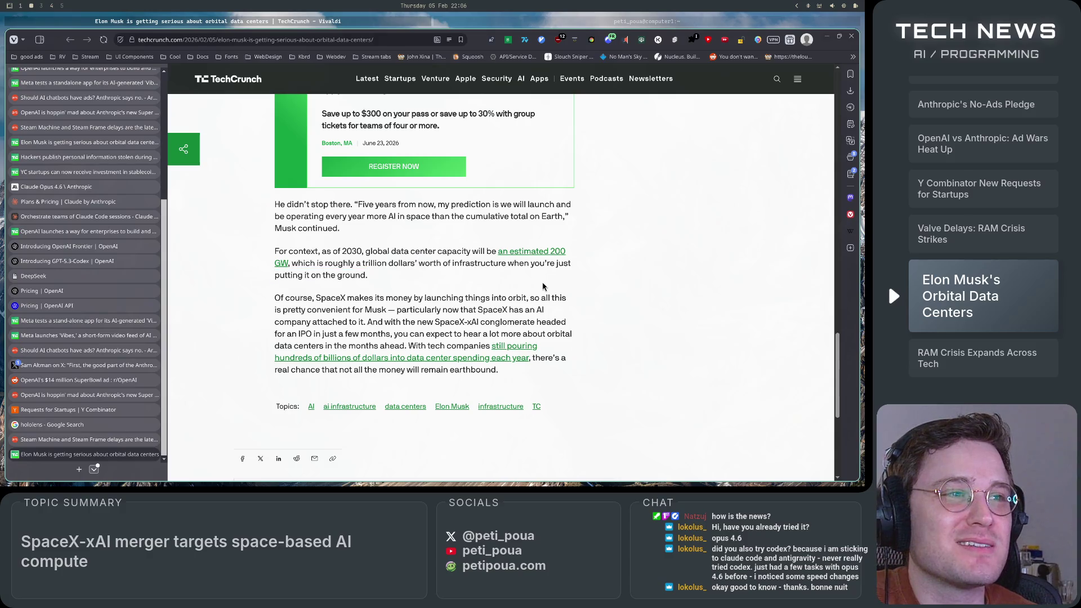
mouse_move(275, 299)
mouse_down()
mouse_move(566, 300)
mouse_move(423, 302)
mouse_move(385, 318)
mouse_move(546, 324)
mouse_move(538, 313)
mouse_move(365, 324)
mouse_move(545, 333)
mouse_move(315, 335)
mouse_move(567, 336)
mouse_move(385, 337)
mouse_move(336, 349)
mouse_move(552, 353)
mouse_move(355, 360)
mouse_move(492, 348)
mouse_move(608, 372)
mouse_move(399, 347)
mouse_up()
click(603, 377)
click(573, 392)
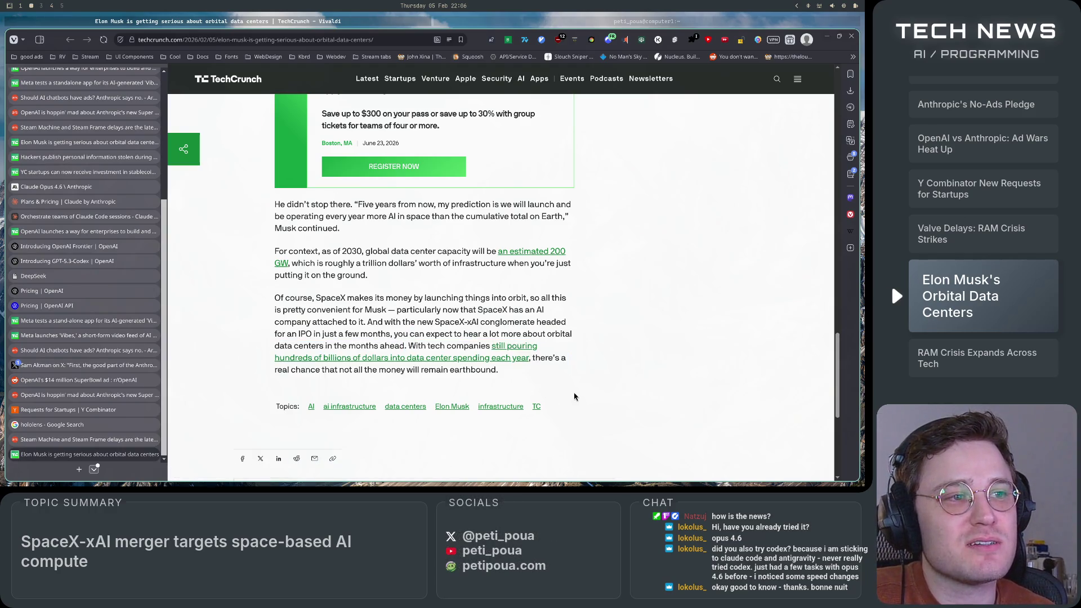
drag(524, 379, 265, 374)
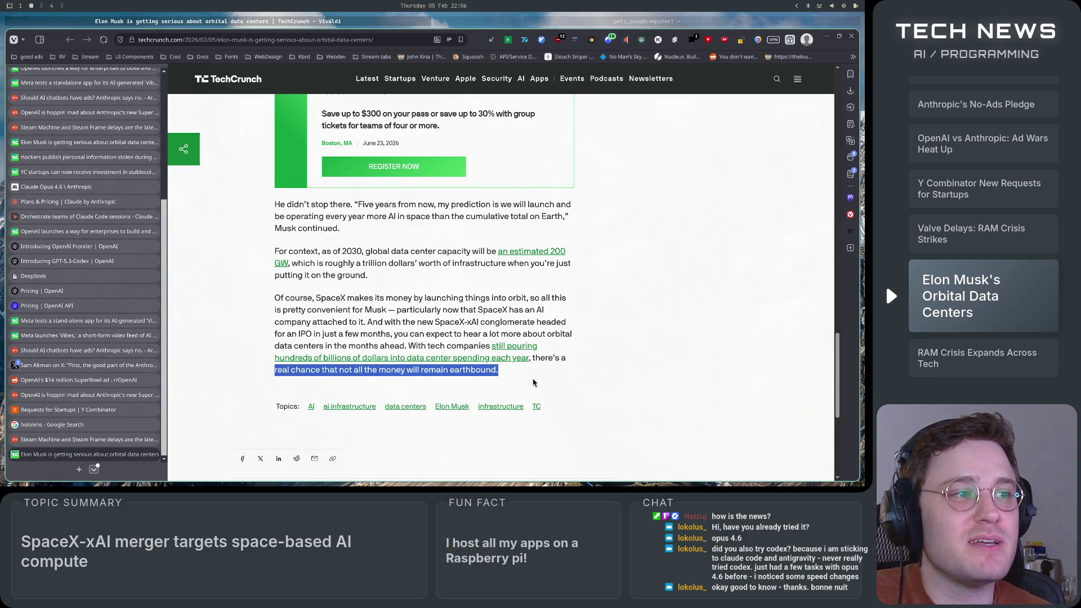
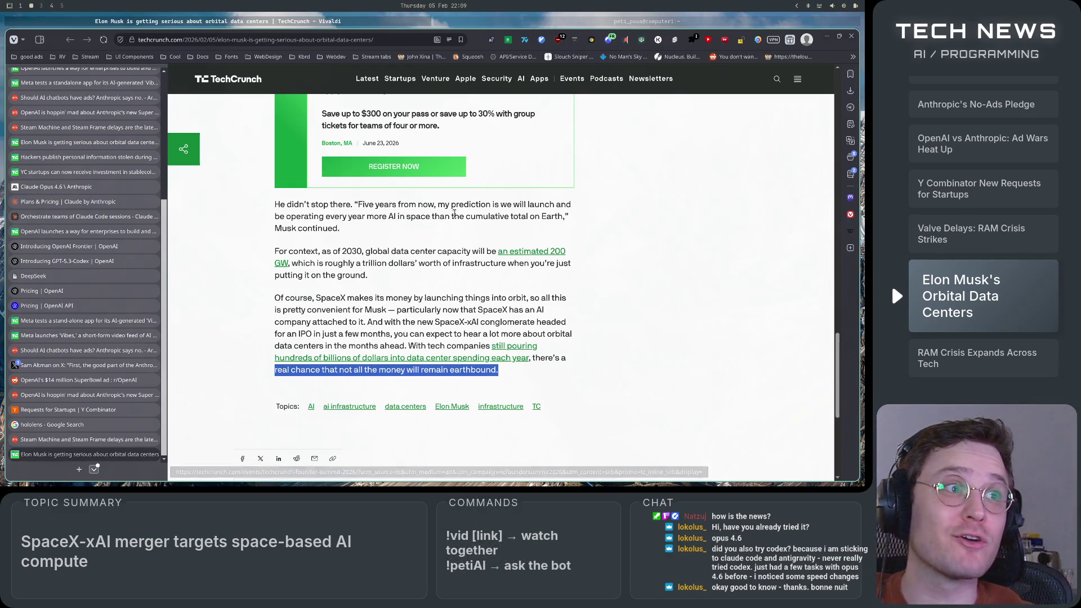
- Highlight the quote on Earth's cumulative total, return to the article top, and open the Ars Technica RAM shortage story
drag(455, 216, 572, 217)
click(635, 398)
scroll(635, 399, up, 10)
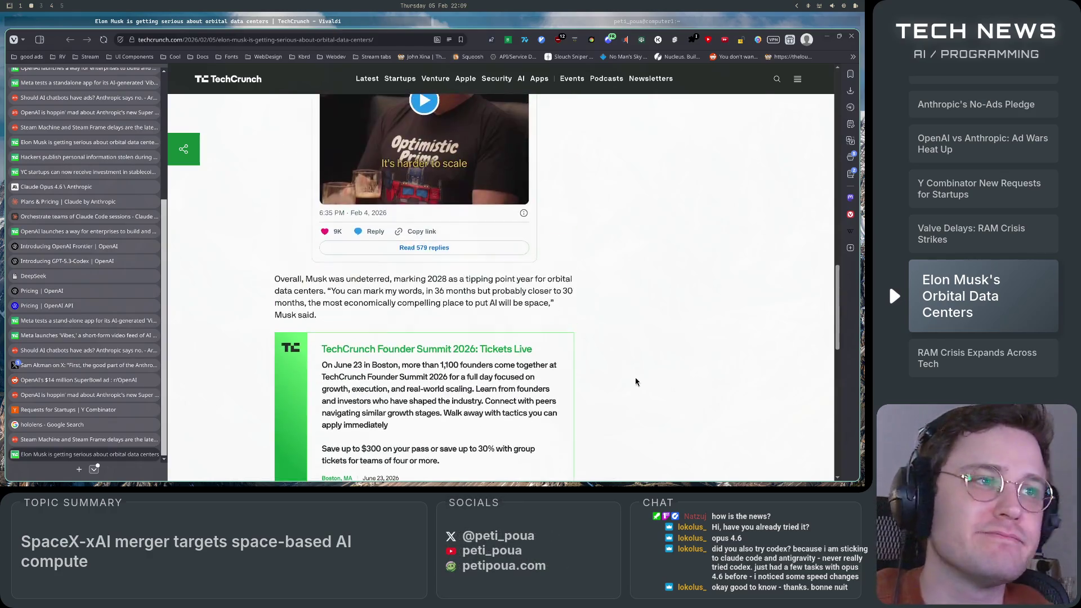
scroll(568, 335, up, 10)
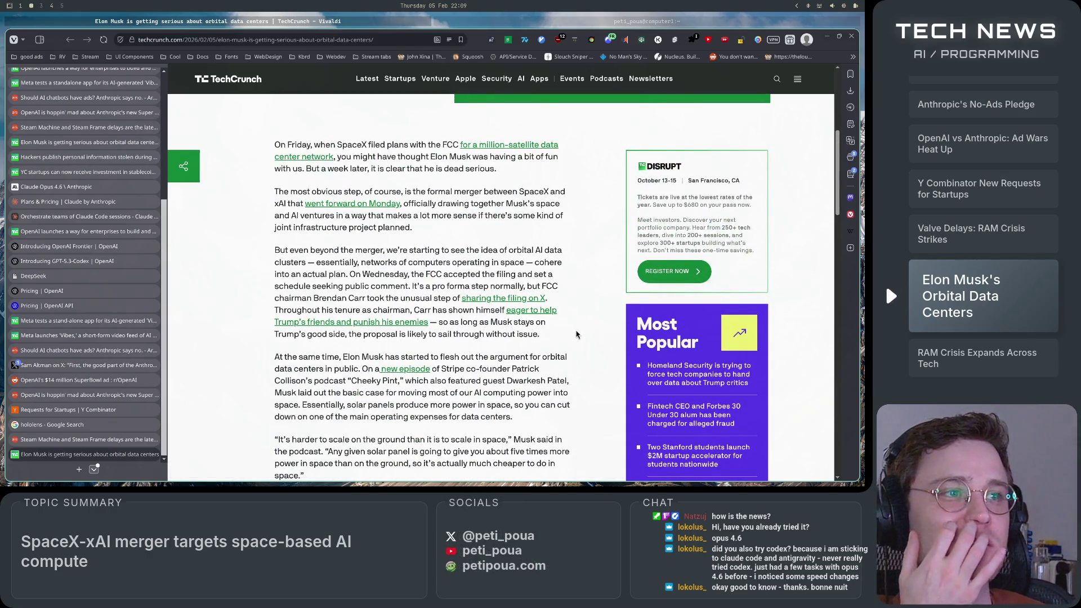
scroll(567, 353, up, 5)
key(super+4)
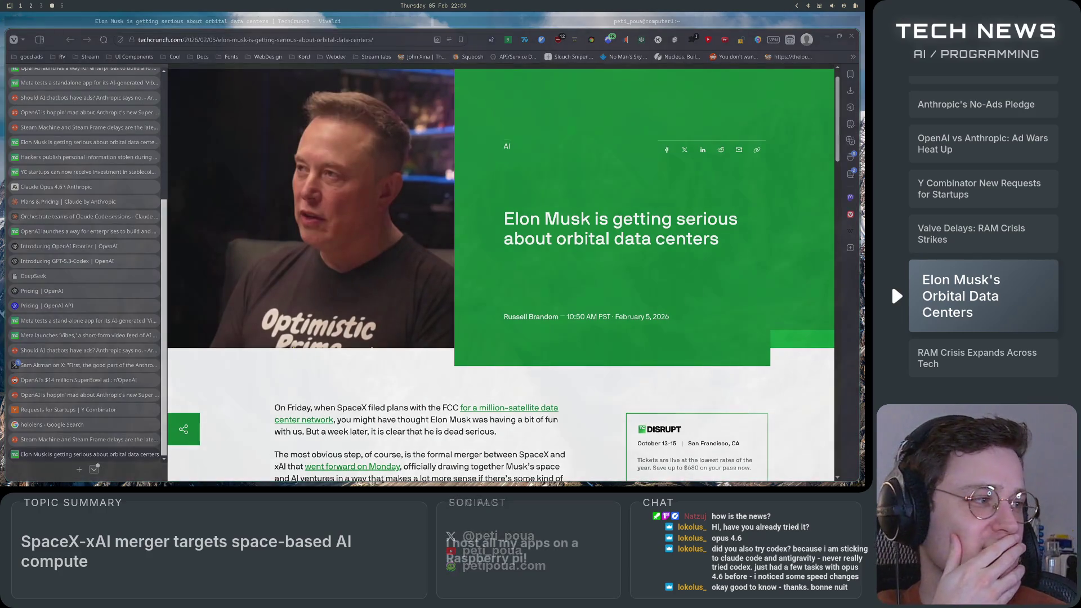
click(424, 296)
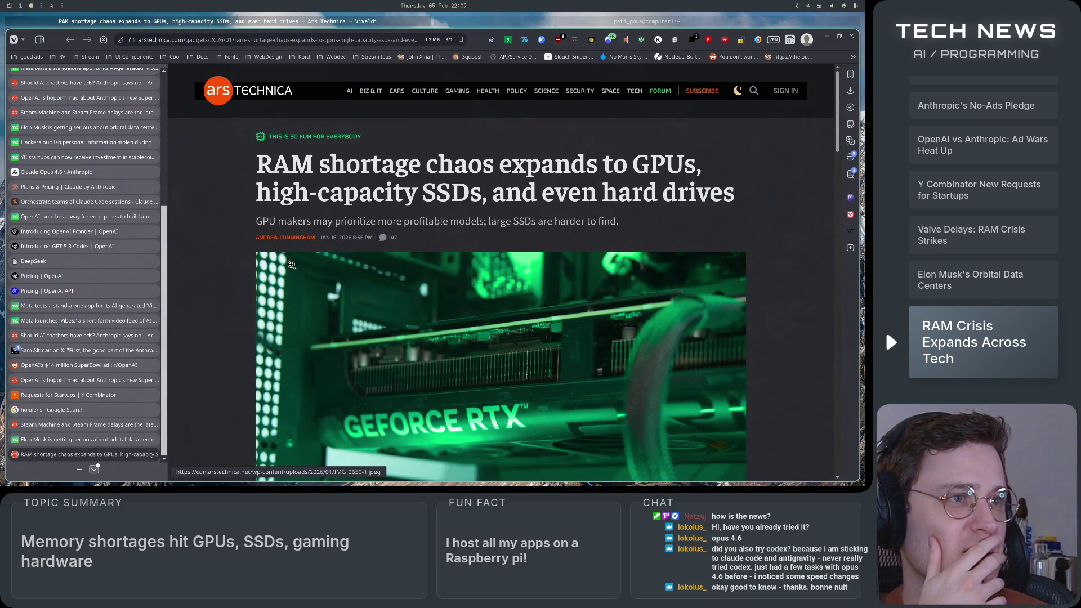
drag(256, 221, 619, 222)
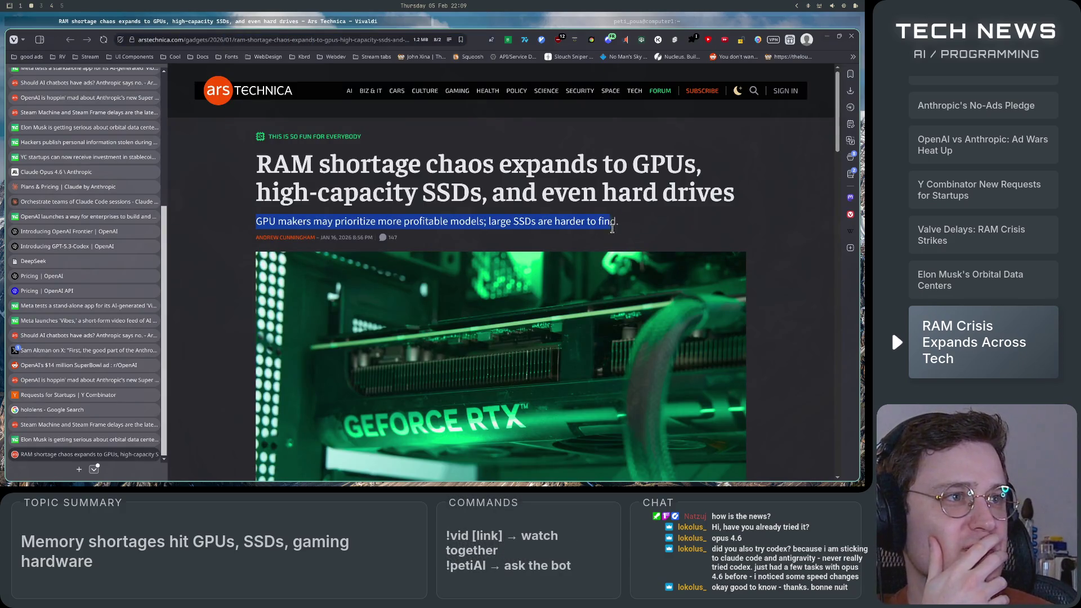
mouse_move(252, 166)
mouse_down()
mouse_move(248, 180)
mouse_move(586, 169)
mouse_move(708, 178)
mouse_up()
click(688, 204)
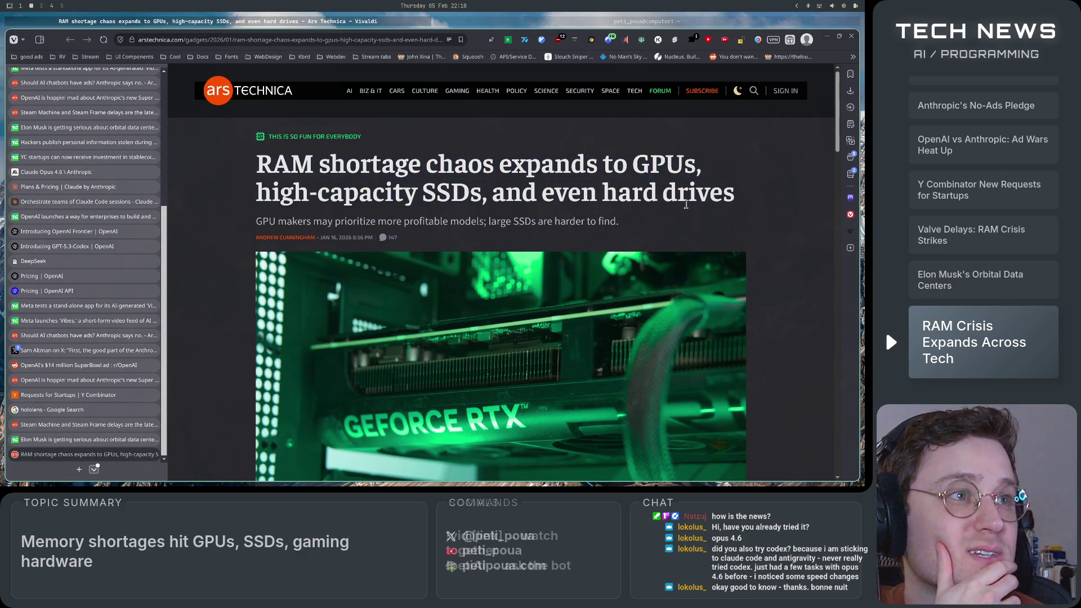
mouse_move(633, 164)
mouse_down()
mouse_move(705, 169)
mouse_move(378, 204)
mouse_move(833, 208)
mouse_up()
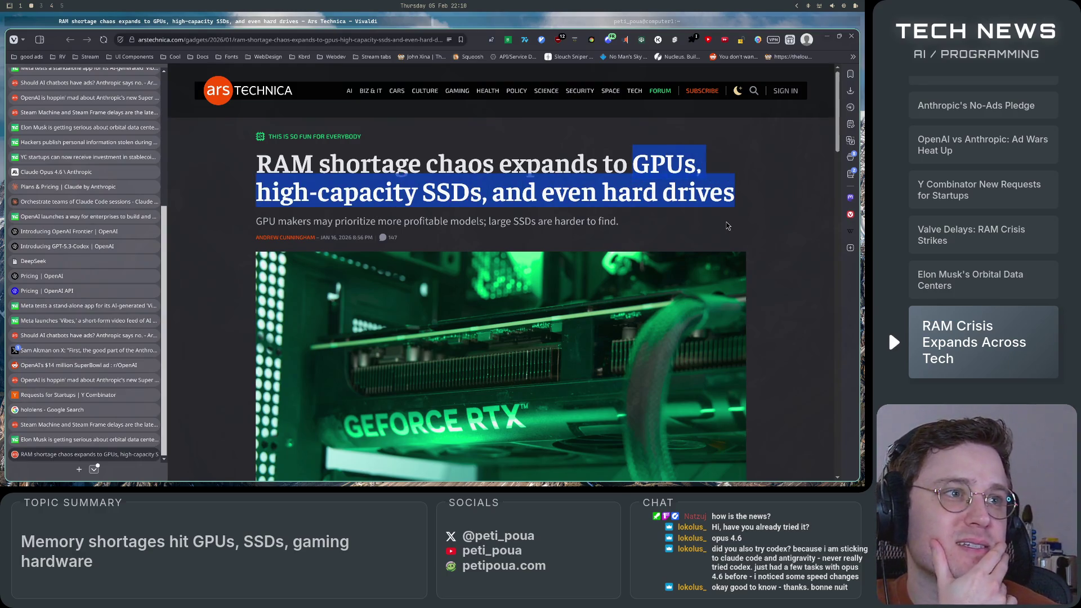
scroll(729, 231, down, 5)
scroll(727, 242, up, 5)
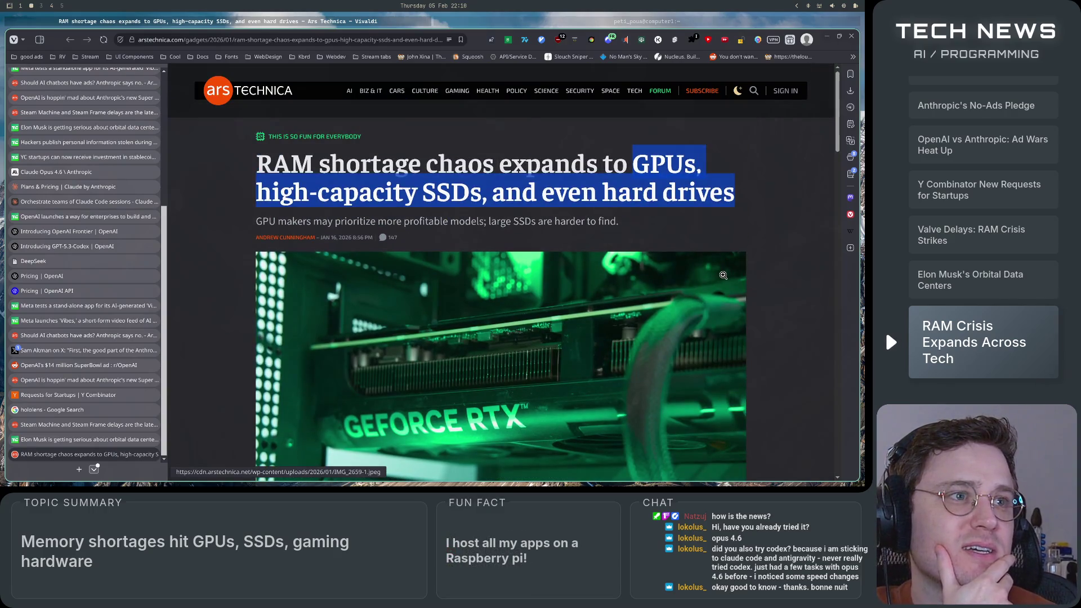
click(344, 240)
scroll(482, 252, down, 20)
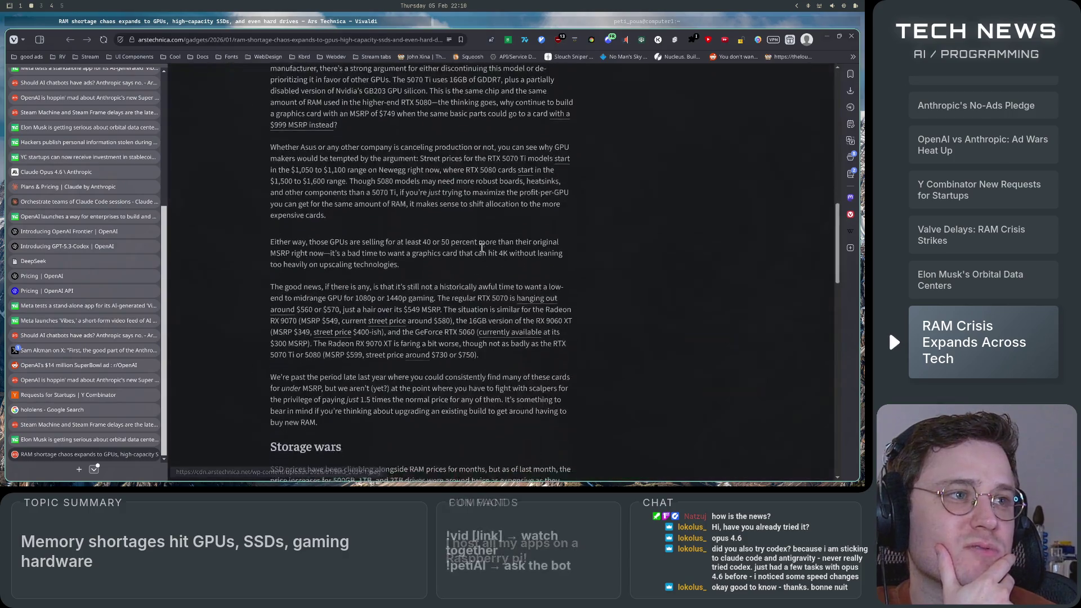
scroll(482, 248, up, 10)
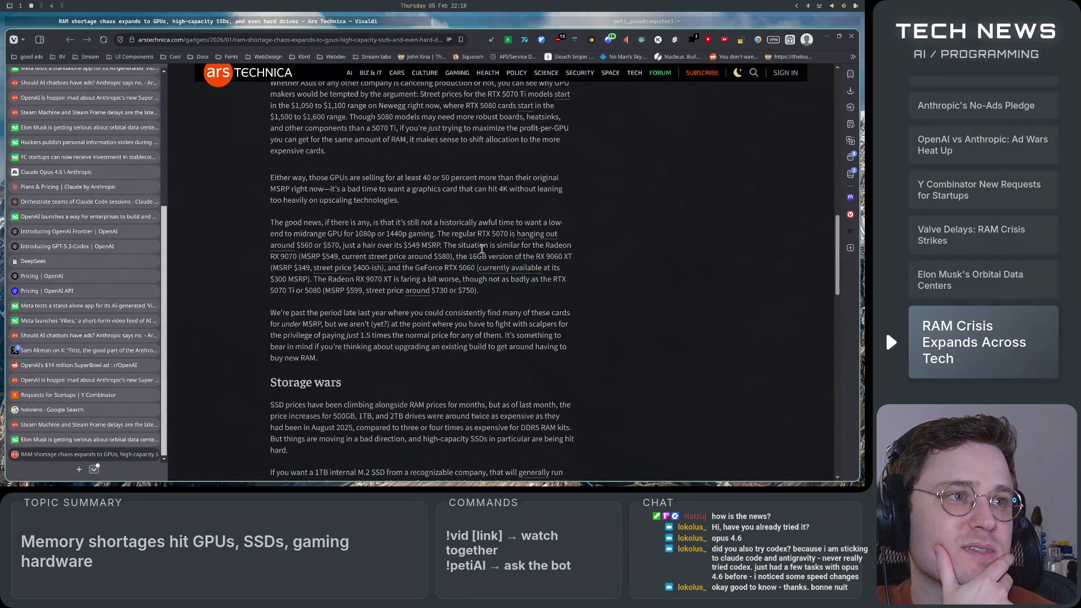
scroll(482, 248, up, 10)
scroll(482, 248, down, 15)
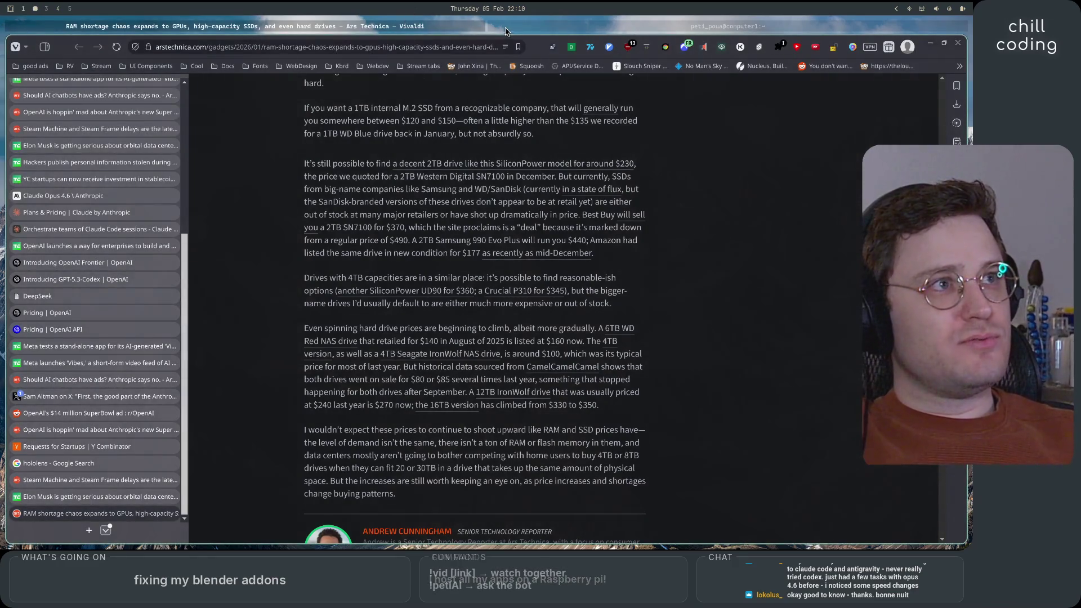
- Switch from Vivaldi to the terminal on workspace 2
key(super+2)
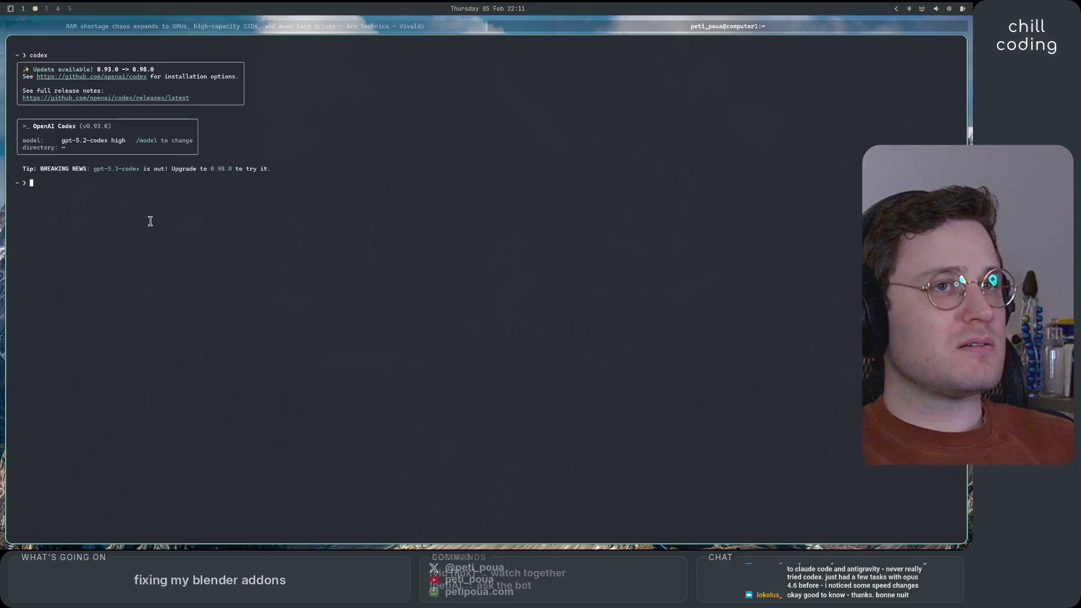
- Try 'codex -upgrade', then read through the 'codex --help' option list
text(/codex )
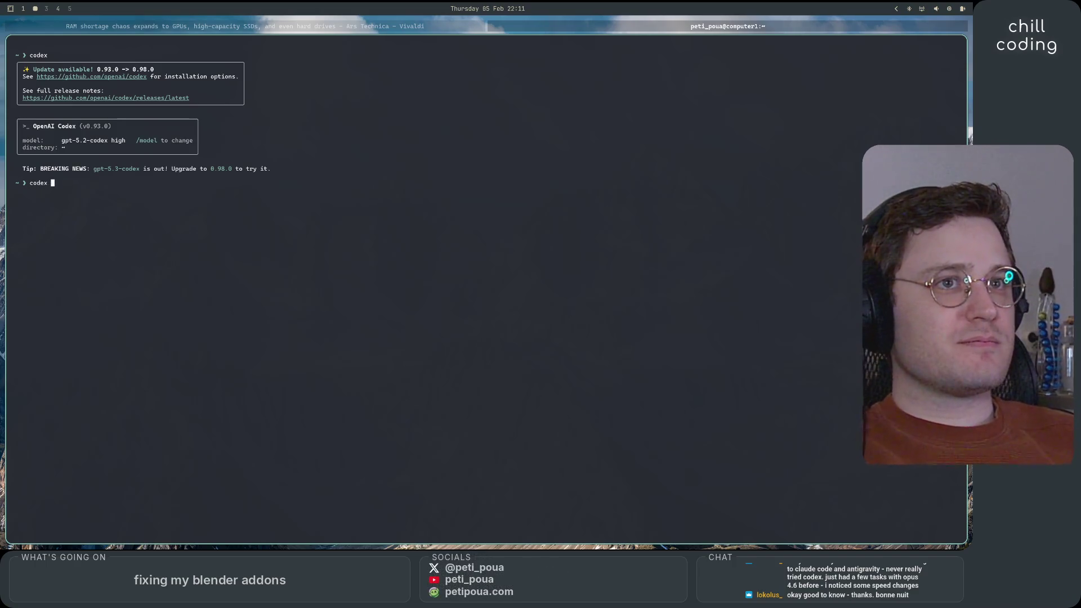
text(-up)
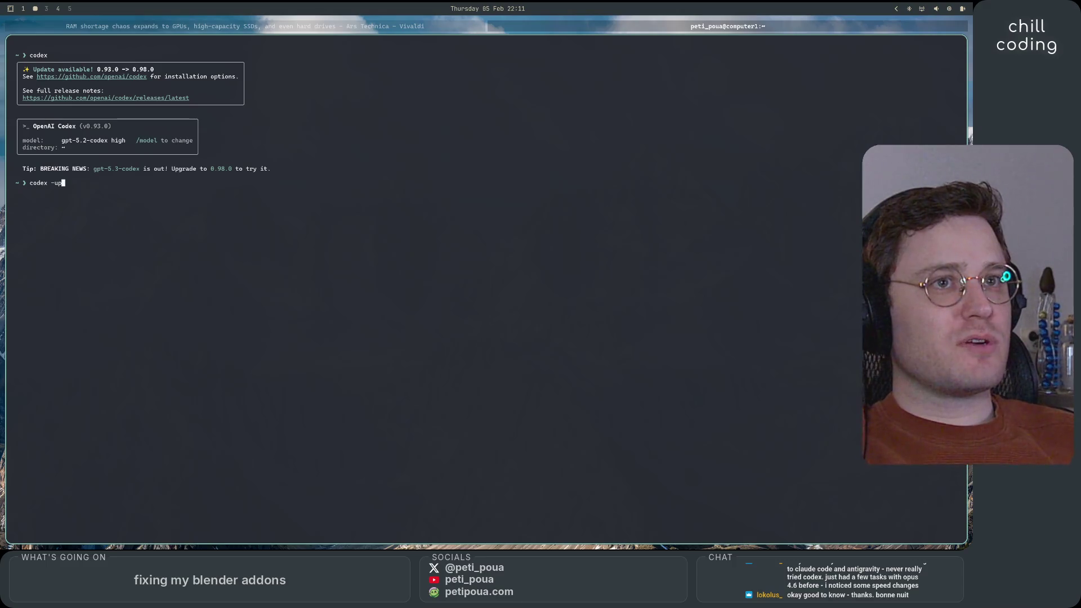
text(grade)
key(Return)
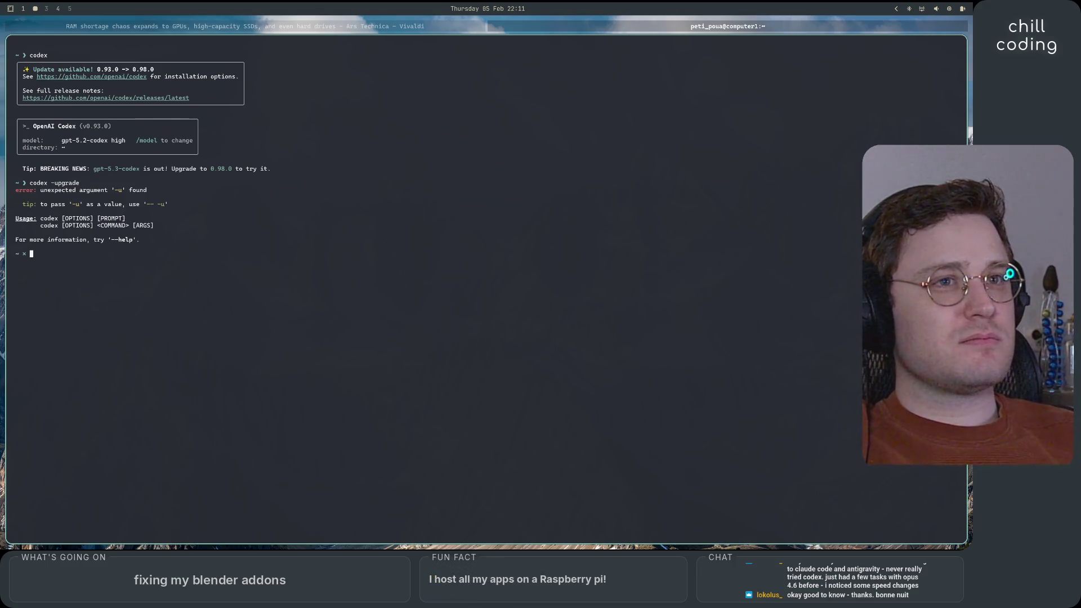
text(codex --help)
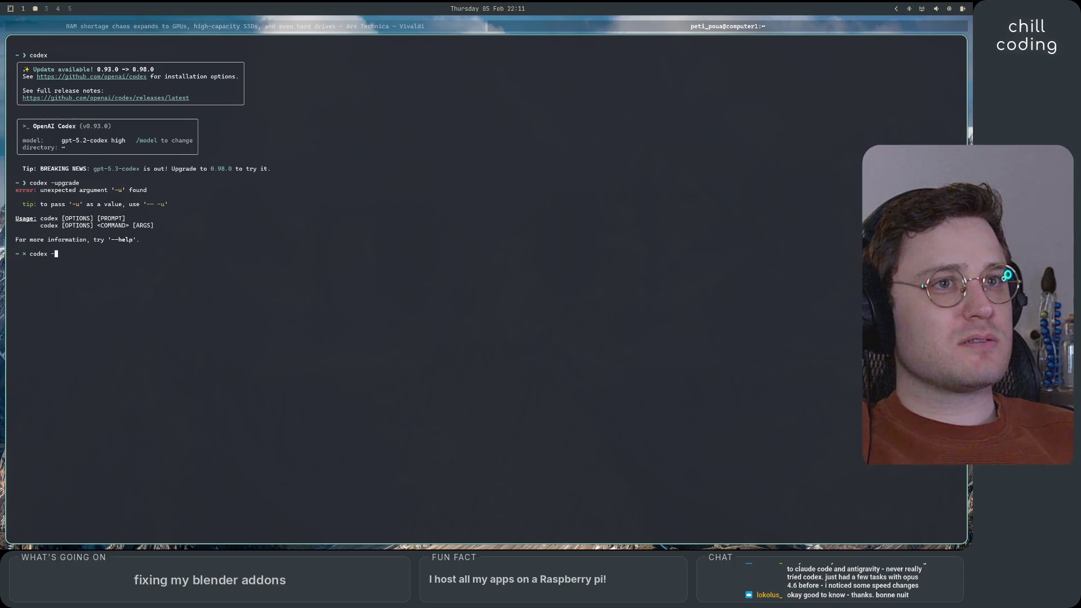
key(Return)
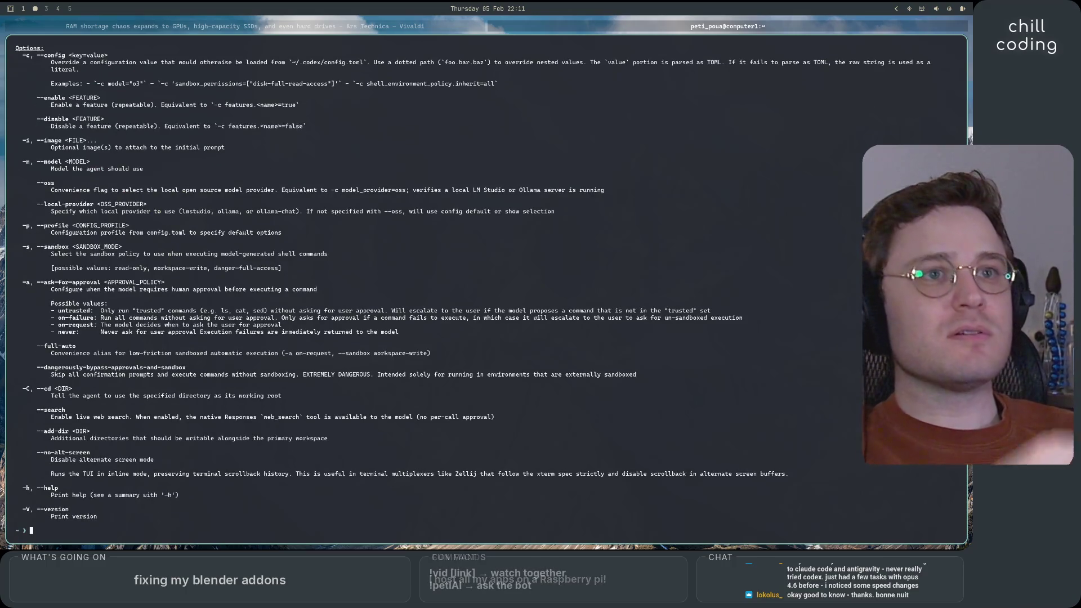
scroll(205, 462, up, 4)
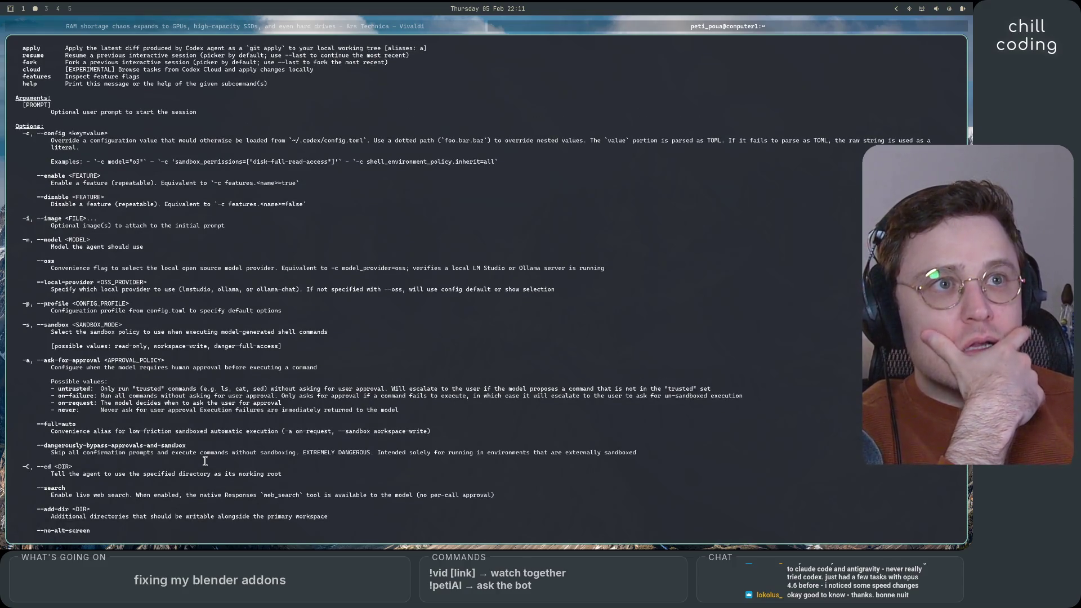
scroll(203, 369, down, 1)
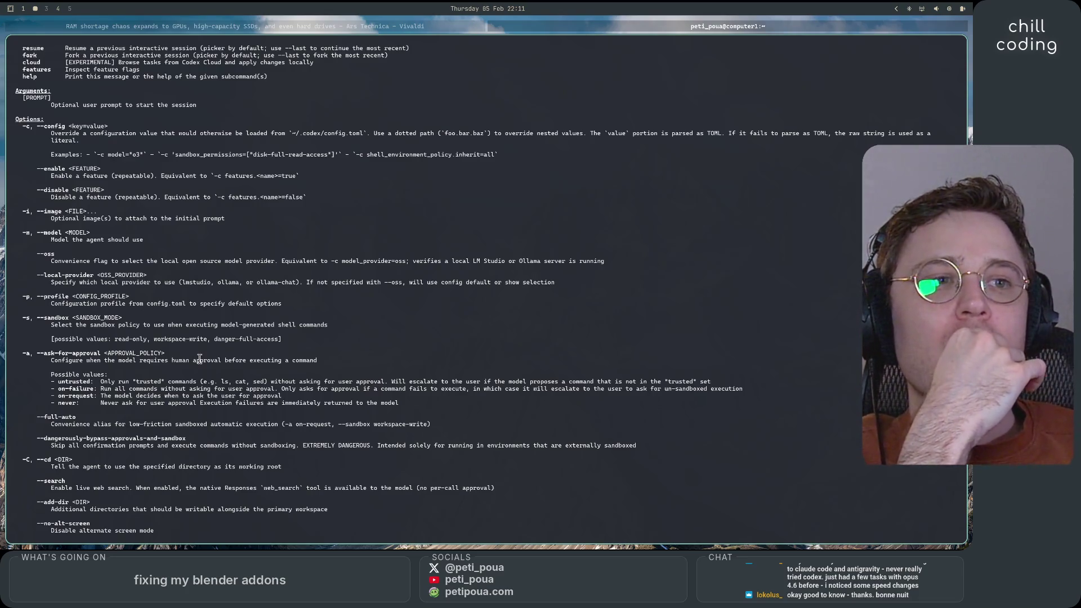
scroll(200, 360, down, 4)
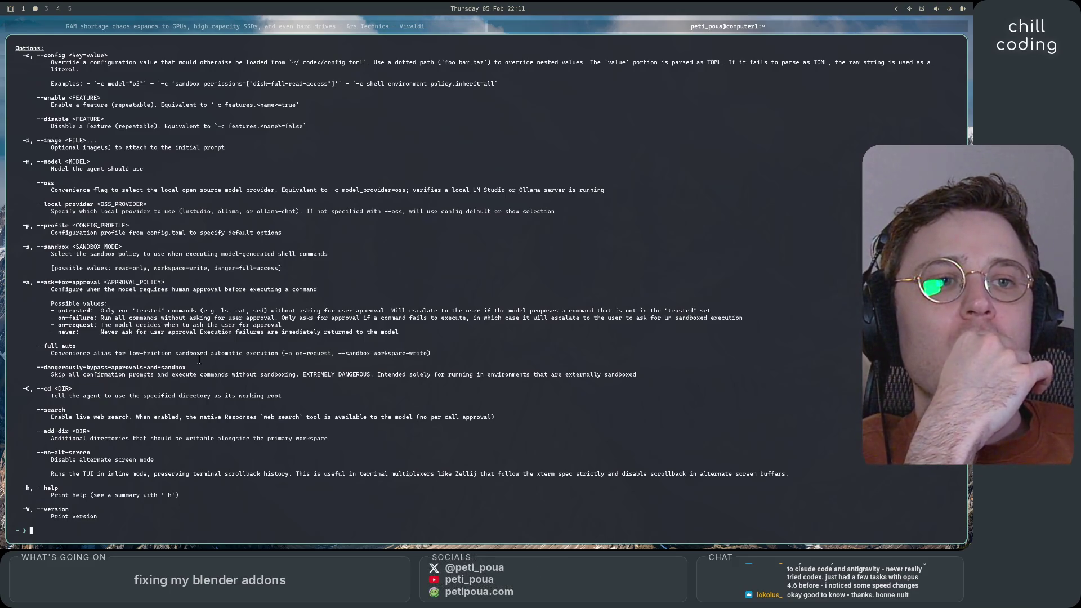
scroll(200, 360, up, 4)
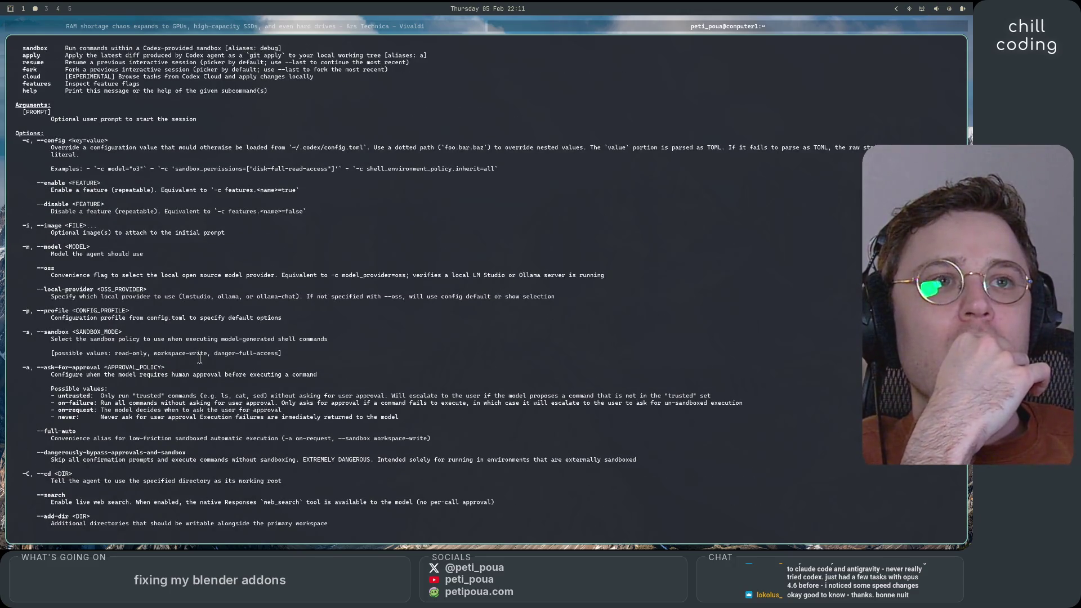
scroll(200, 360, up, 12)
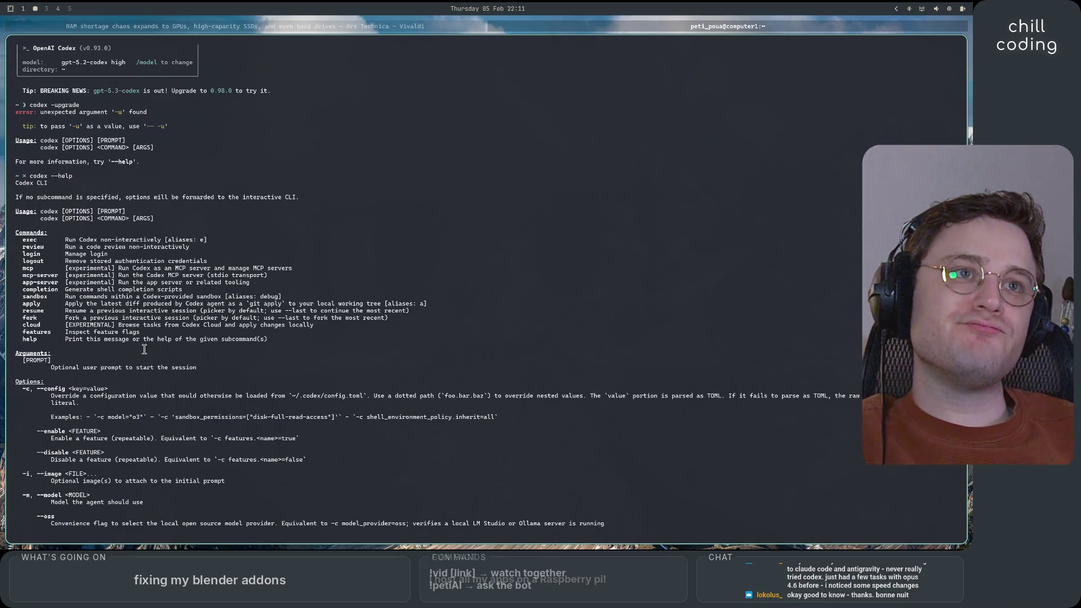
key(ctrl+c)
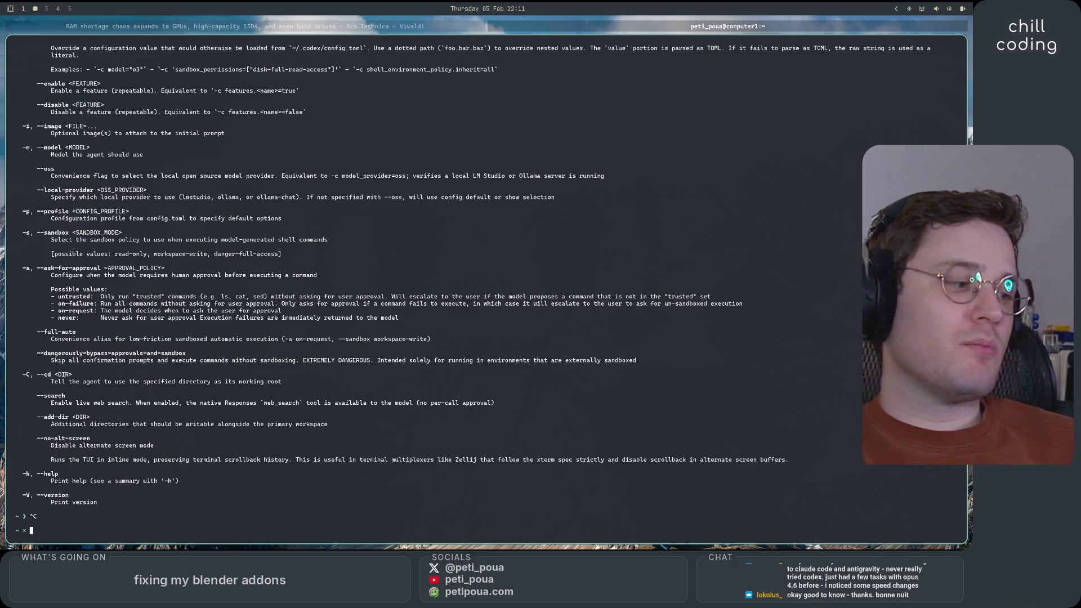
- Change into the code folder and list its contents with lsa
text(cd code)
key(Return)
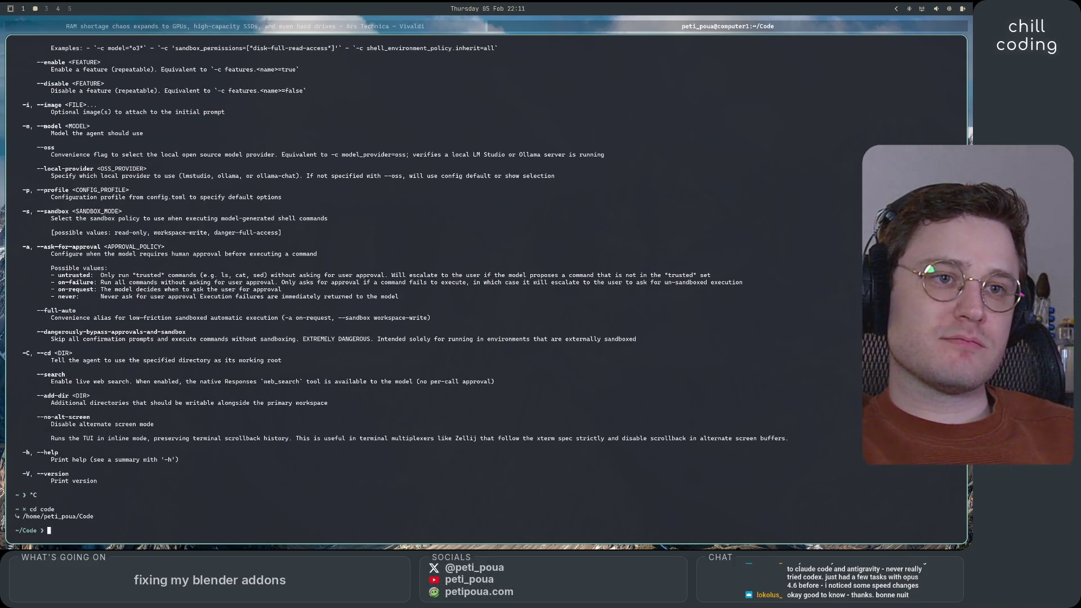
text(lsa)
key(Return)
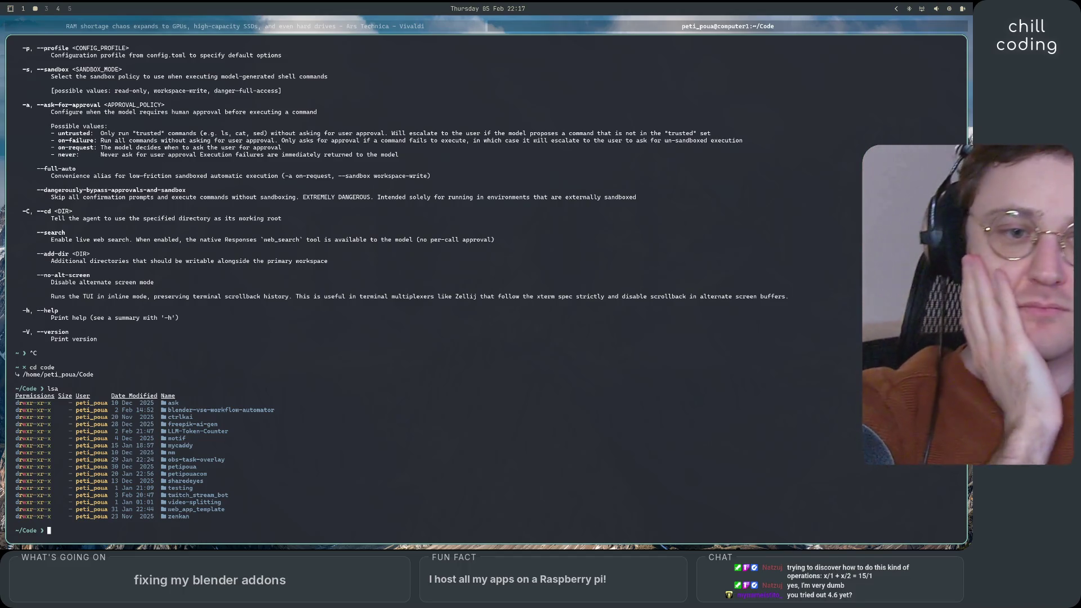
- Launch Neovim with the nv alias on the web_app_template project
text(nv)
key(Return)
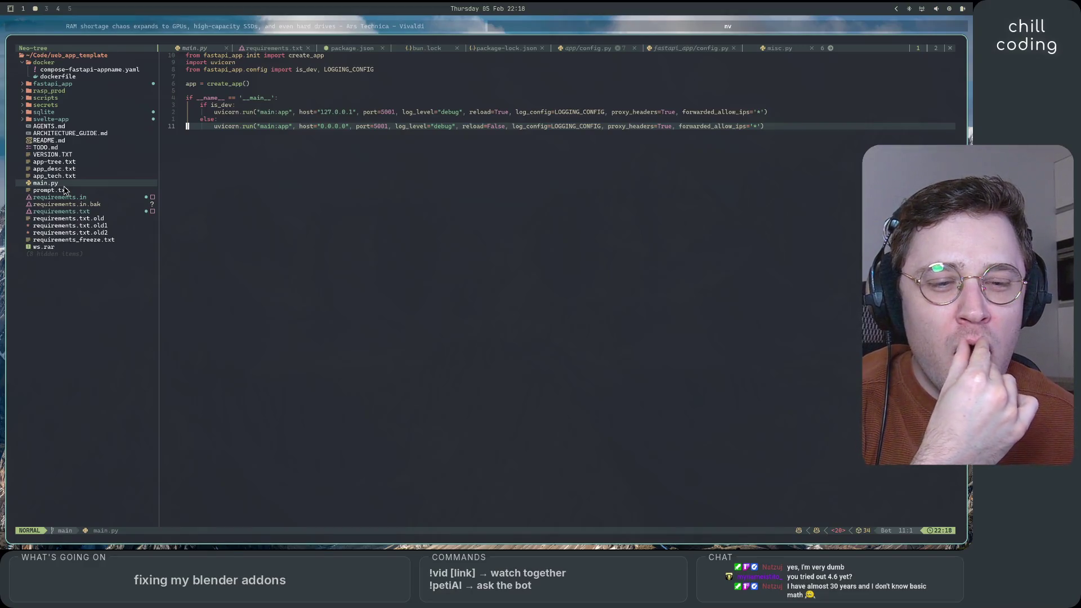
- Move Neovim to workspace 1, refocus the editor, and open a terminal split beside the code
key(super+shift+1)
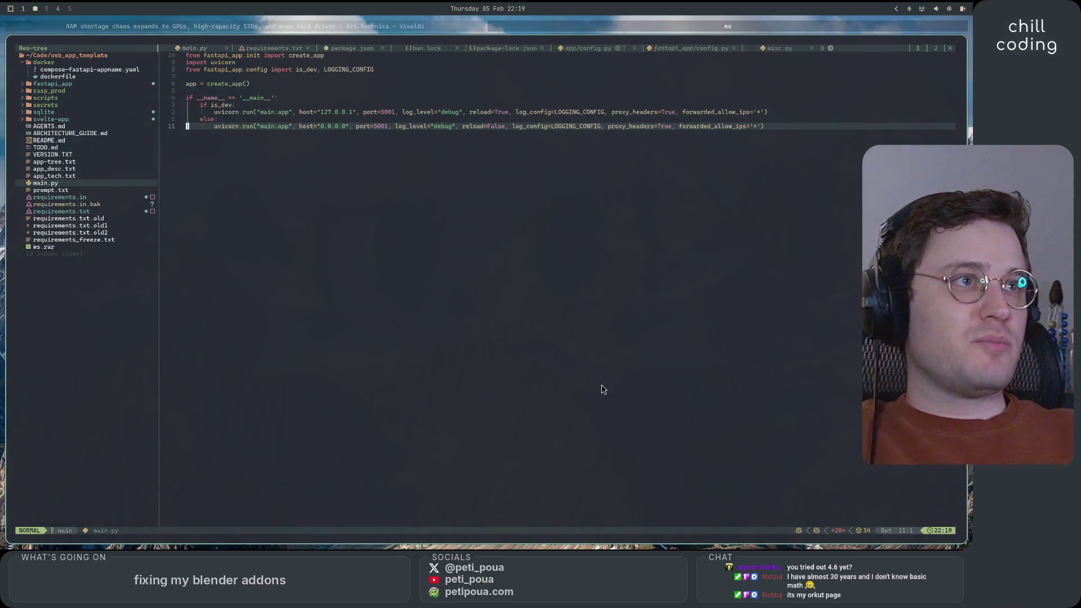
click(604, 271)
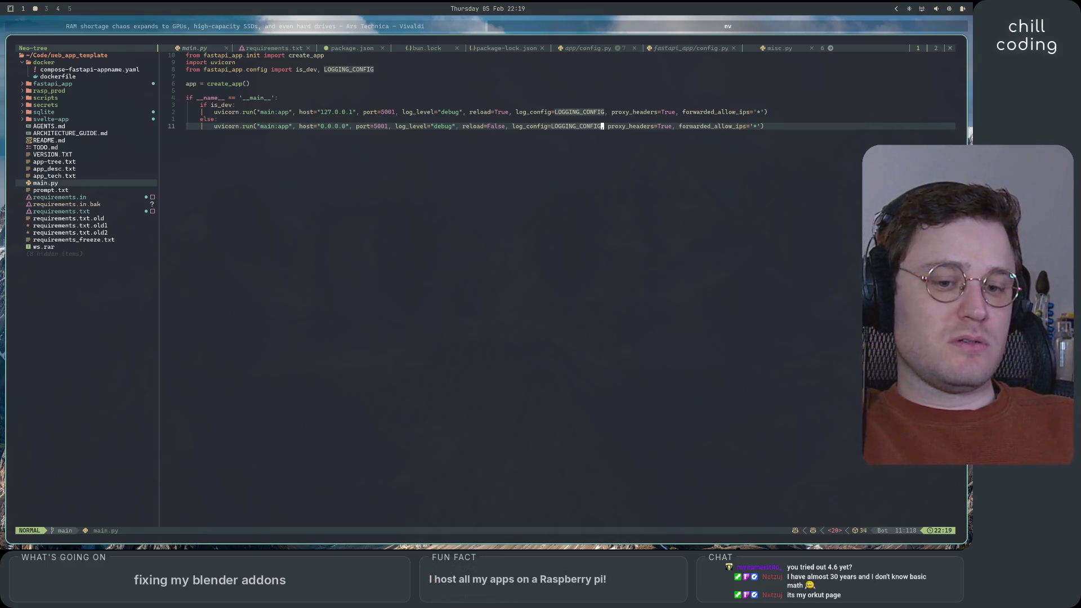
key(ctrl+backslash)
- Start Claude Code with 'claude' in the terminal split and open app_desc.txt
text(claude)
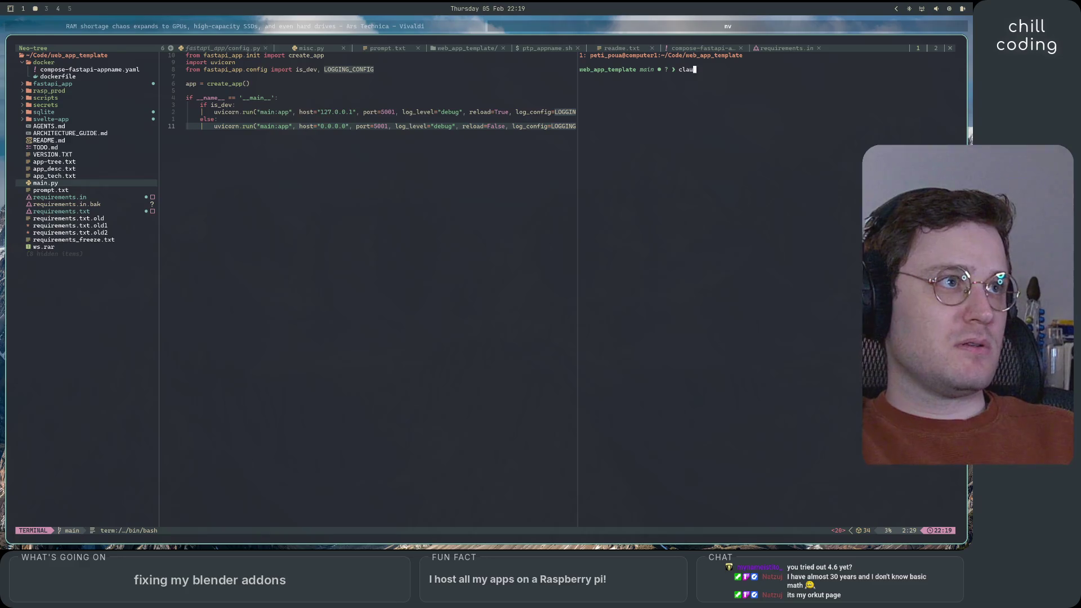
key(Return)
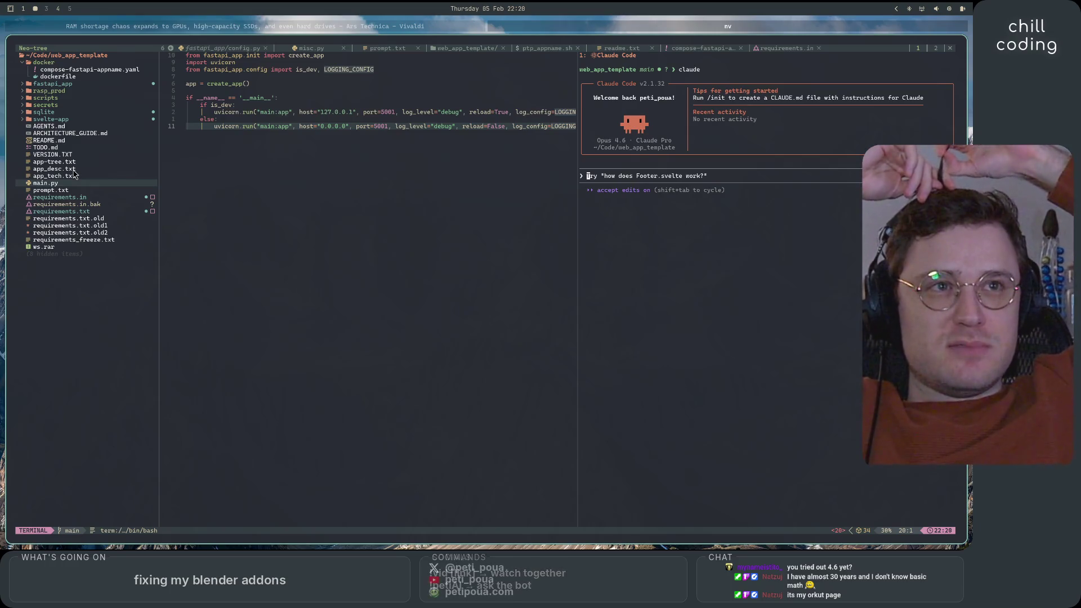
double_click(73, 170)
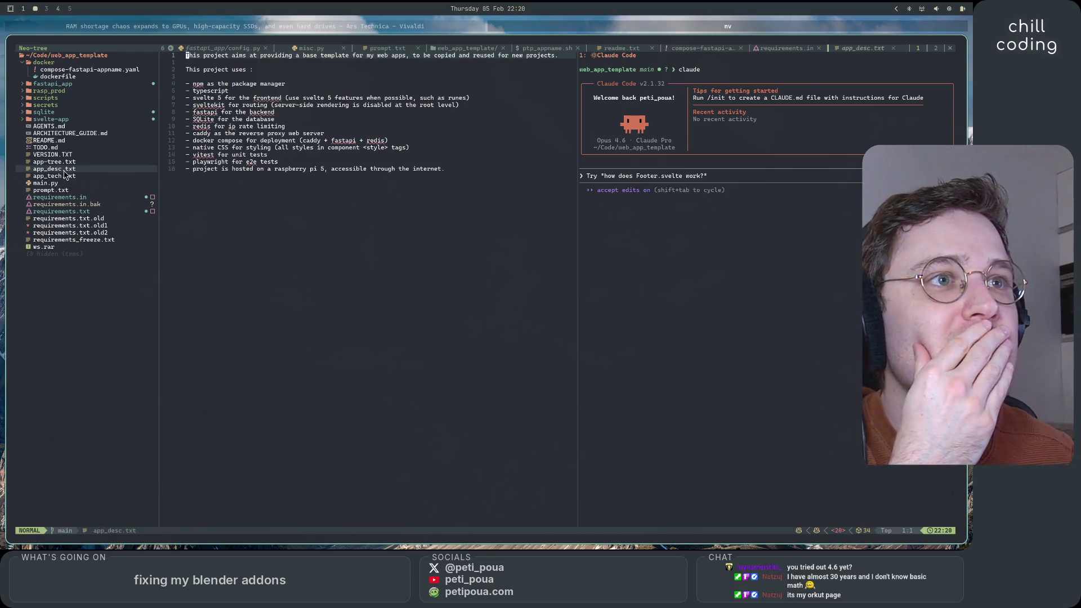
- Open app_tech.txt and read through its contents
double_click(66, 176)
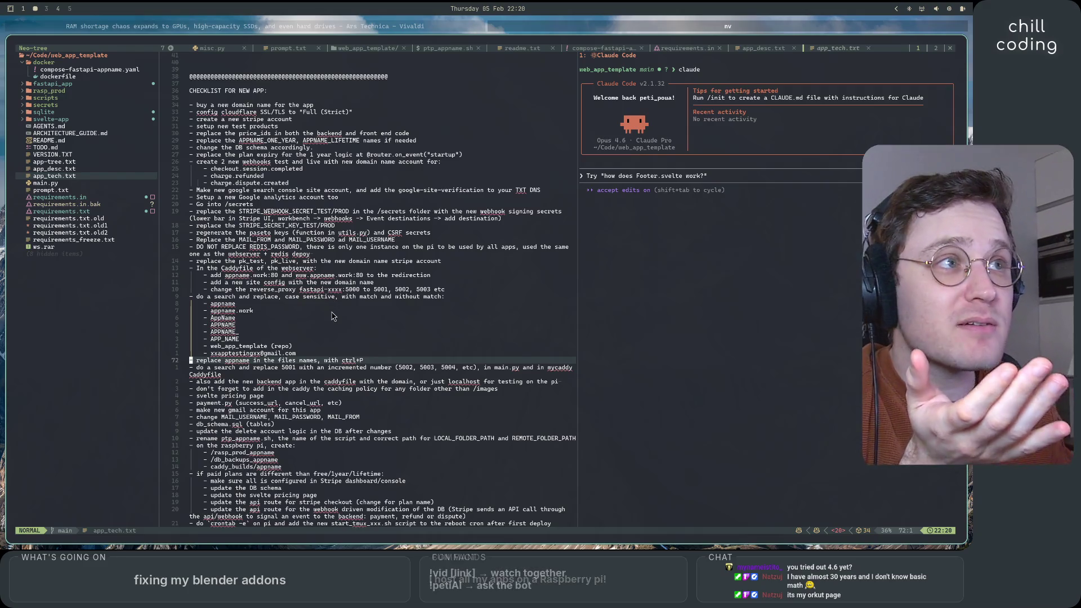
scroll(330, 314, up, 2)
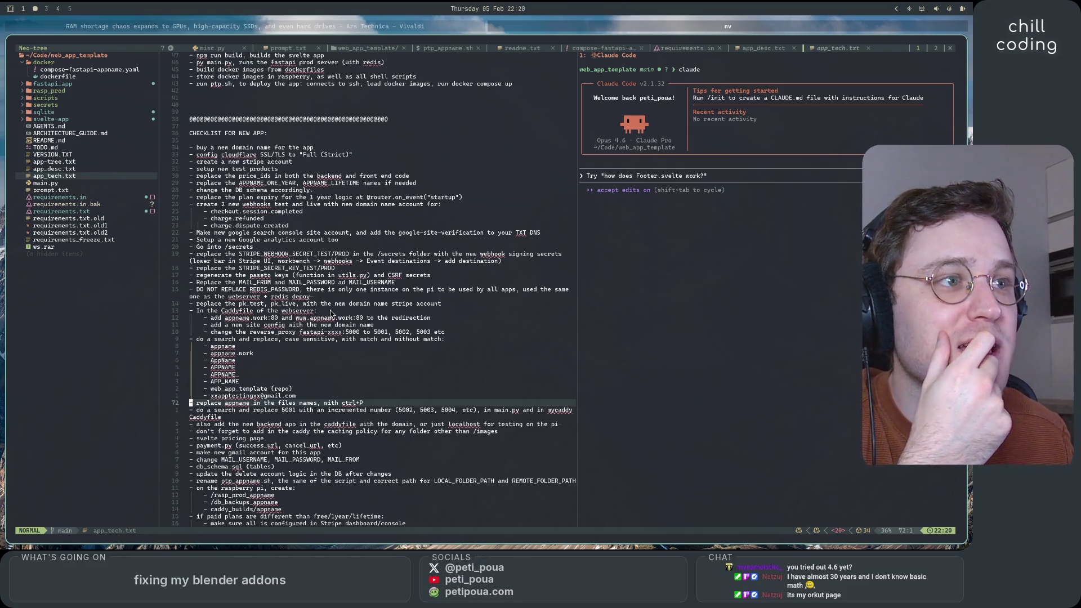
scroll(328, 314, down, 8)
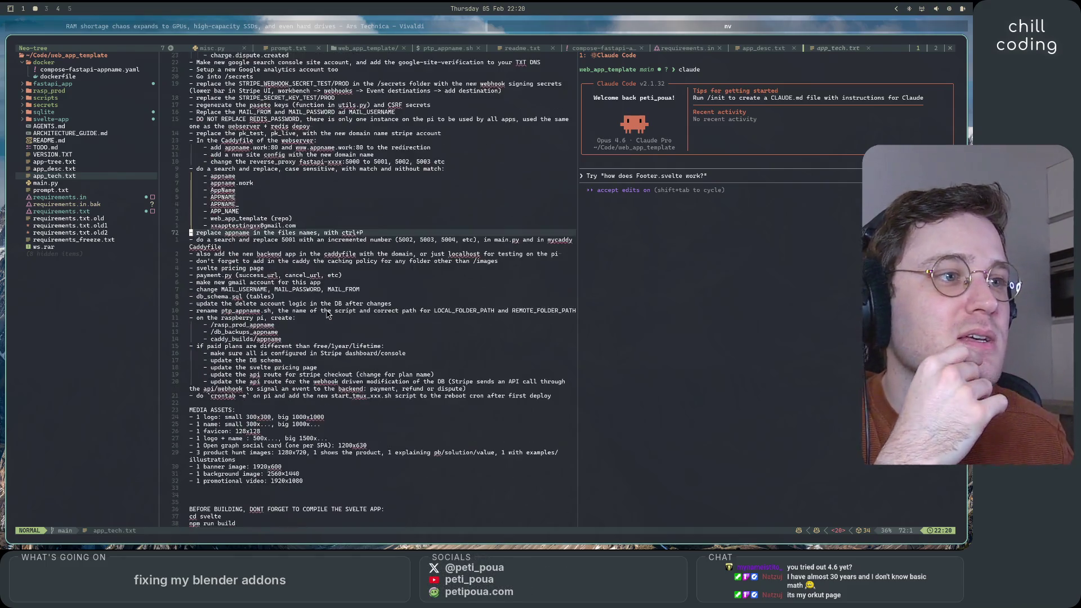
scroll(328, 314, down, 12)
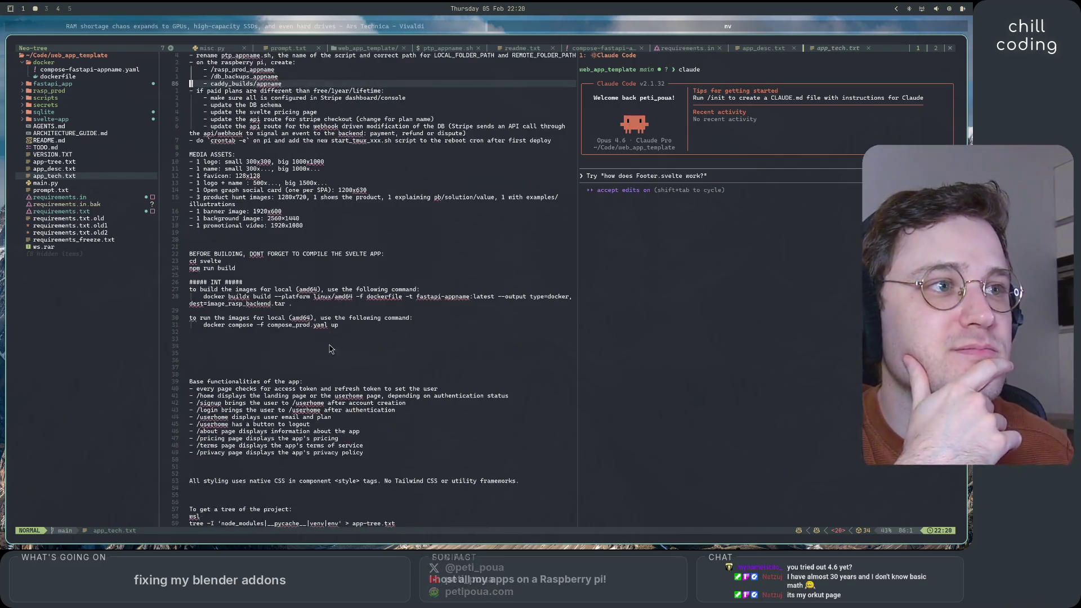
scroll(337, 378, up, 12)
scroll(339, 383, up, 10)
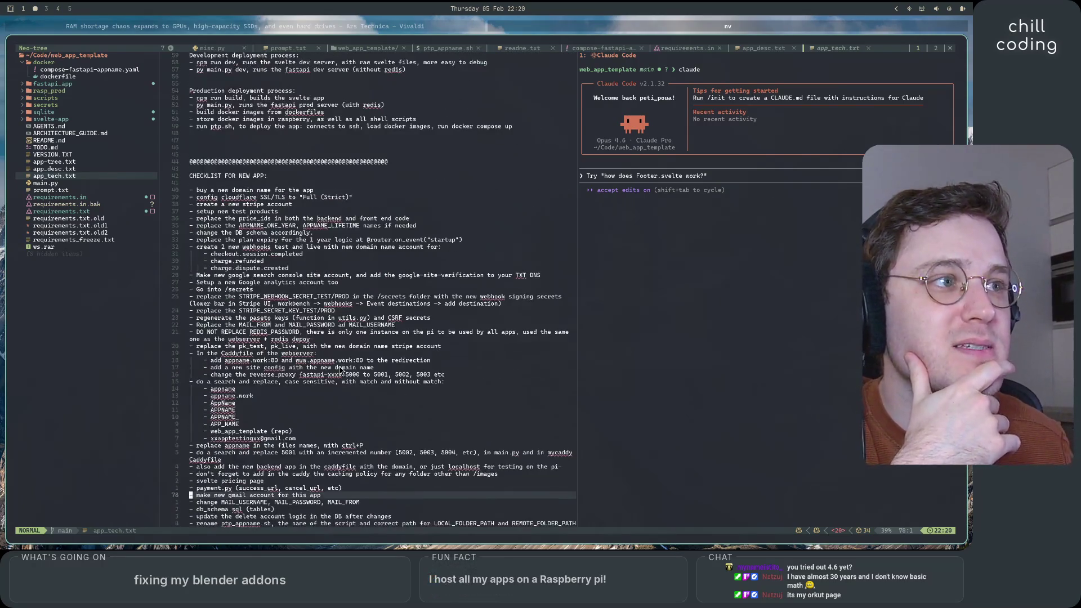
scroll(323, 373, down, 7)
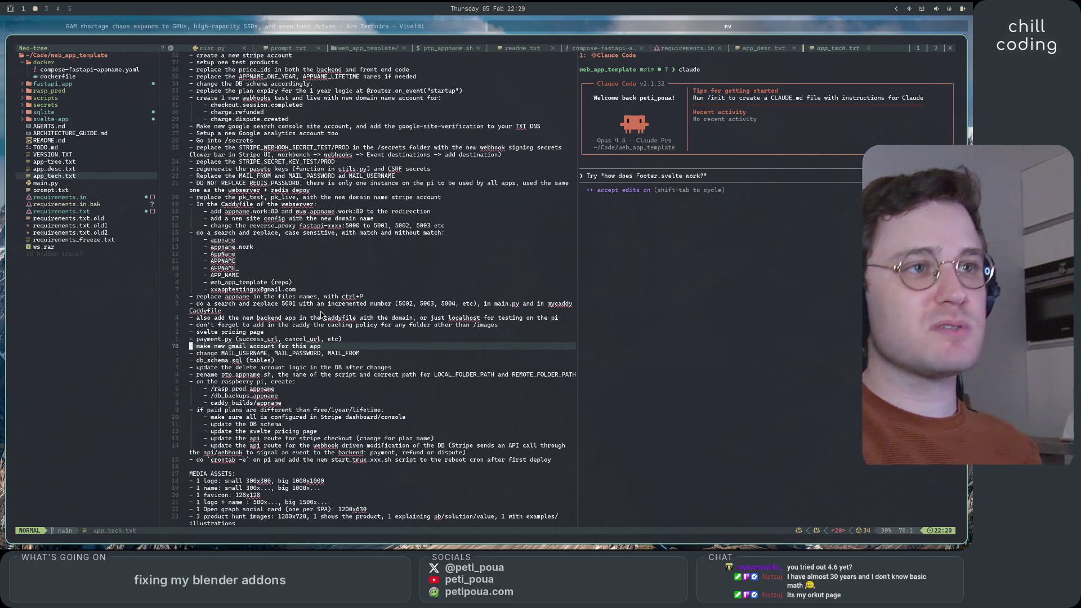
scroll(386, 308, down, 5)
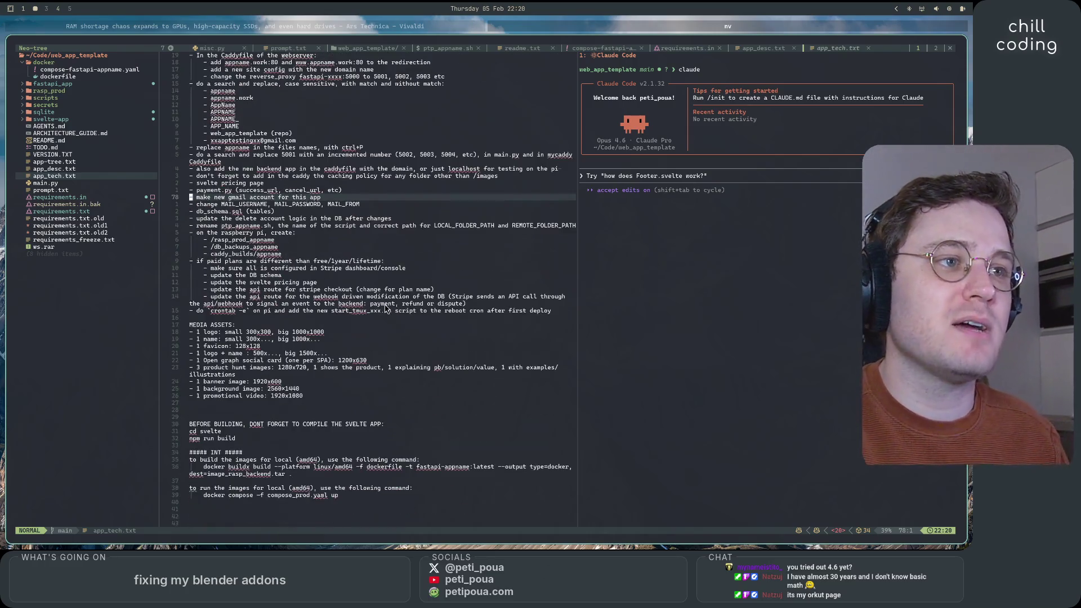
scroll(392, 348, up, 8)
scroll(392, 349, up, 5)
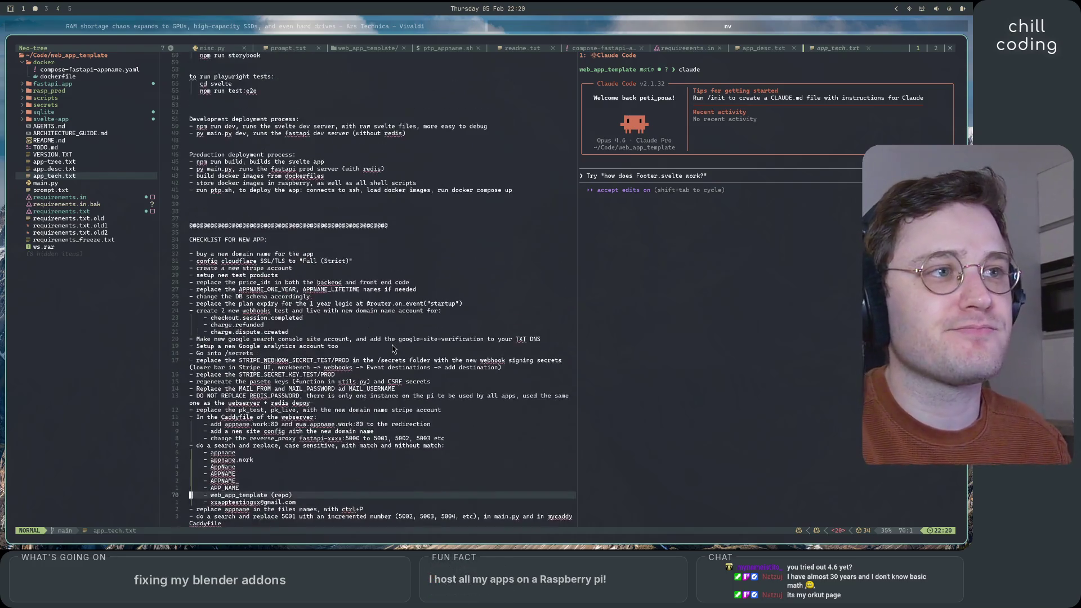
scroll(393, 349, down, 5)
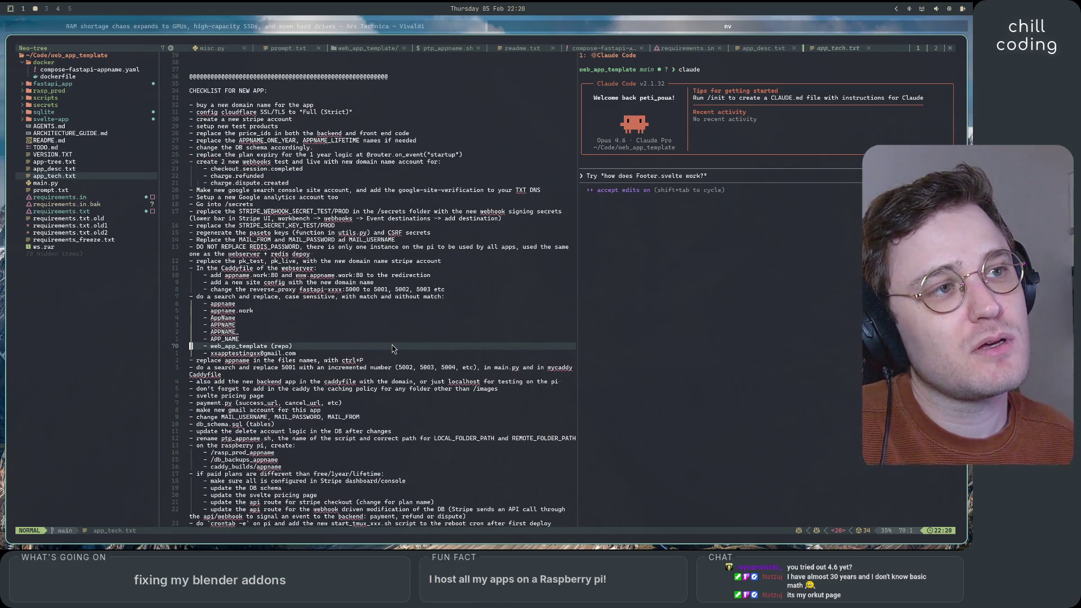
scroll(392, 349, down, 10)
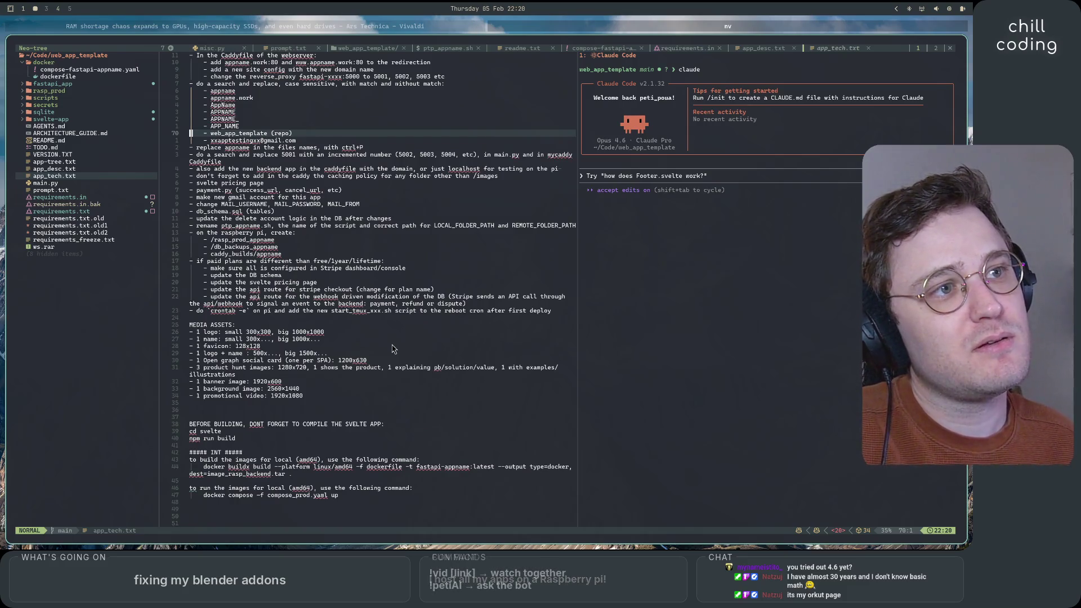
scroll(392, 348, up, 8)
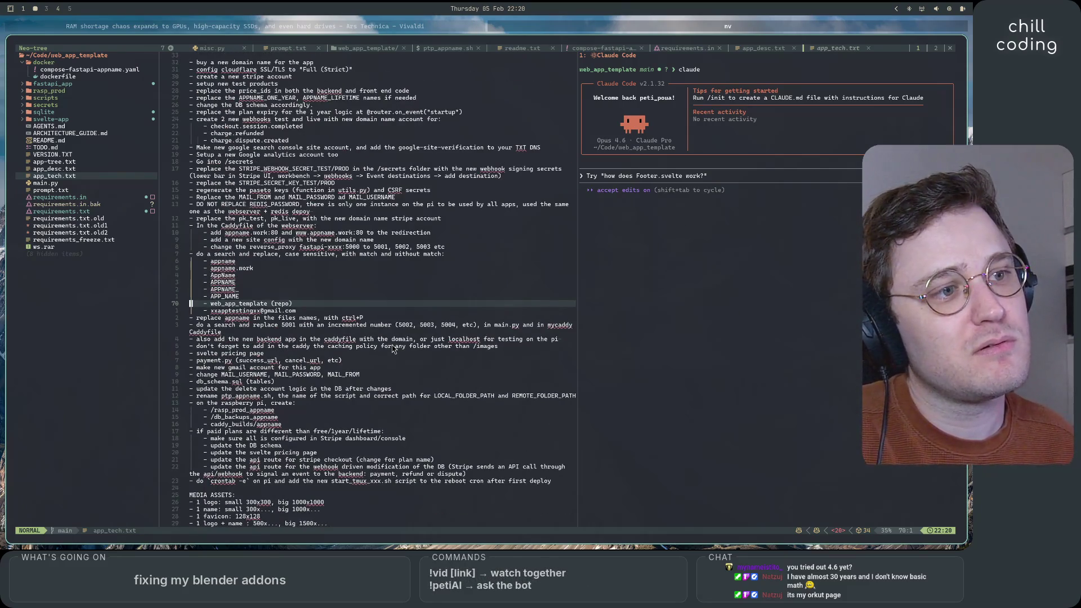
scroll(392, 348, up, 12)
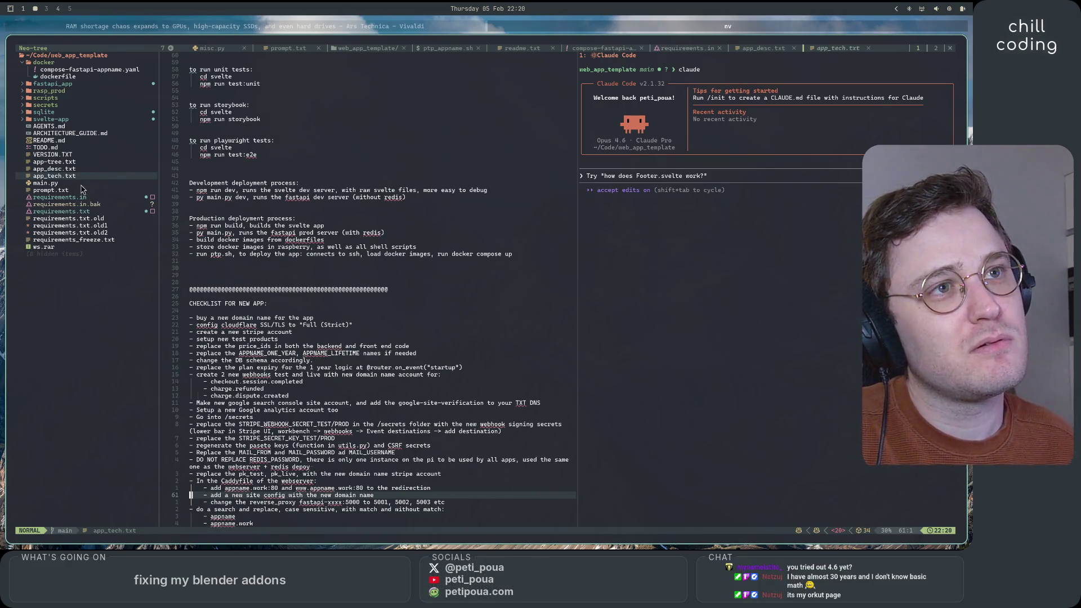
- Open prompt.txt, requirements.in at line 63, and requirements.txt at its last line
click(80, 184)
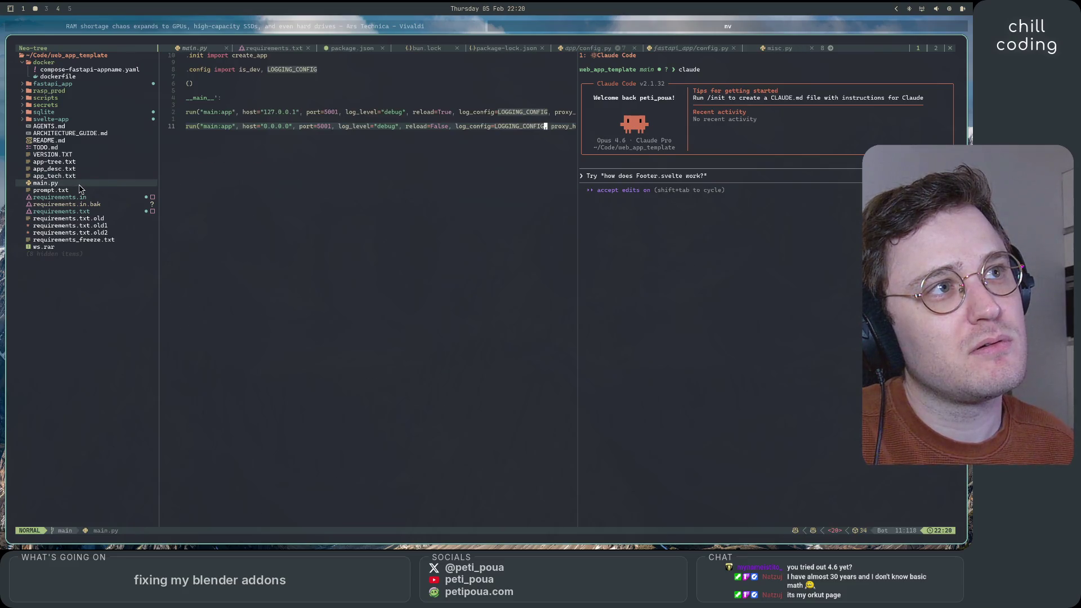
click(82, 191)
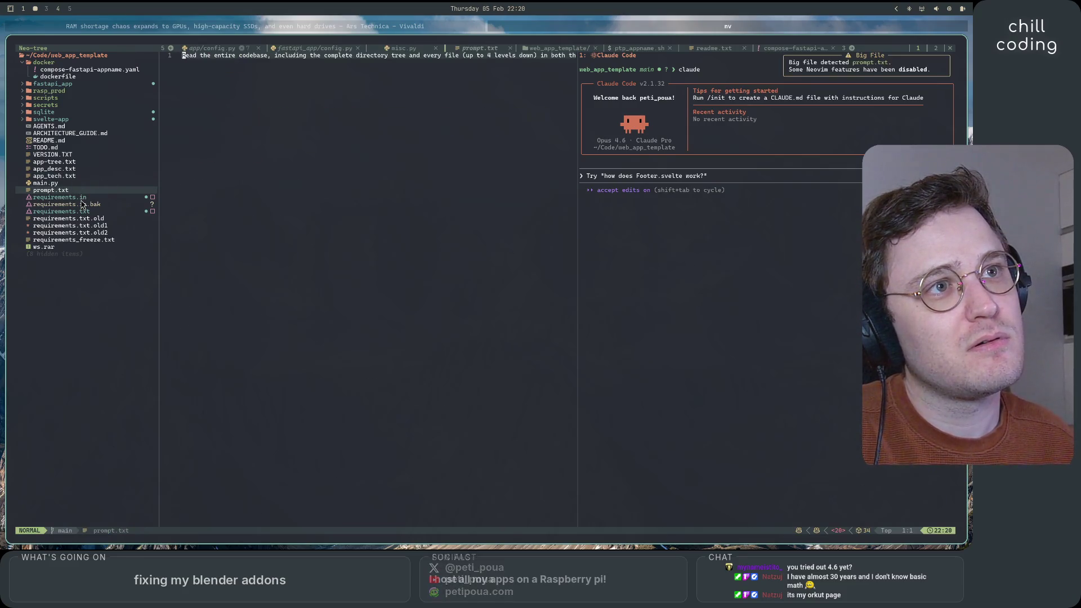
click(83, 199)
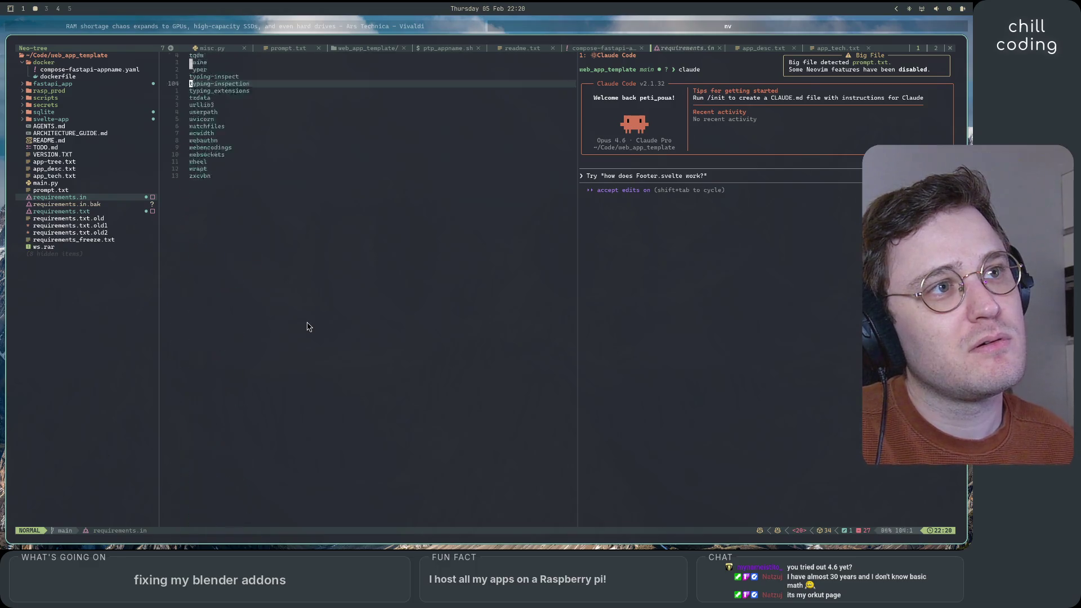
key(6)
key(3)
key(G)
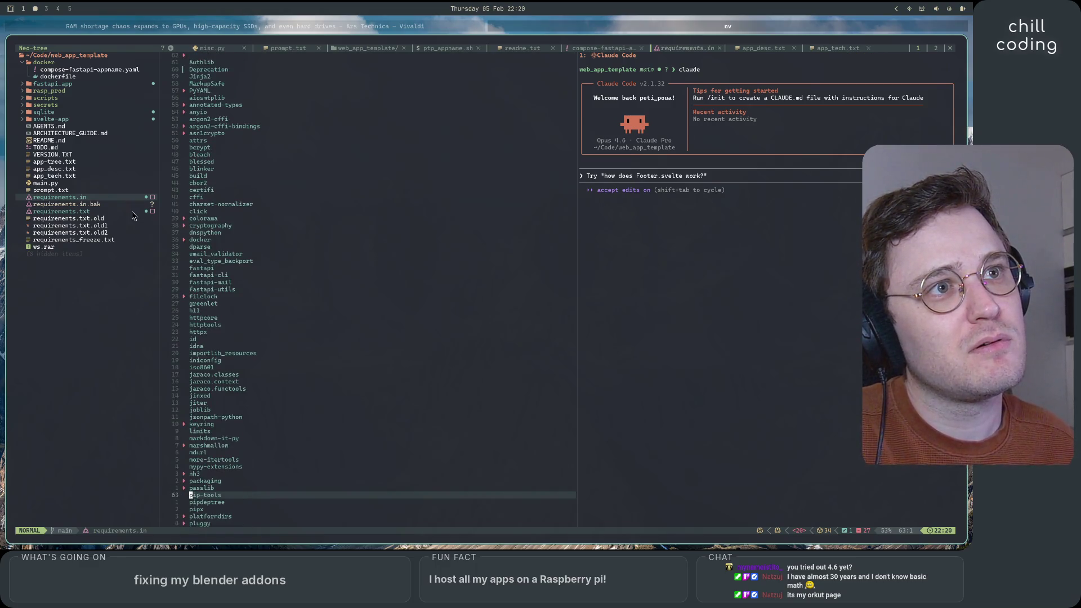
click(105, 213)
click(104, 216)
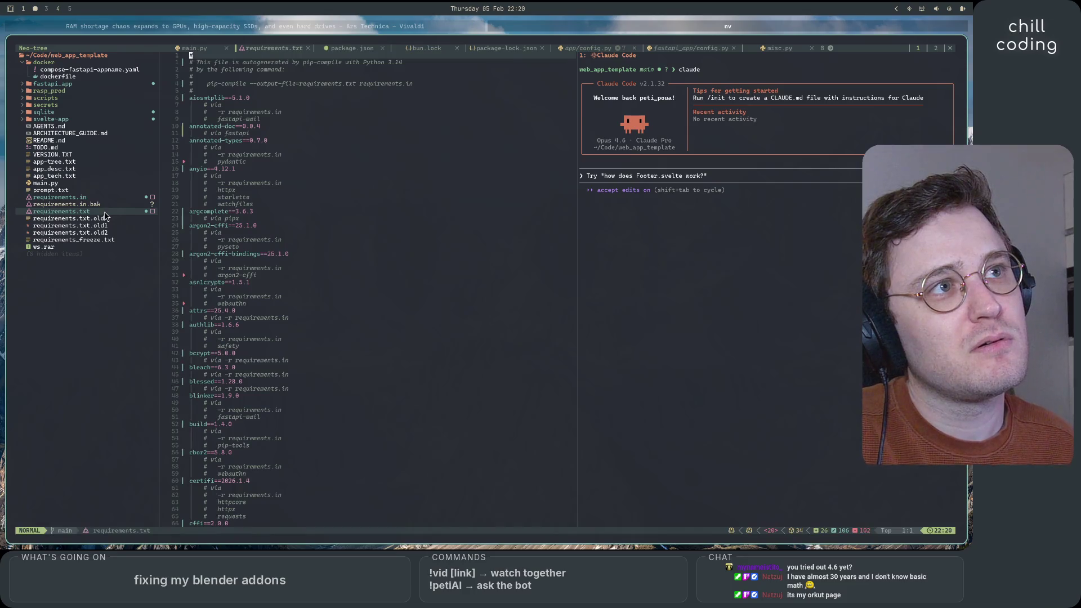
key(G)
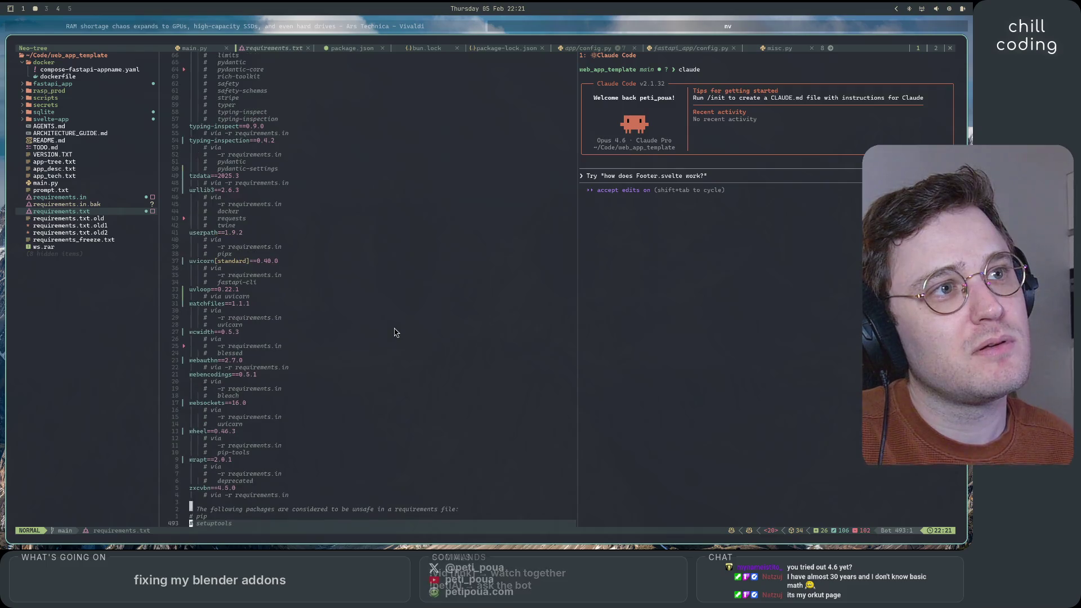
key(space)
- Stage fastapi_app/routes/auth.py in lazygit, quit it, and focus the Claude Code pane
key(g)
key(g)
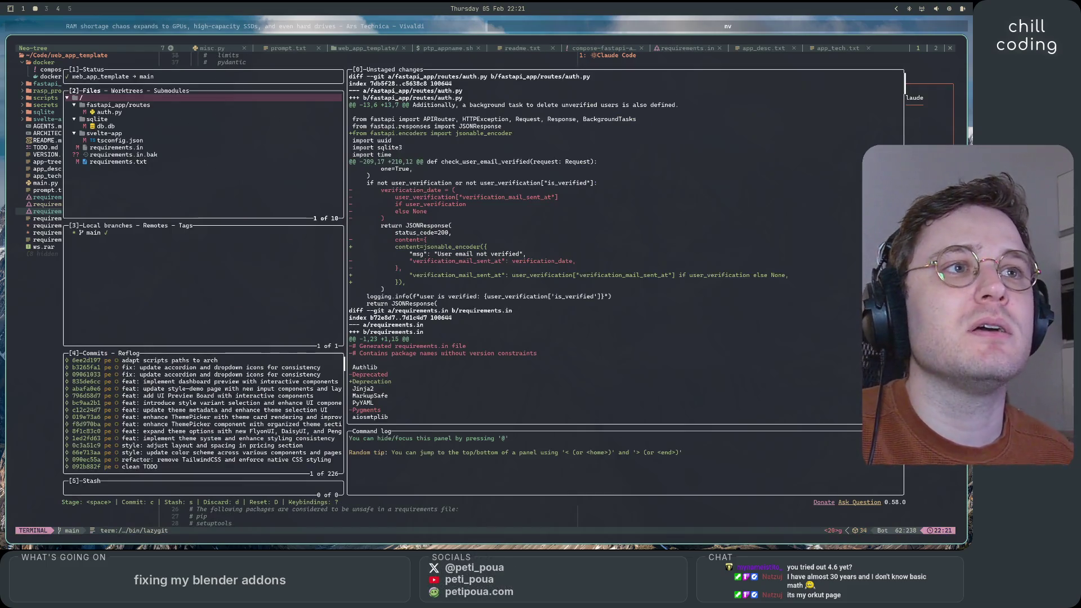
key(j)
key(j)
key(j)
key(j)
key(j)
key(j)
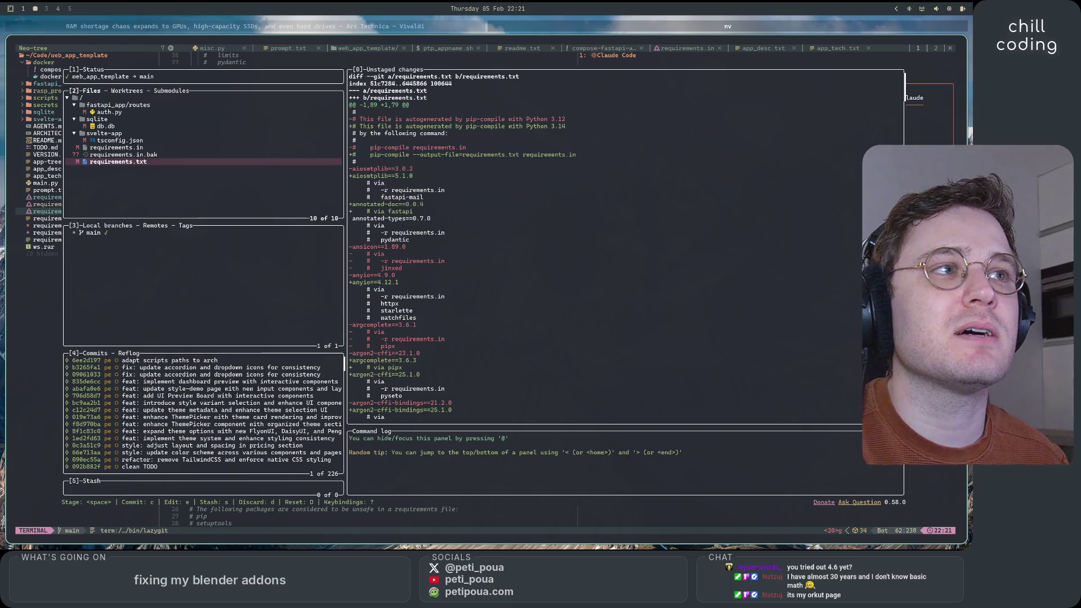
key(k)
key(k)
key(k)
key(k)
key(k)
key(k)
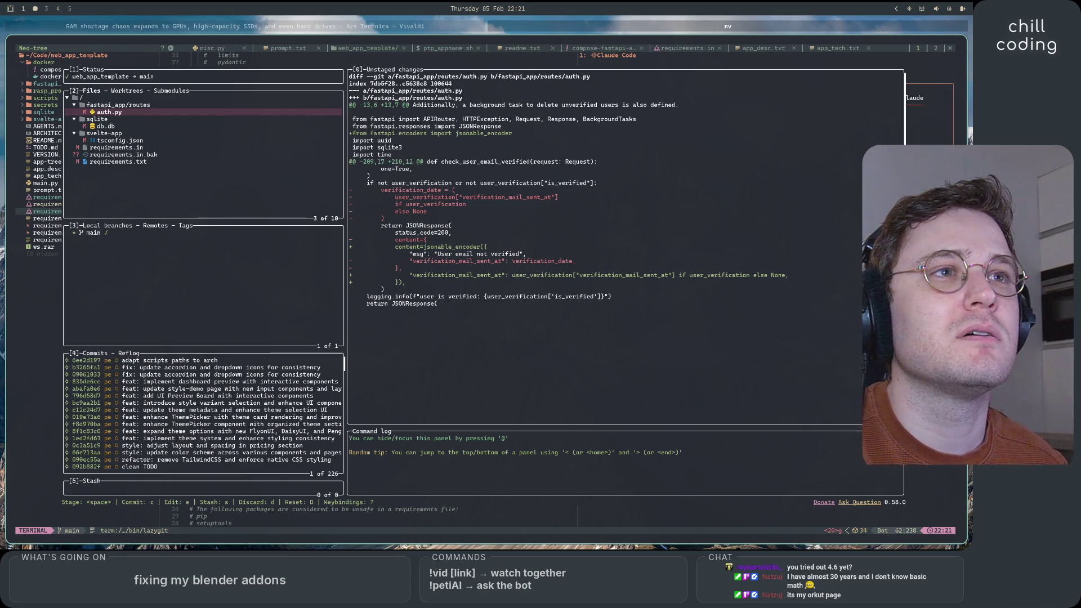
key(space)
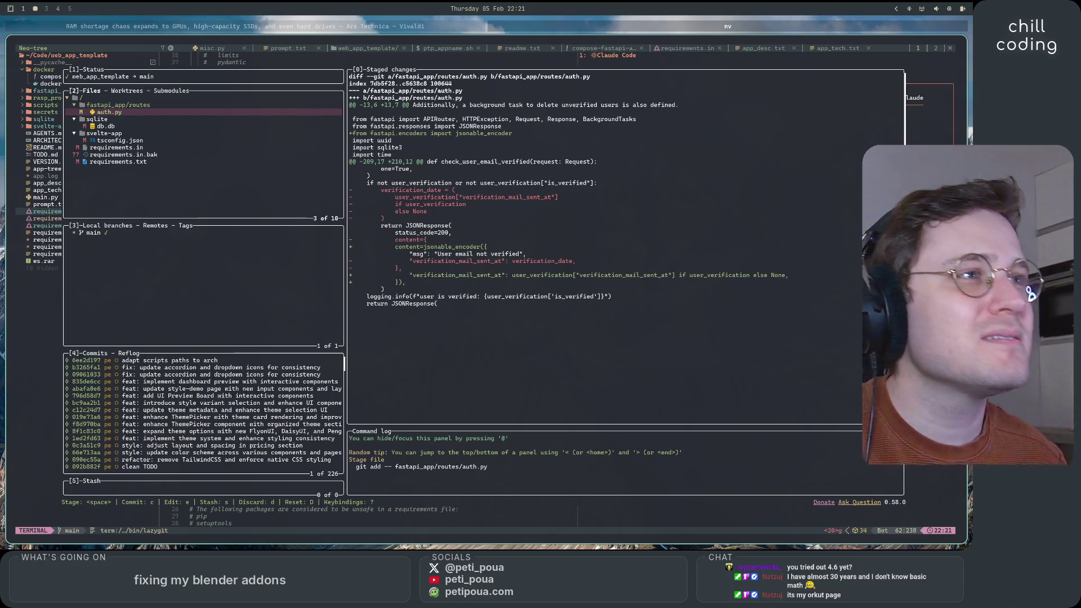
key(q)
key(ctrl+l)
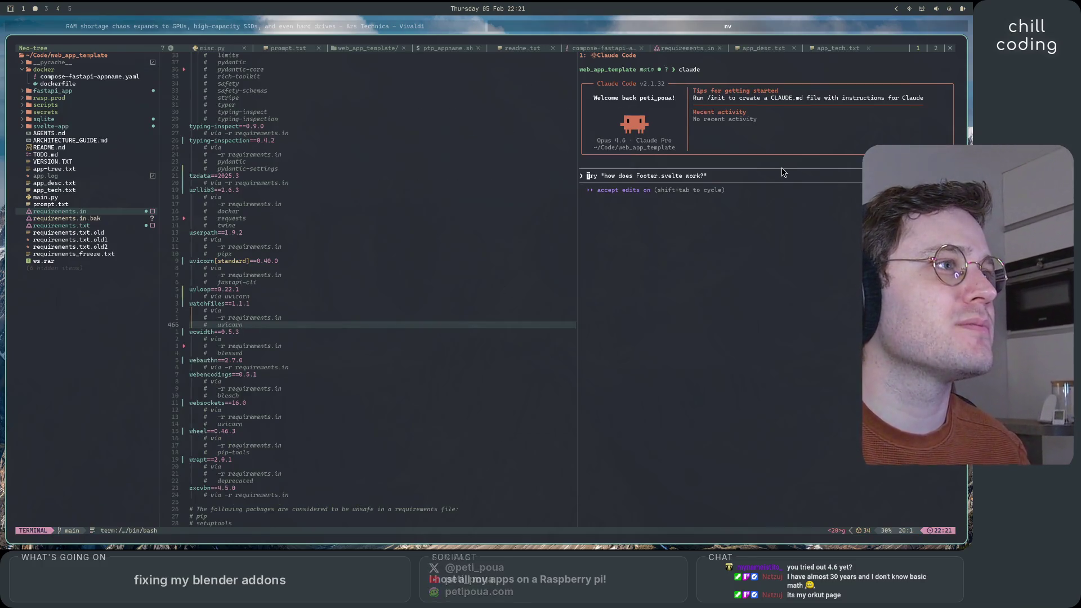
- Ask Claude to analyze and detail the staged change, and open fastapi_app/routes/auth.py
text(analyze the )
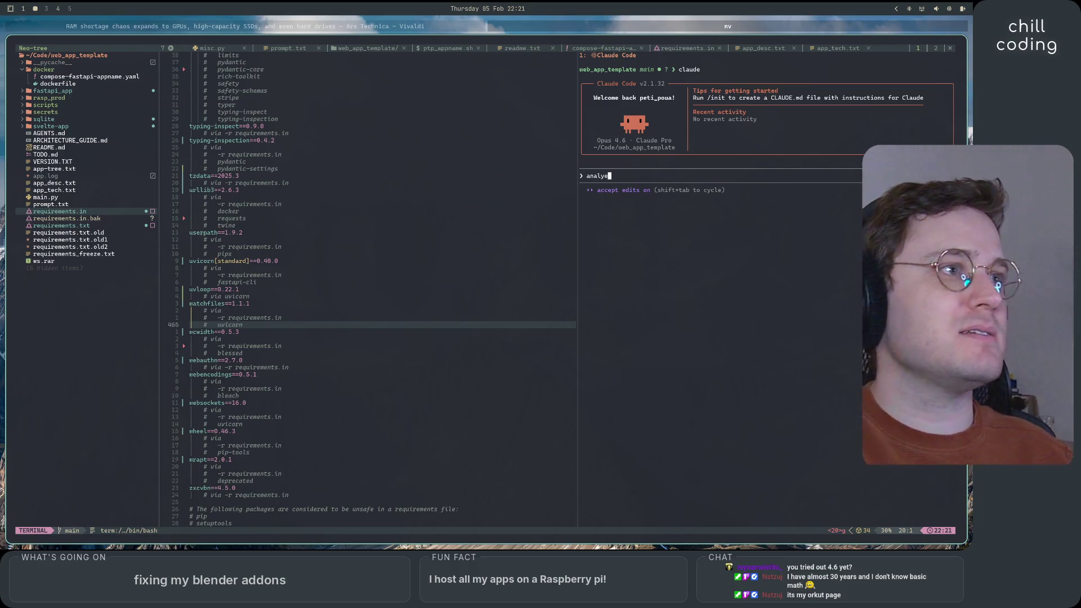
text(staged change)
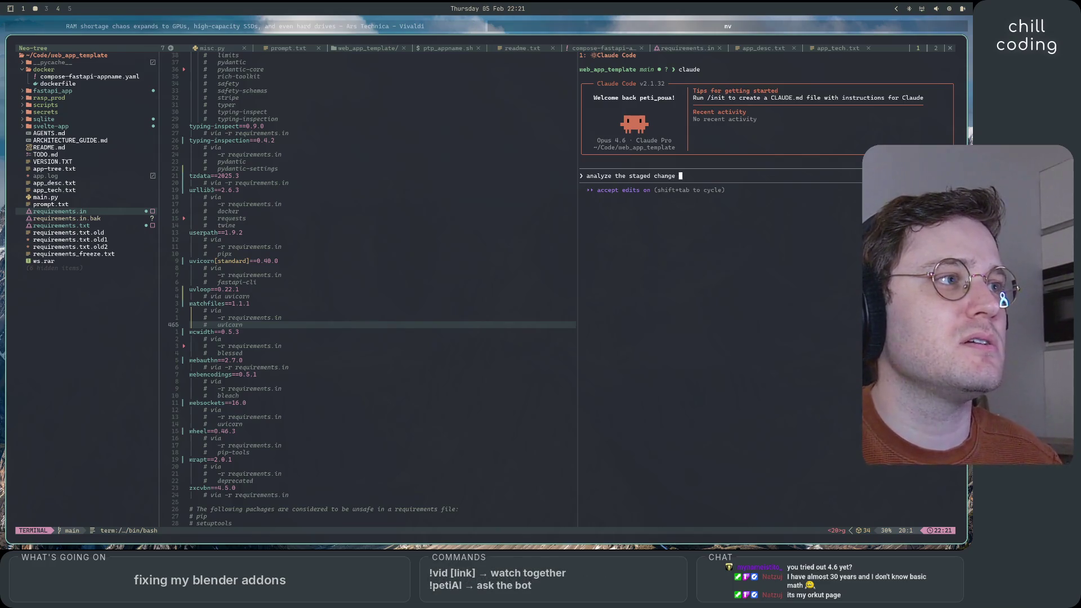
text( here and detail me what)
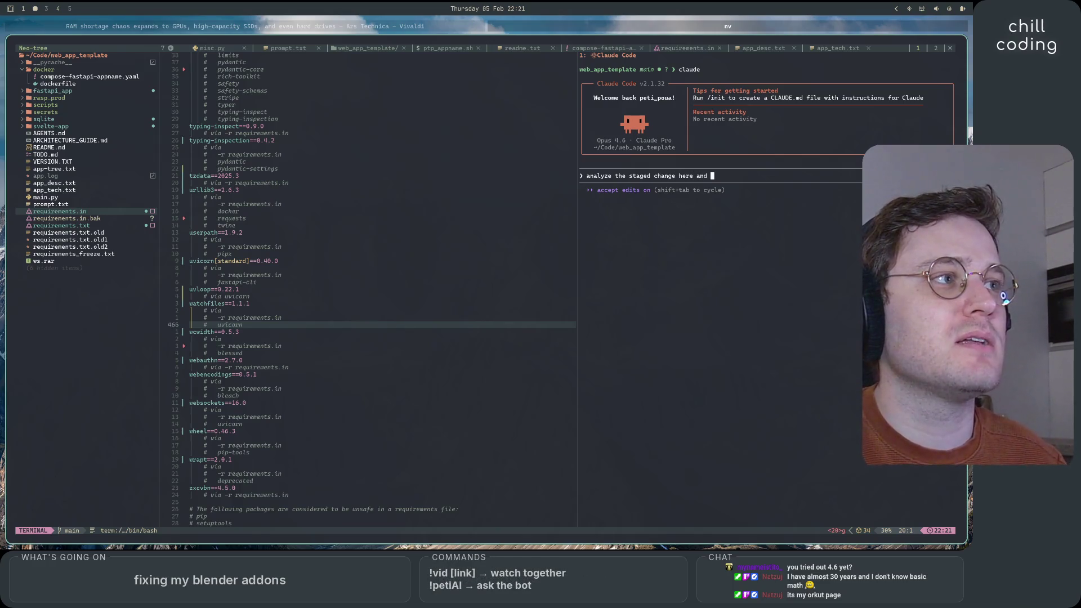
text( it is about)
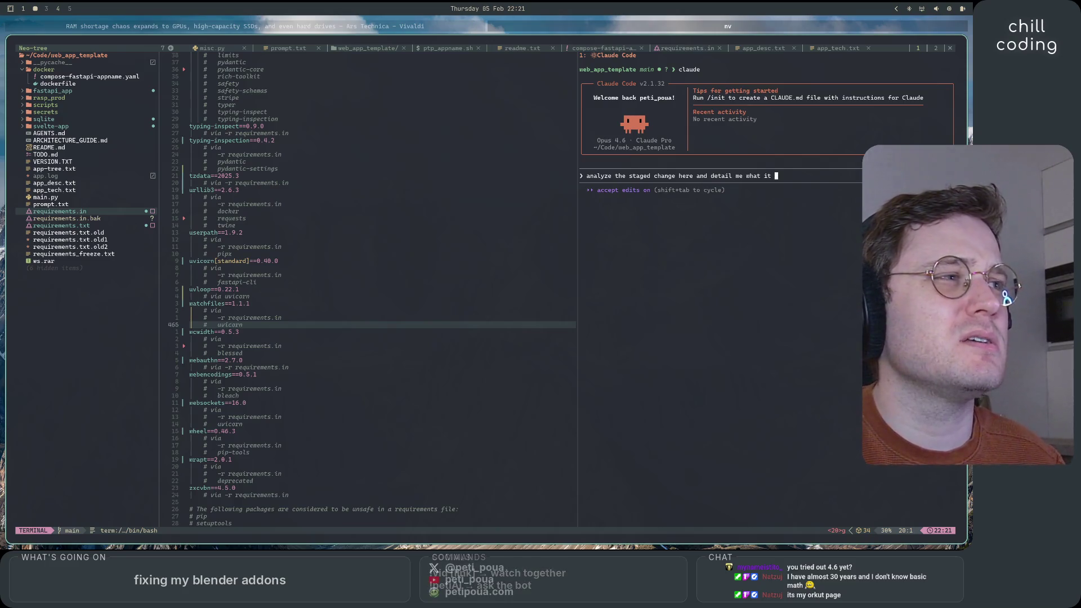
key(Return)
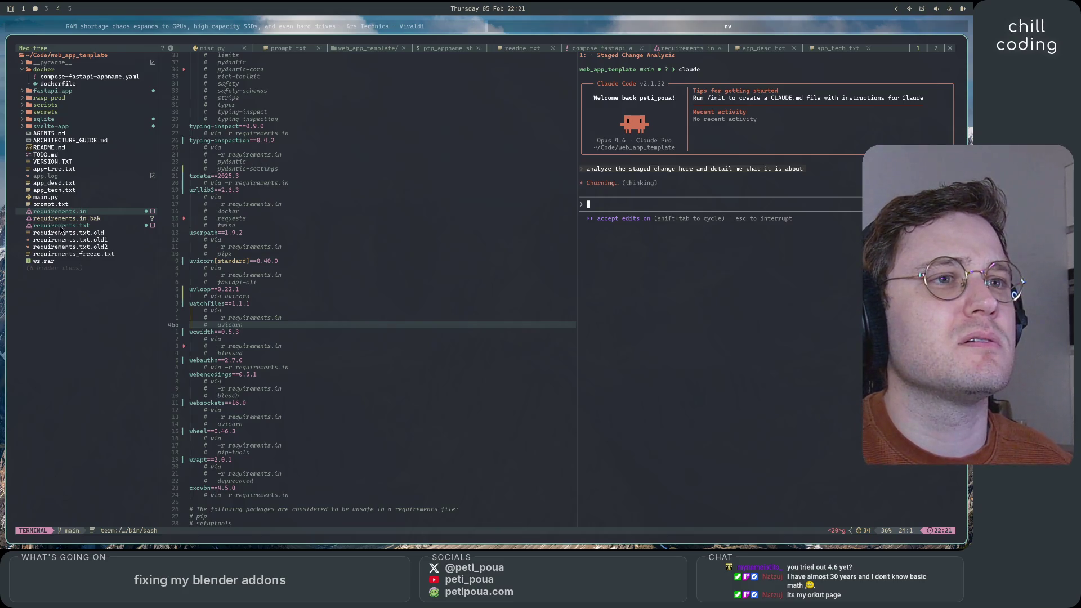
click(45, 91)
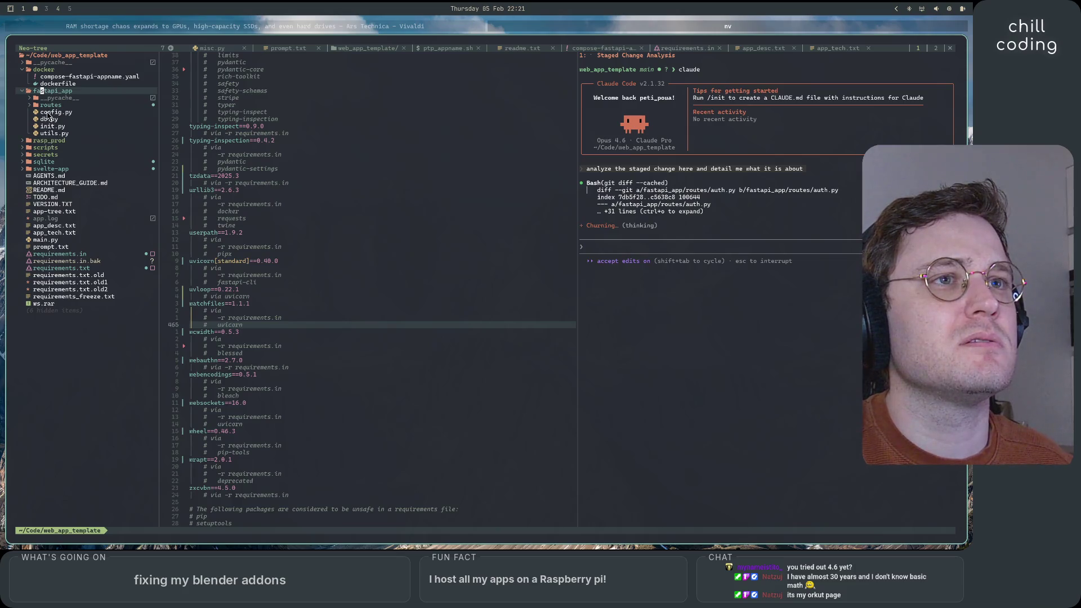
click(49, 105)
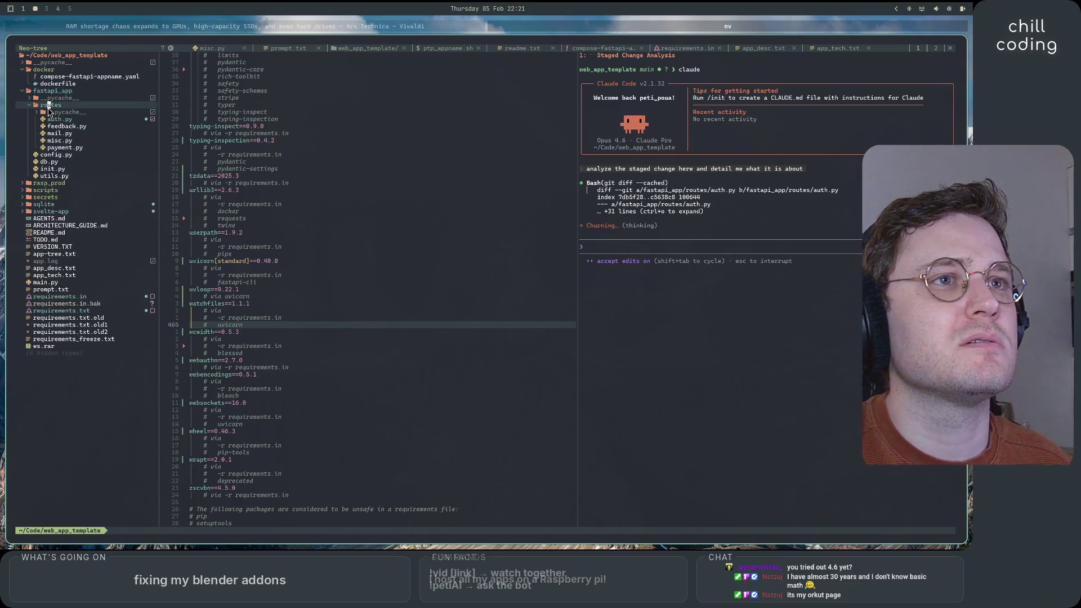
click(52, 120)
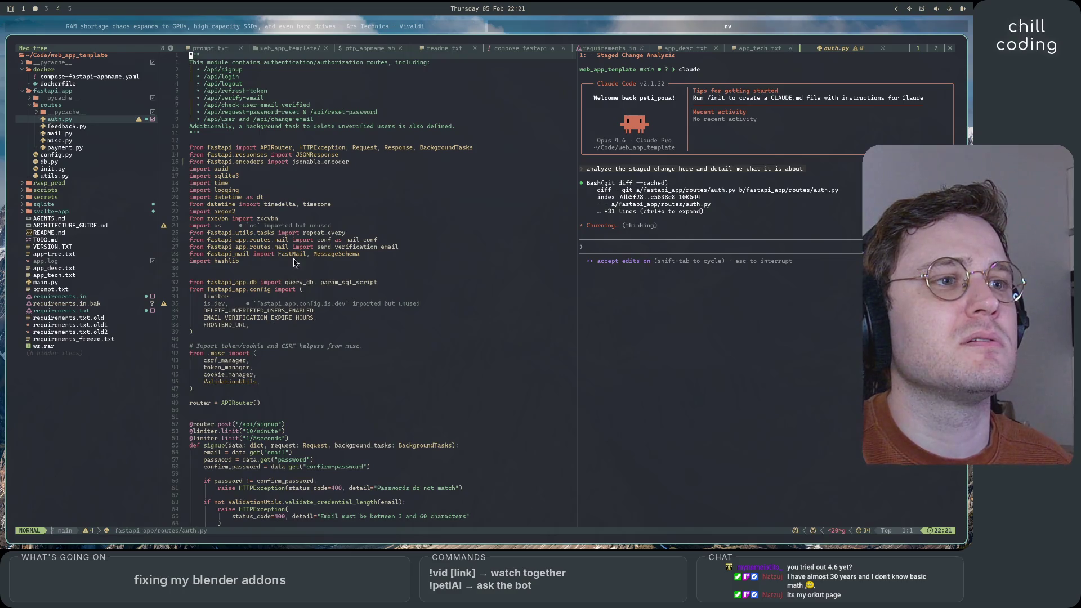
- Scroll through auth.py and type 'commit this' for Claude
scroll(379, 316, down, 20)
scroll(379, 316, down, 20)
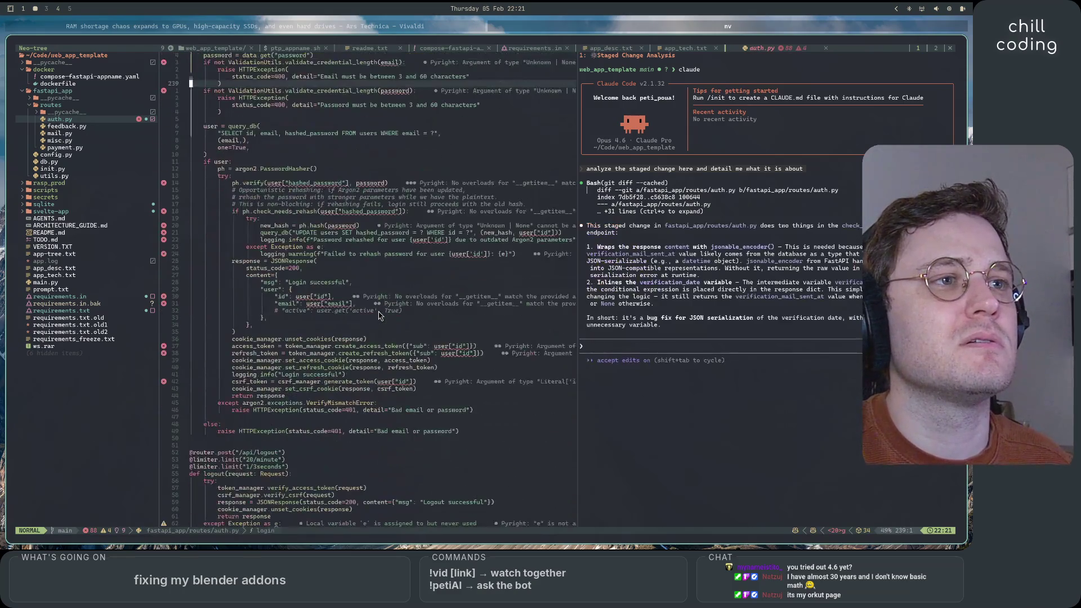
scroll(379, 316, up, 20)
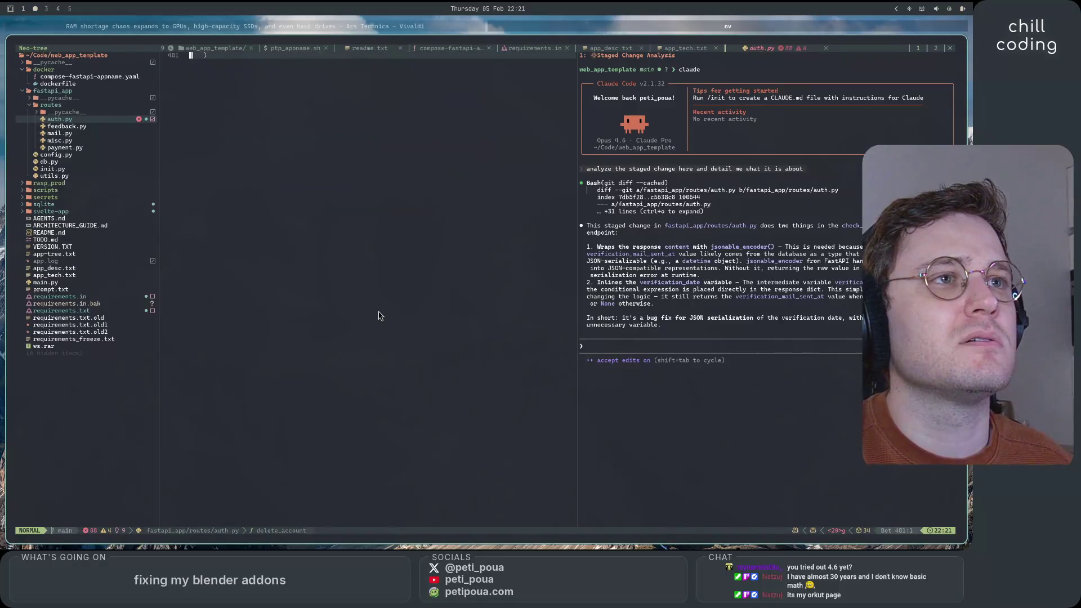
scroll(396, 317, up, 5)
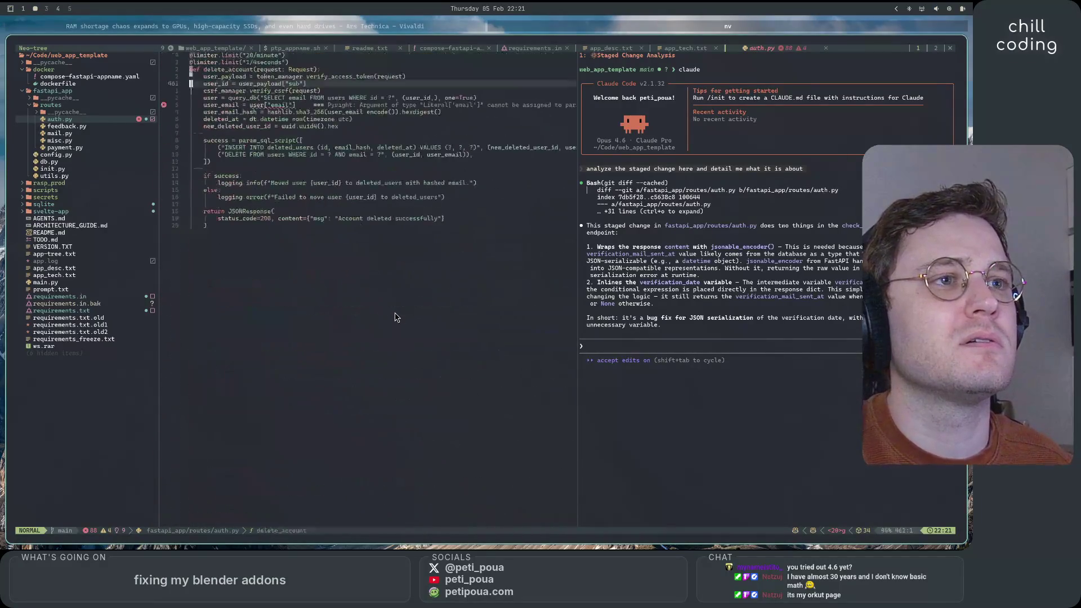
scroll(396, 317, up, 20)
scroll(396, 317, up, 20)
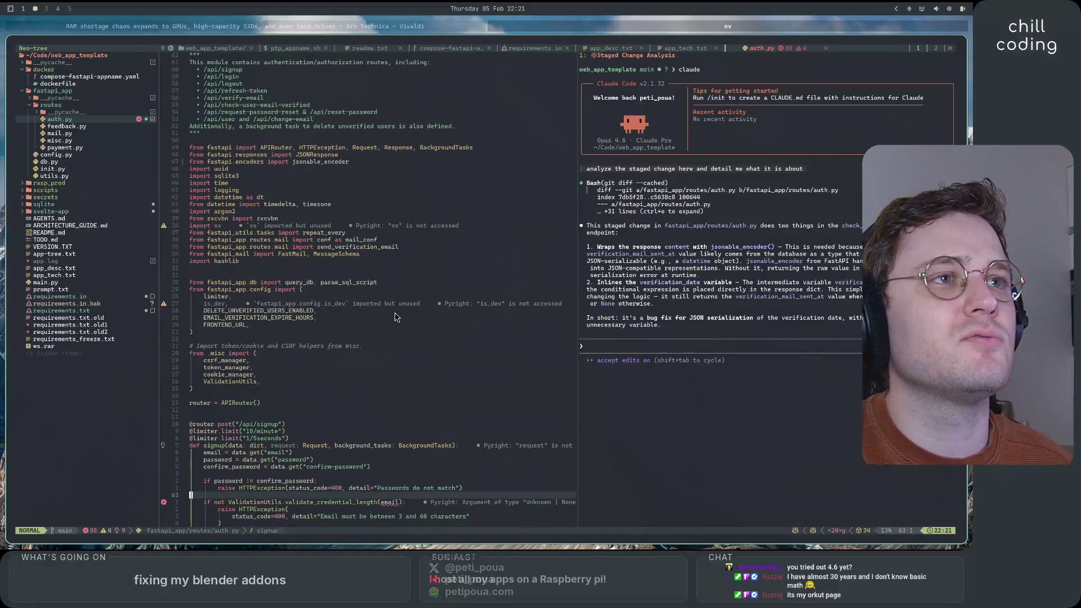
click(361, 127)
text(commit this)
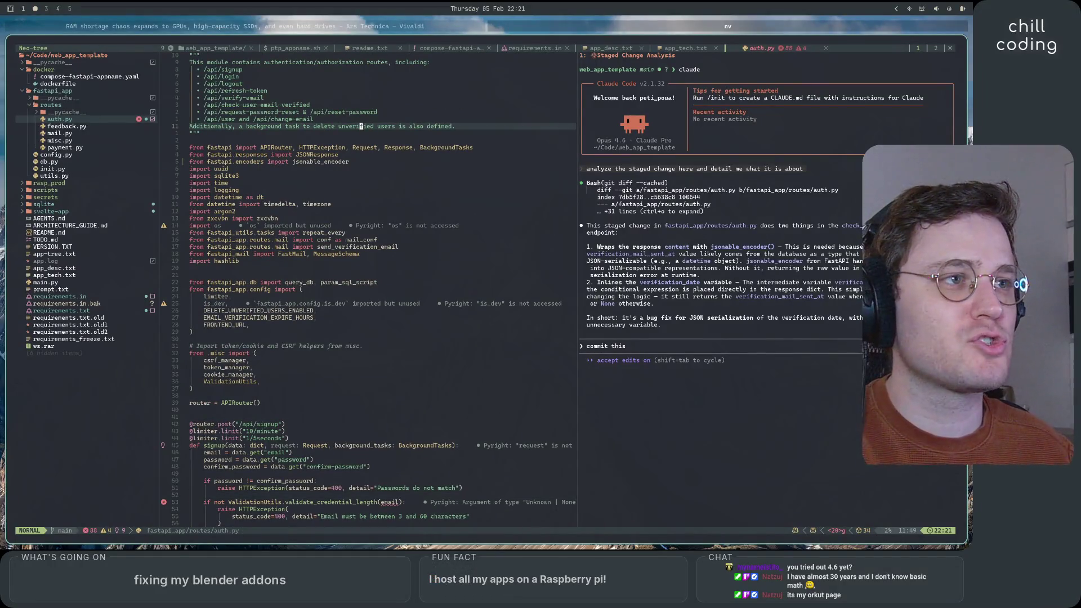
key(bracketright)
key(h)
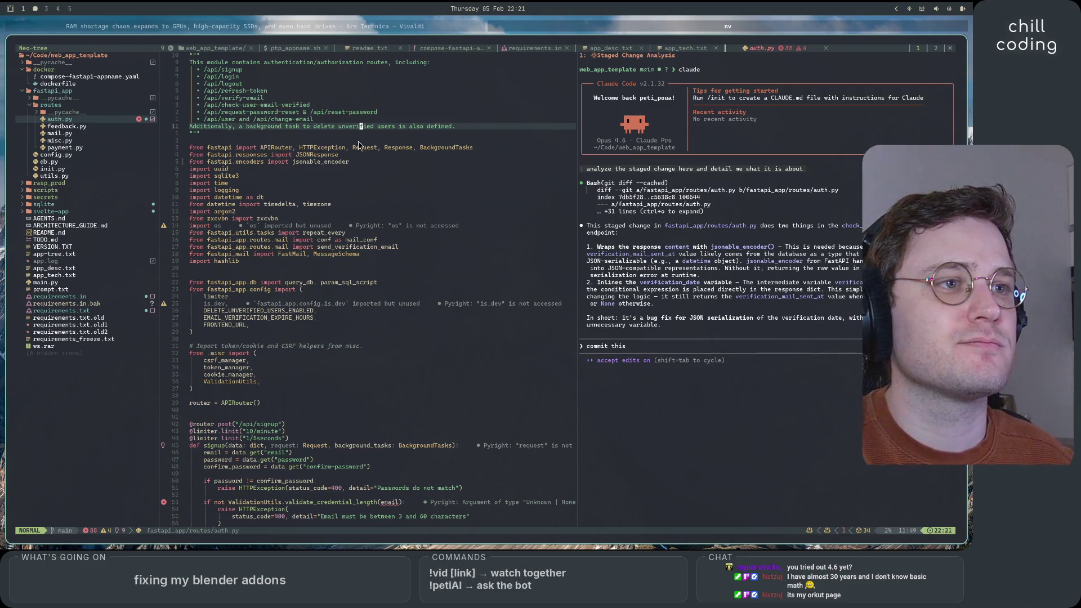
key(bracketright)
key(h)
key(j)
key(j)
key(j)
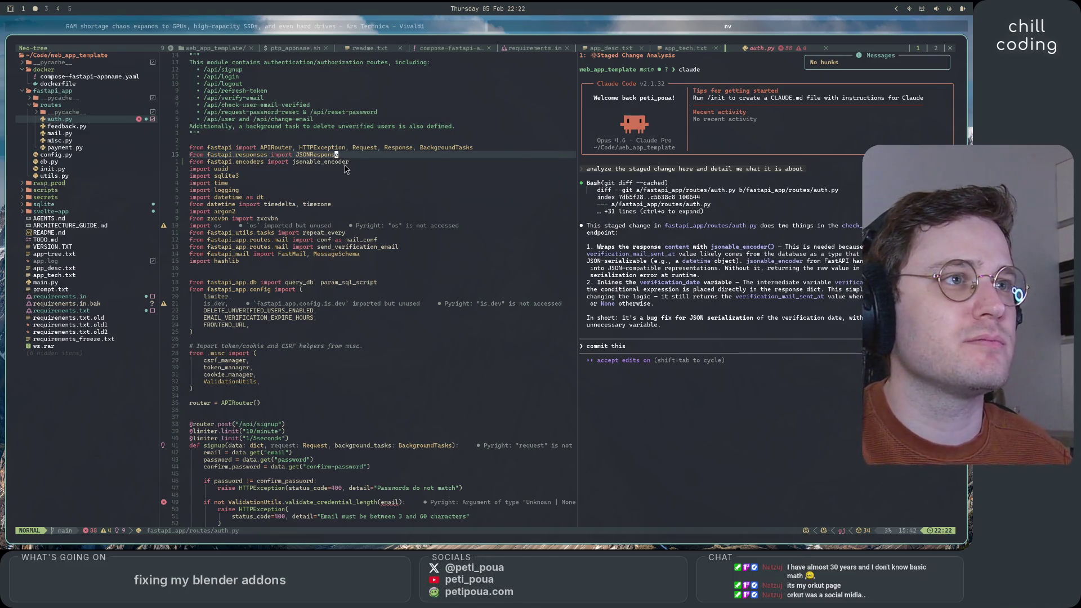
click(792, 356)
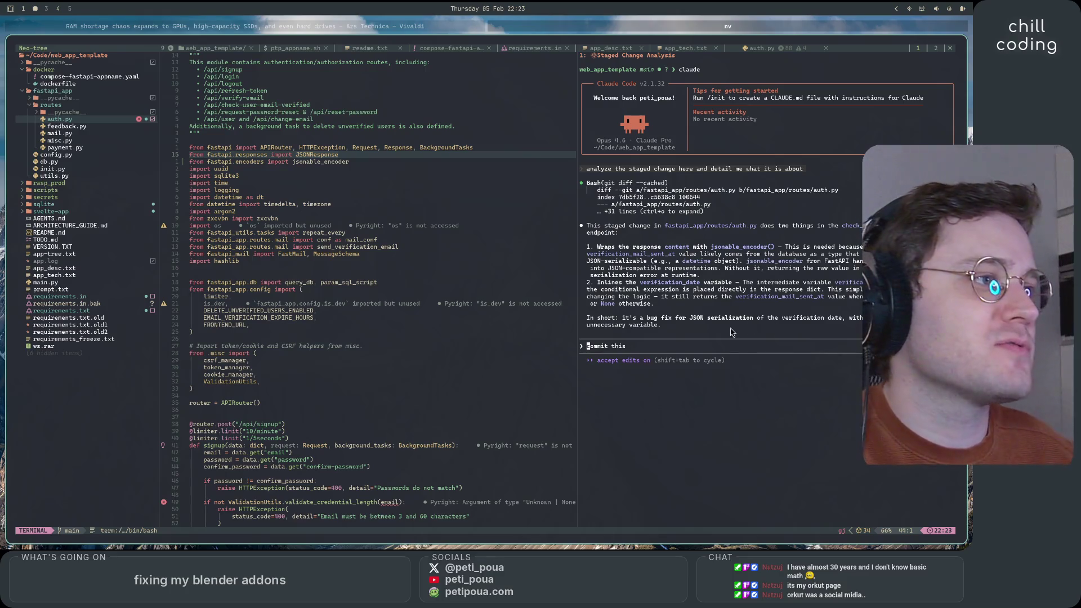
- Commit auth.py via Claude-generated message 'fix: ensure JSON serializable response in email verification endpoint'
click(496, 213)
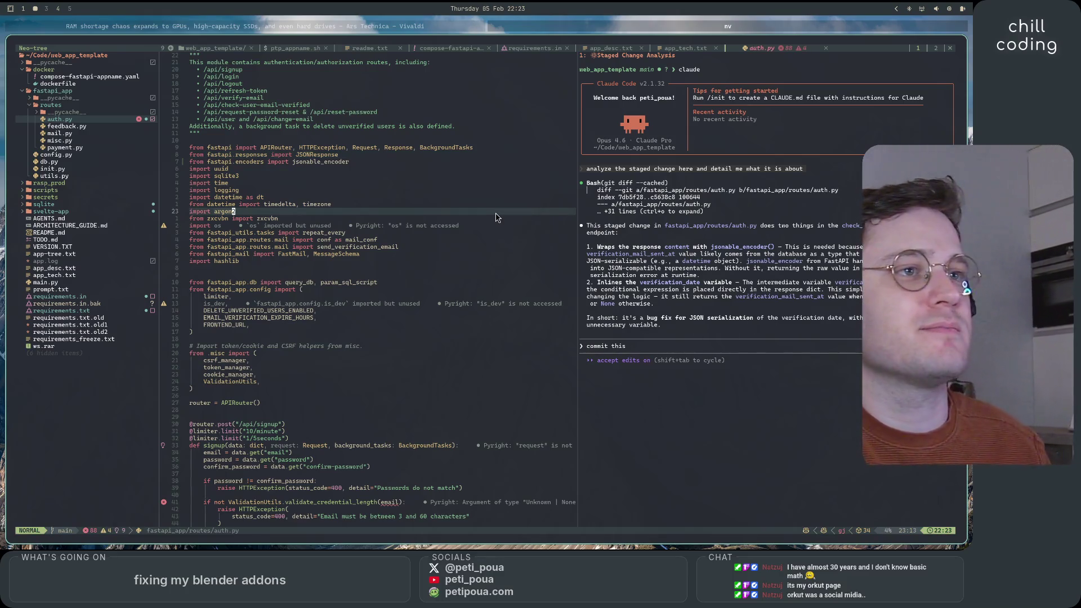
key(space)
key(g)
key(g)
key(j)
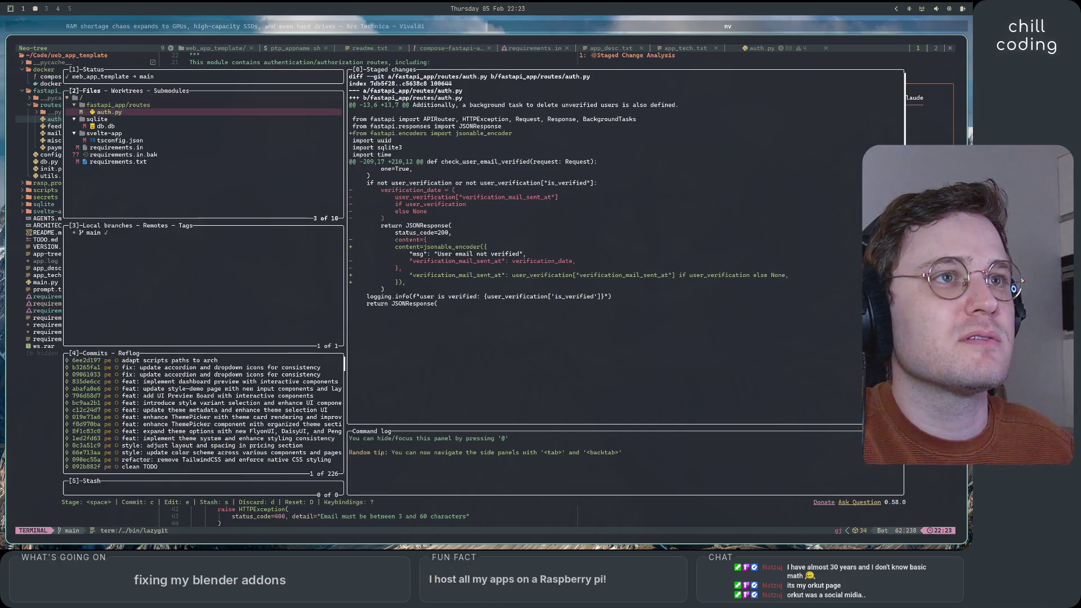
key(C)
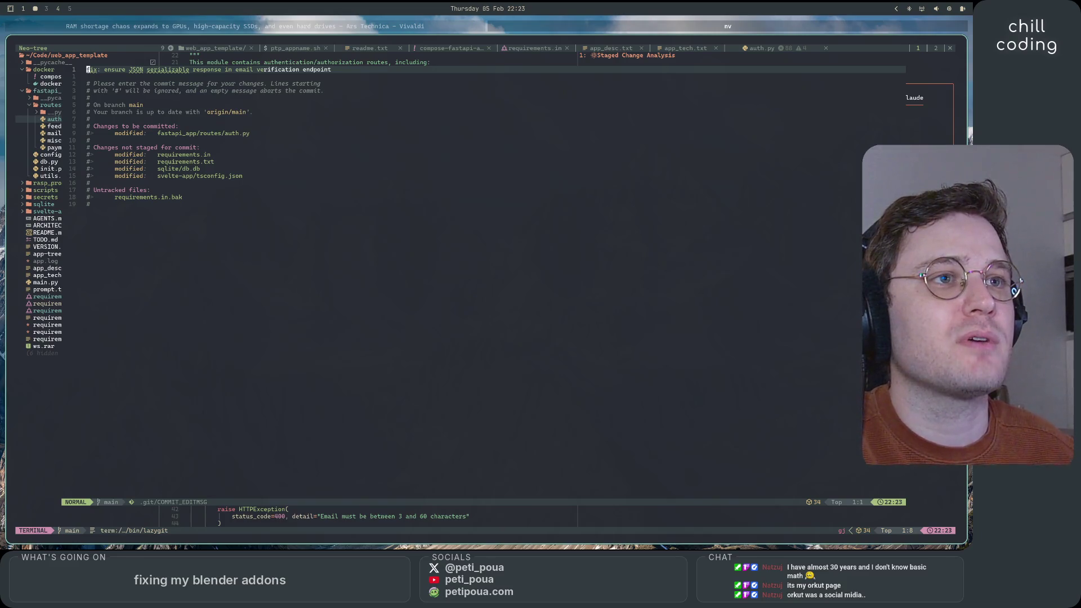
text(:wq)
key(Return)
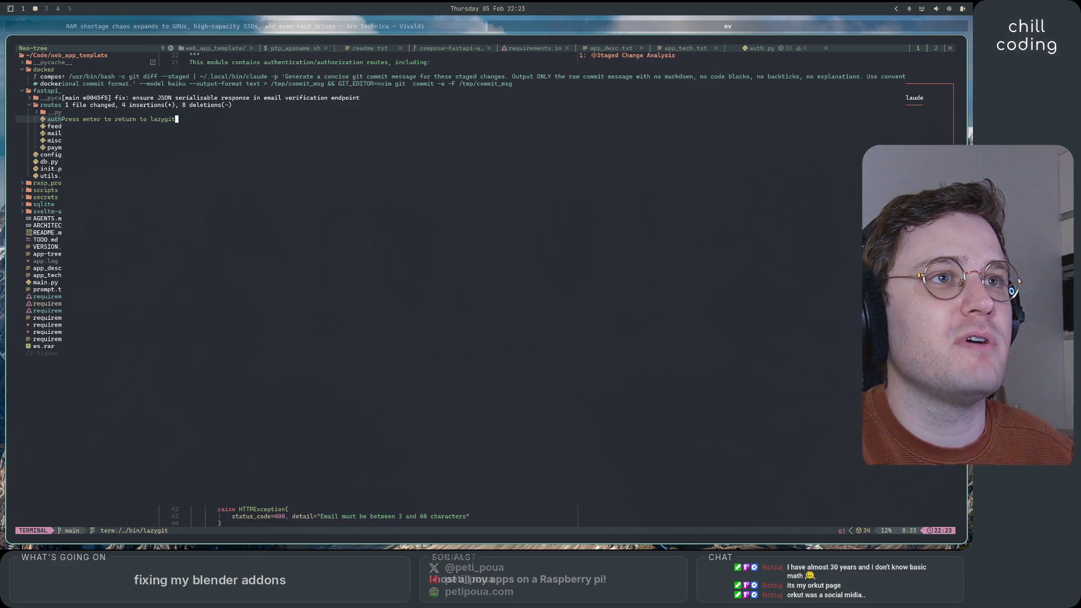
key(j)
key(j)
key(j)
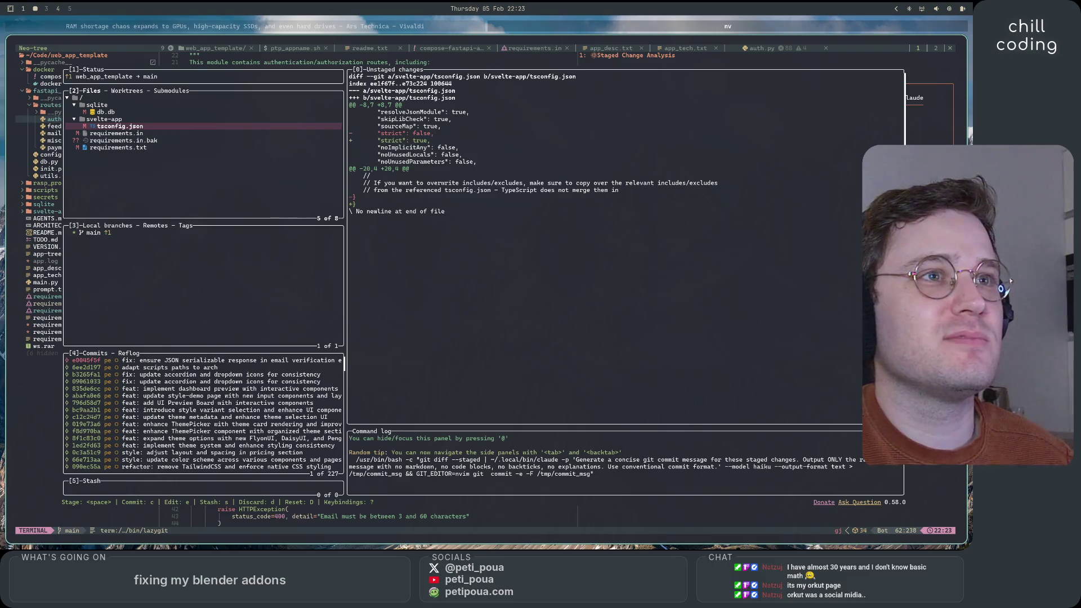
- Review the diffs, then stage tsconfig.json, requirements.in, requirements.in.bak and requirements.txt in lazygit
key(space)
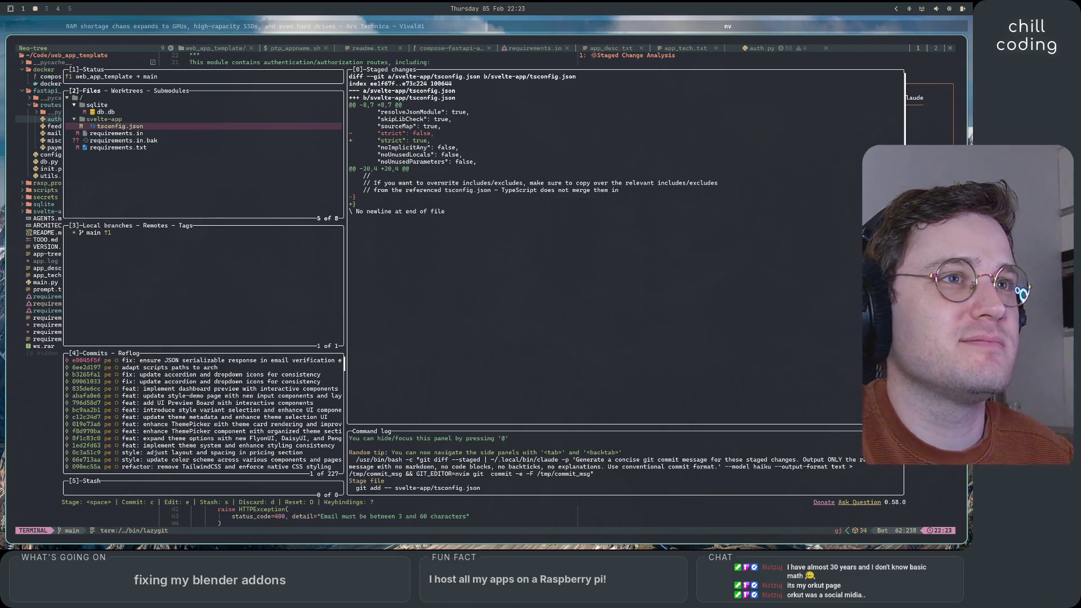
key(Down)
key(Down)
key(Down)
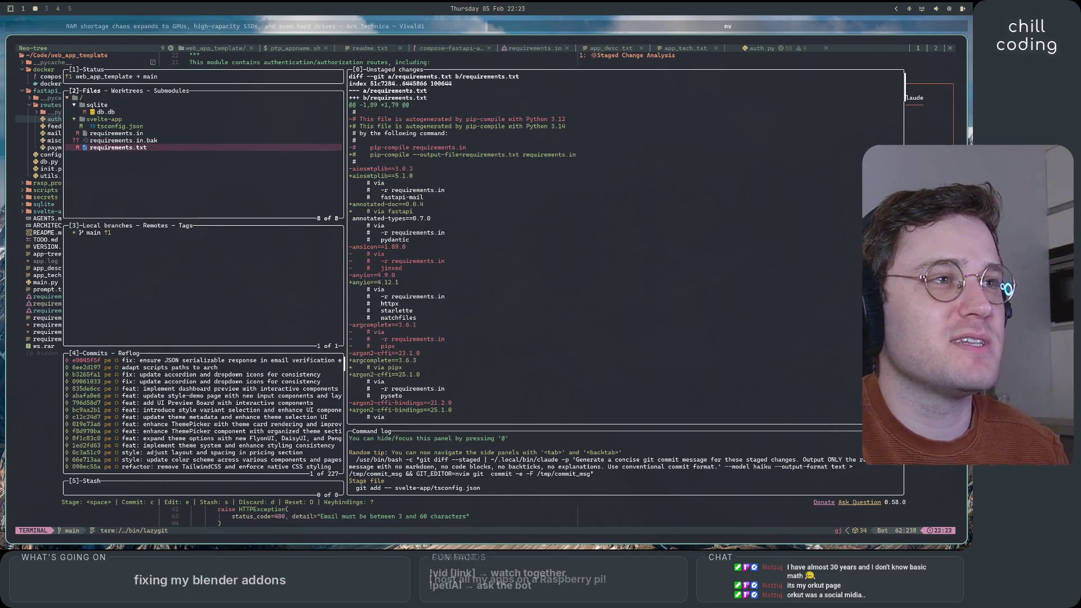
key(Up)
key(Up)
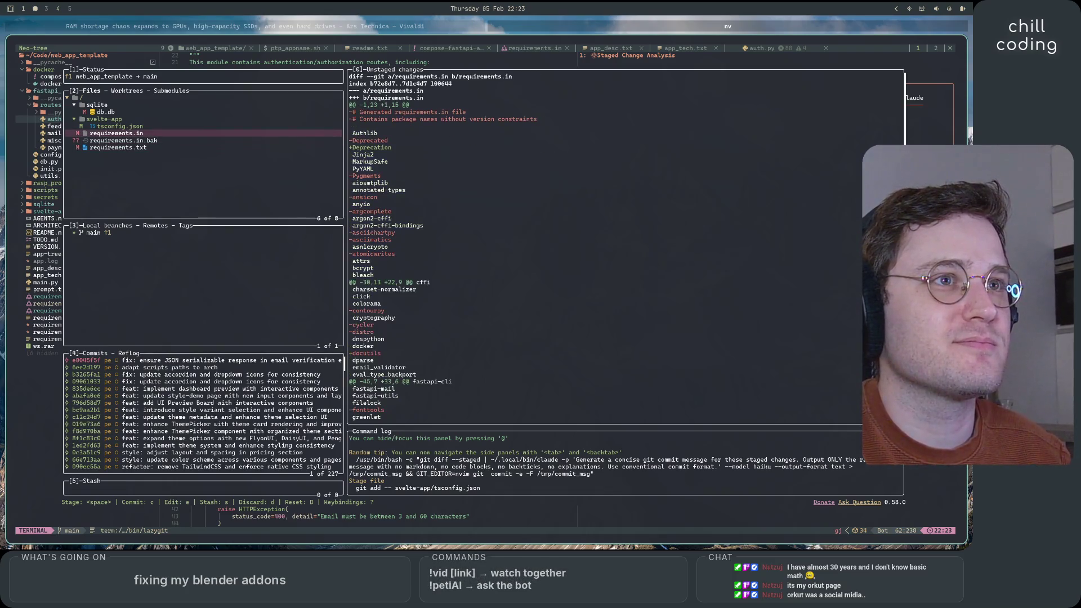
key(Down)
key(Down)
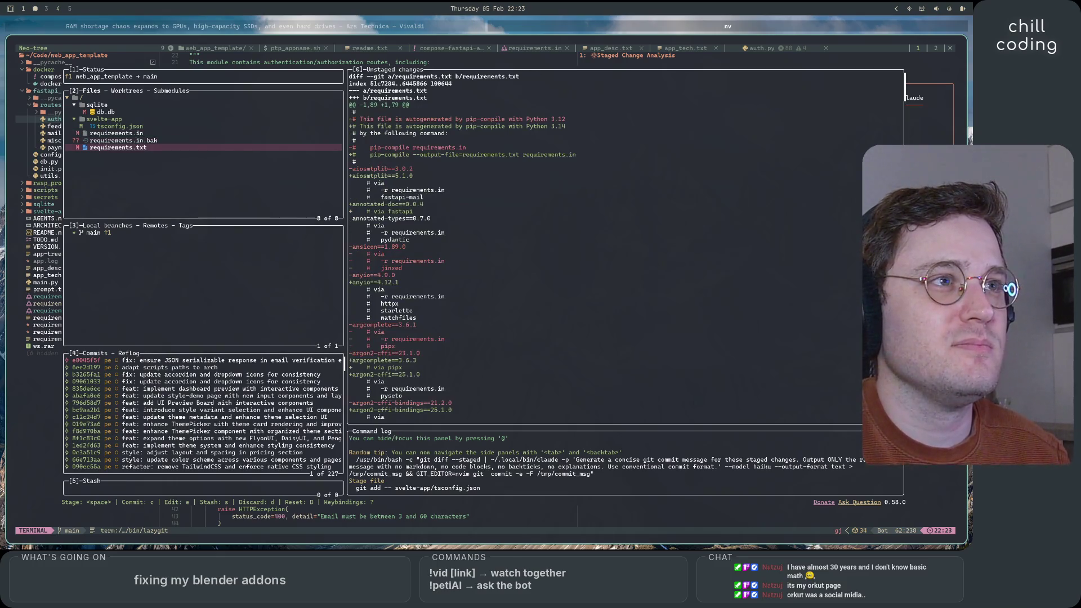
key(Up)
key(Up)
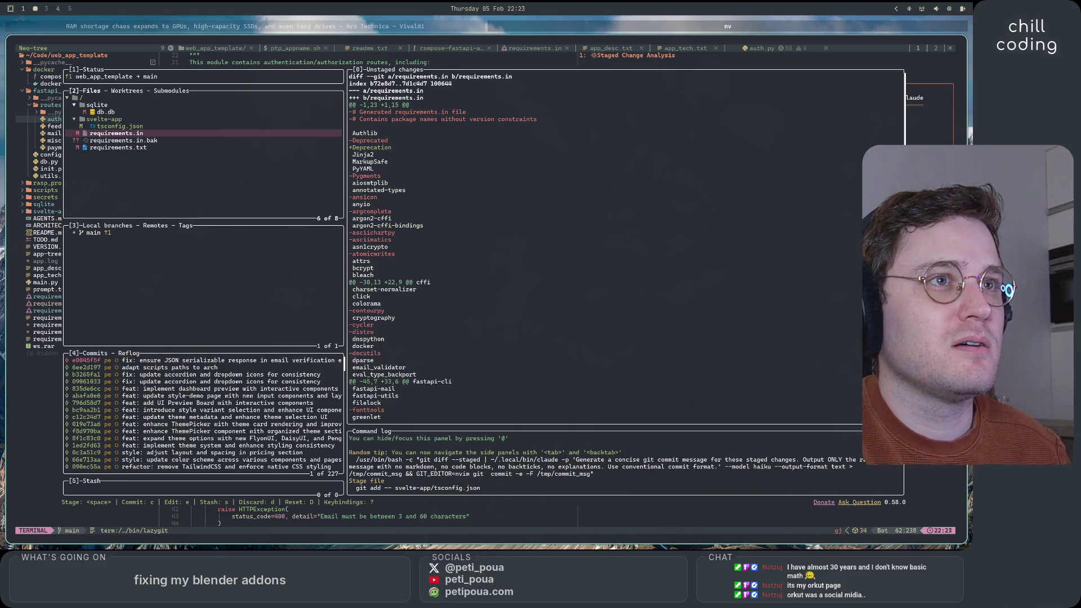
key(space)
key(Down)
key(space)
key(Down)
key(space)
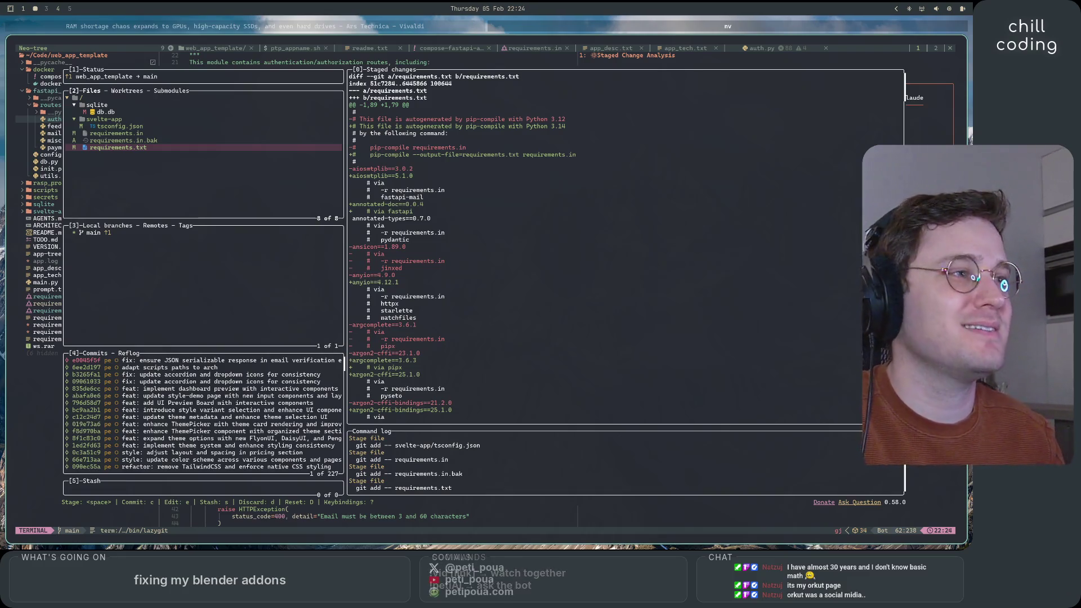
key(Up)
key(Up)
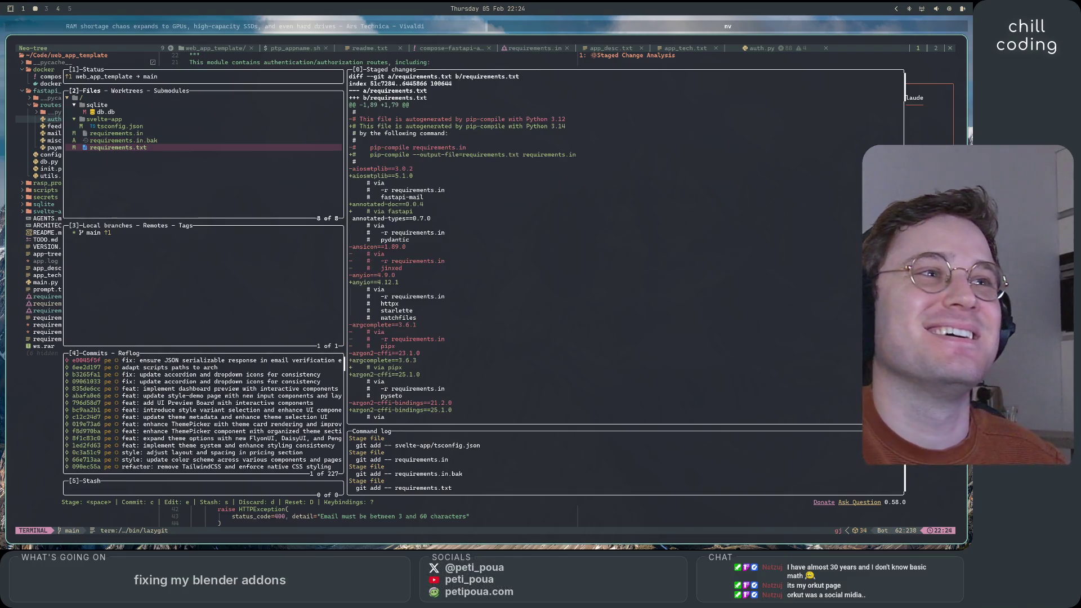
key(Down)
key(Down)
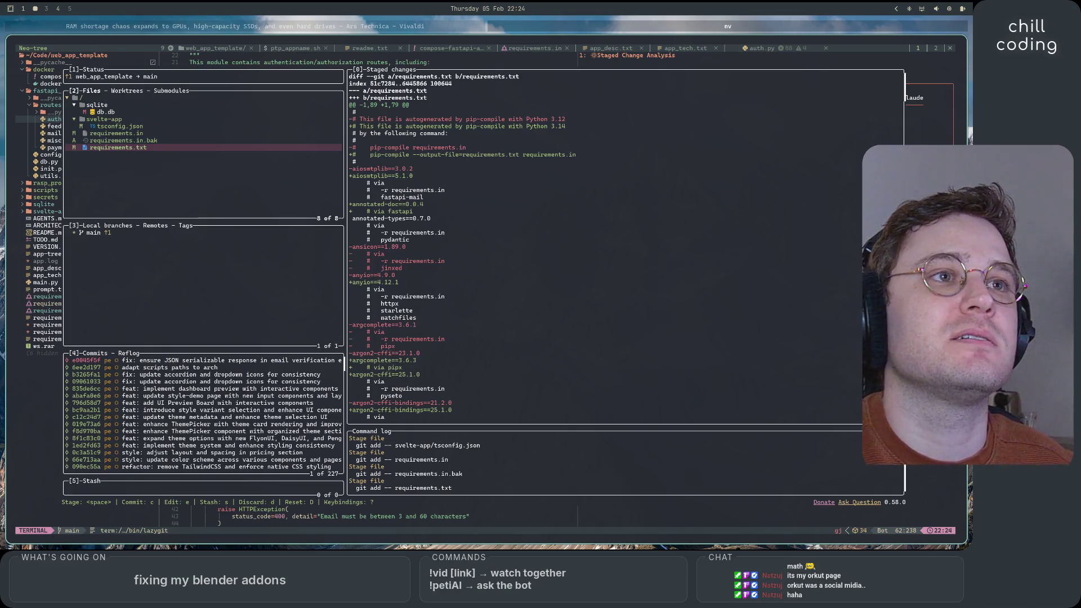
- Commit the staged files as 'chore: clean up requirements and update dependencies'
key(C)
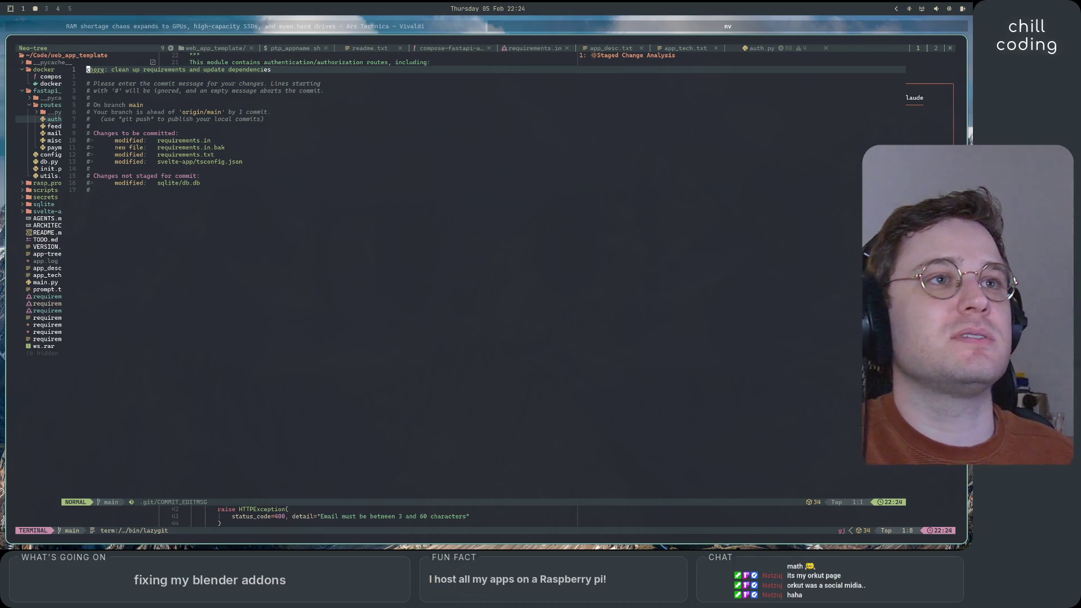
text(:wq)
key(Return)
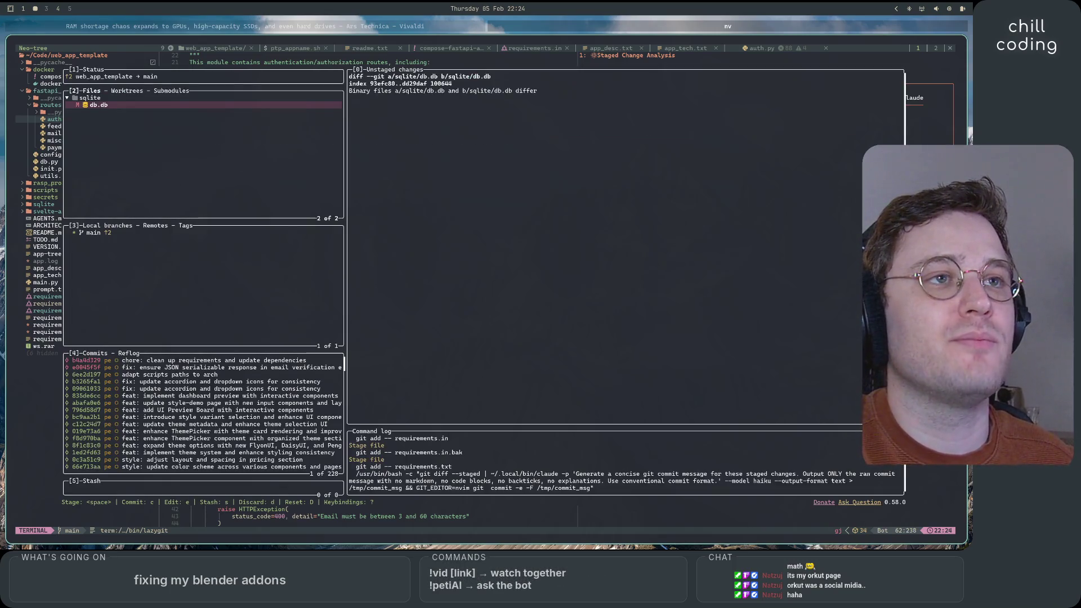
- Push the new commit to the remote and return from lazygit to Neovim
key(P)
key(q)
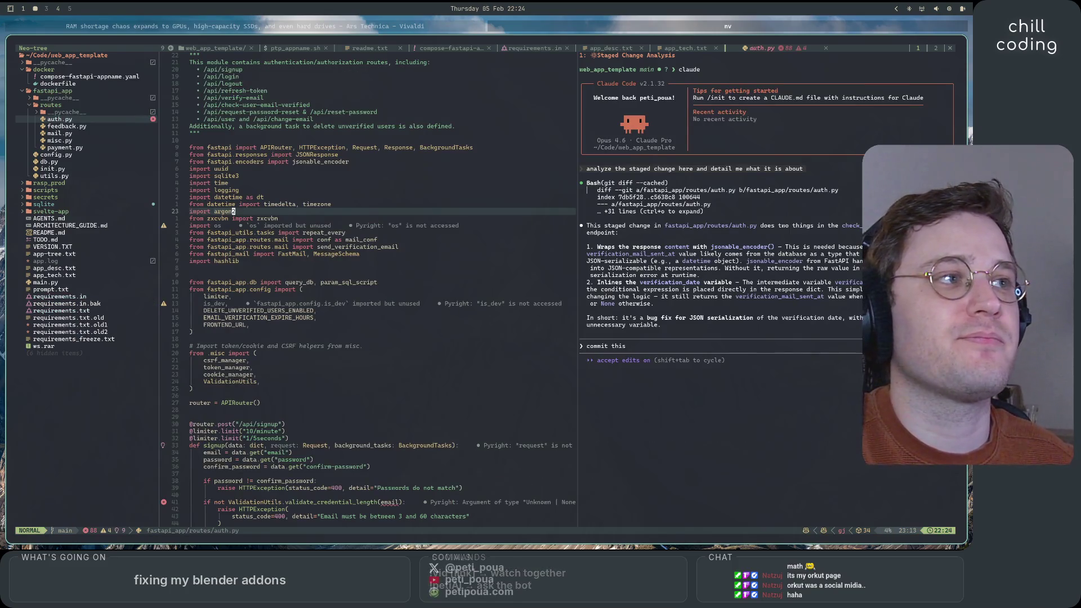
click(811, 352)
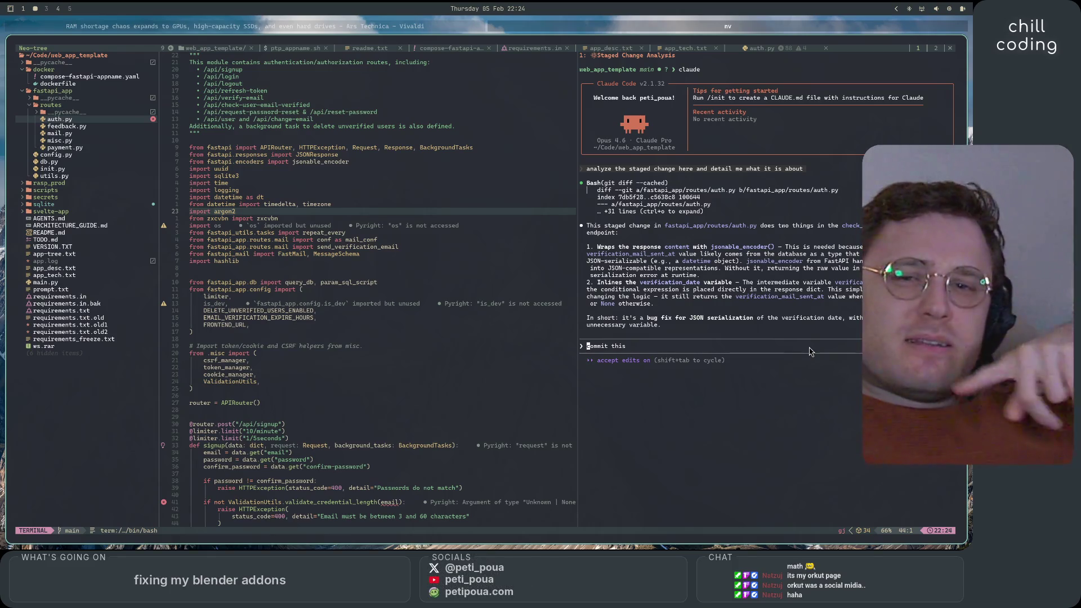
- Delete requirements.txt.old2 and requirements.txt.old1 from the Neo-tree file tree
click(80, 318)
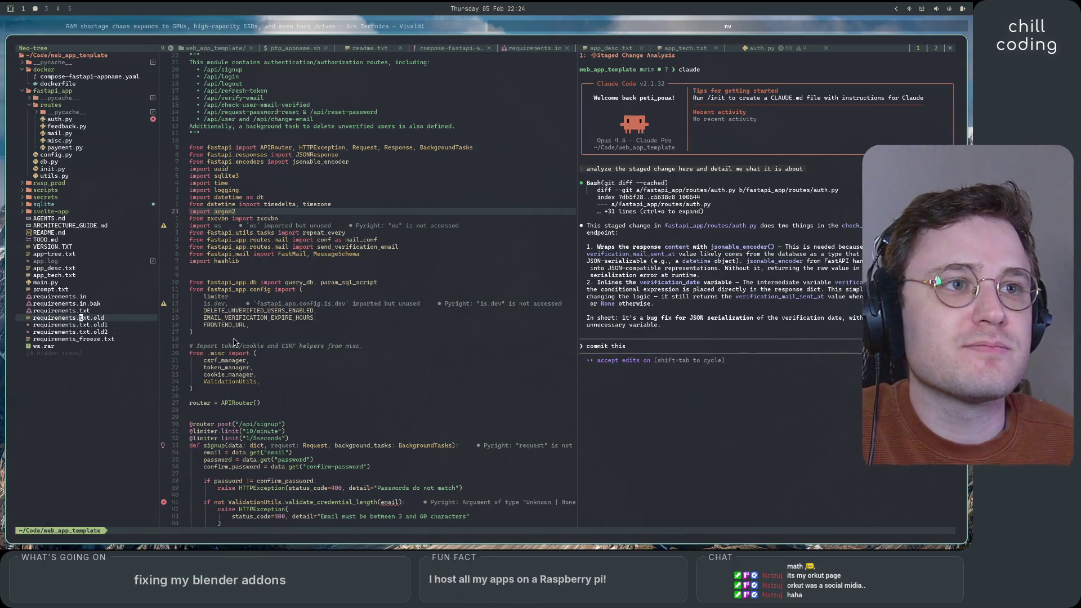
key(j)
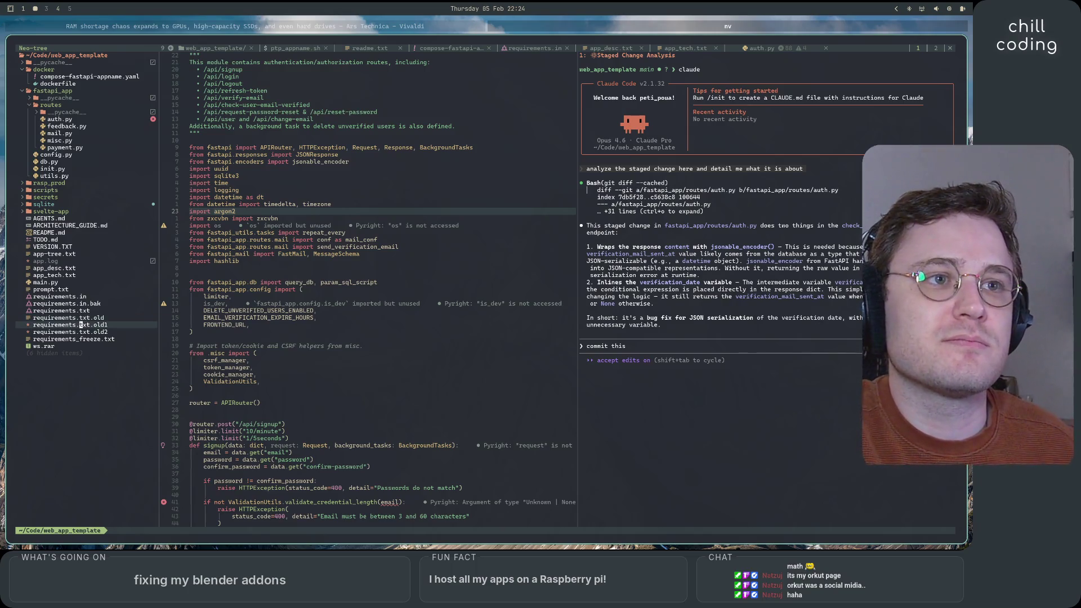
key(k)
key(j)
key(j)
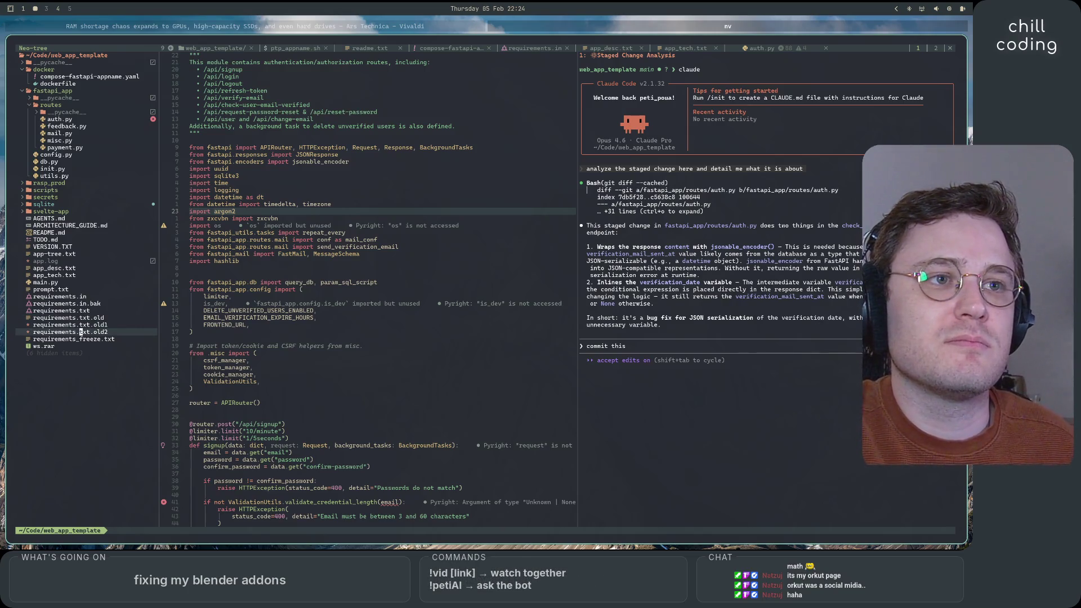
key(d)
text(y)
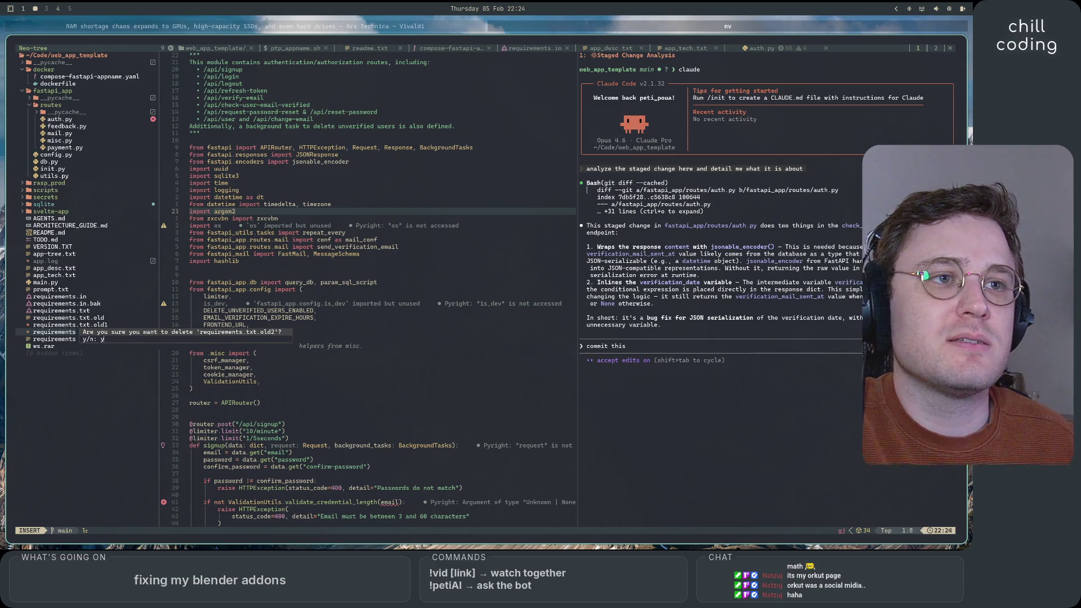
key(Escape)
text(kdy)
key(Return)
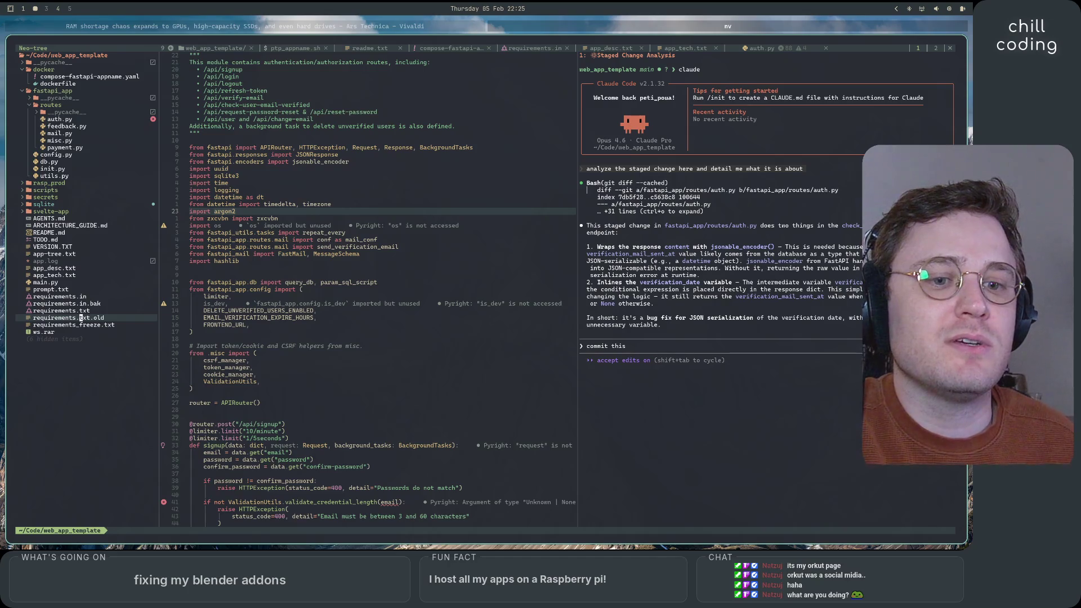
key(super+4)
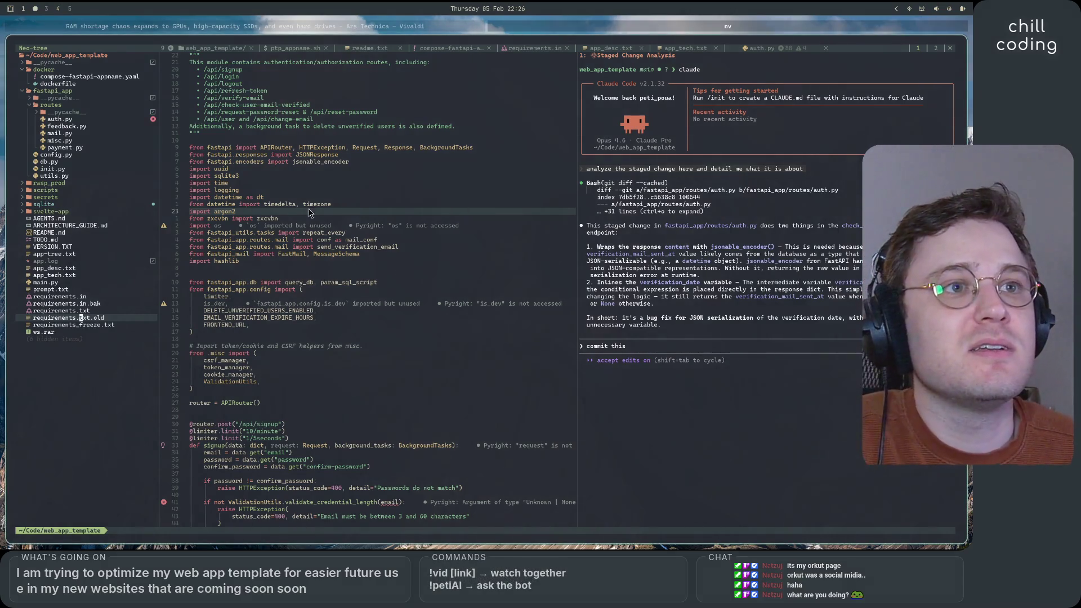
- Open app-tree.txt from Neo-tree and look through its contents
click(77, 254)
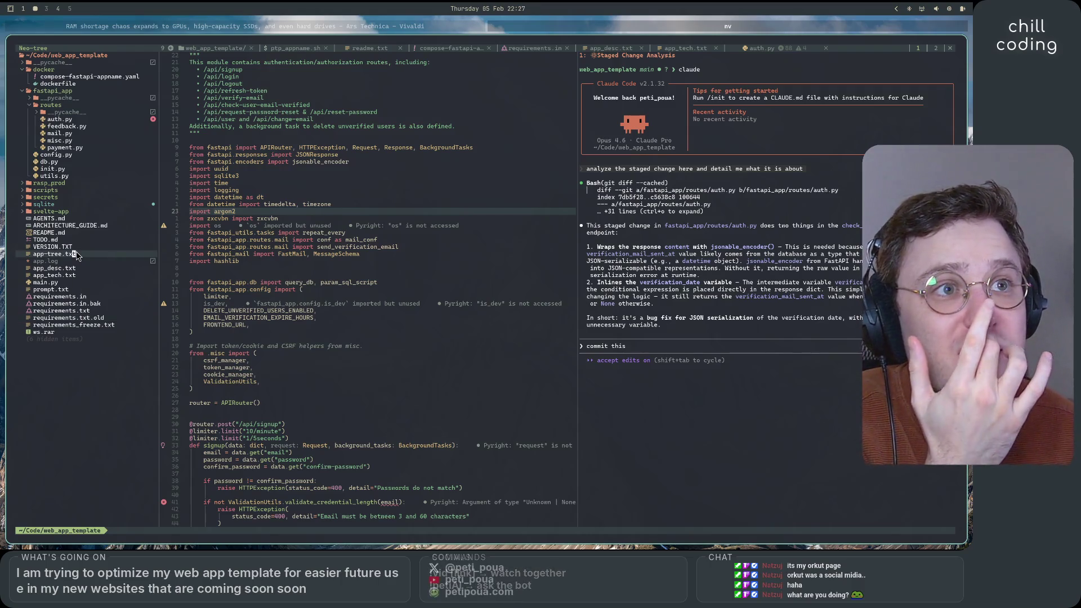
double_click(77, 255)
scroll(332, 361, down, 20)
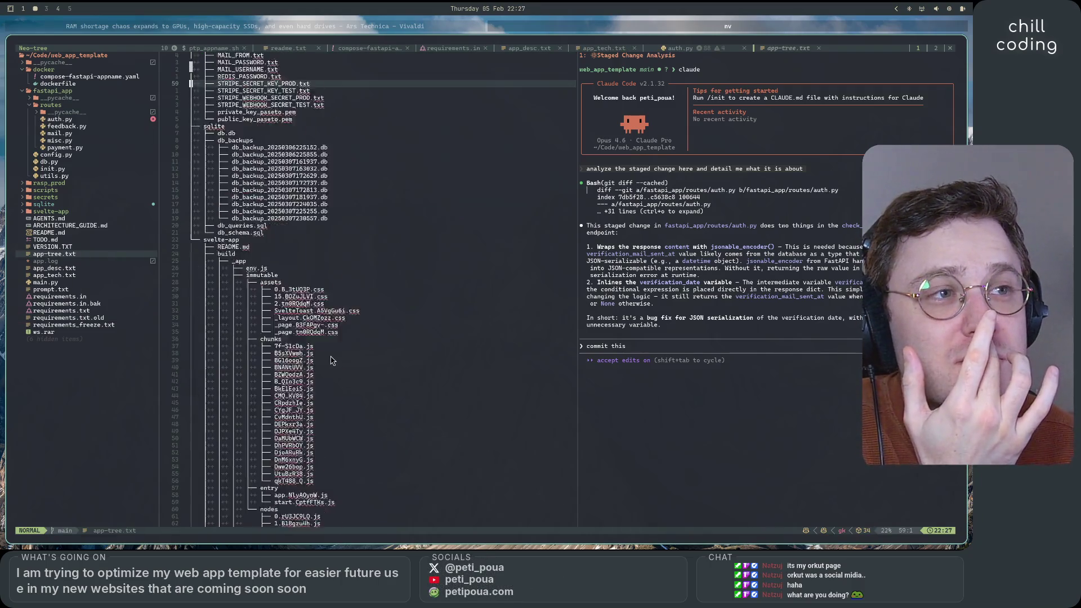
scroll(332, 360, up, 20)
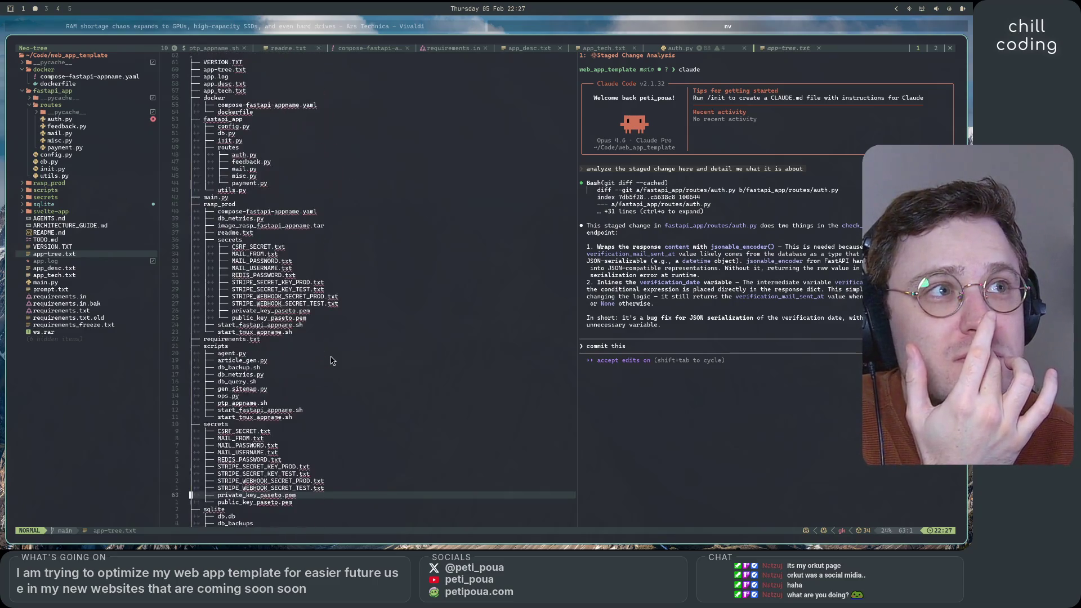
scroll(331, 361, down, 20)
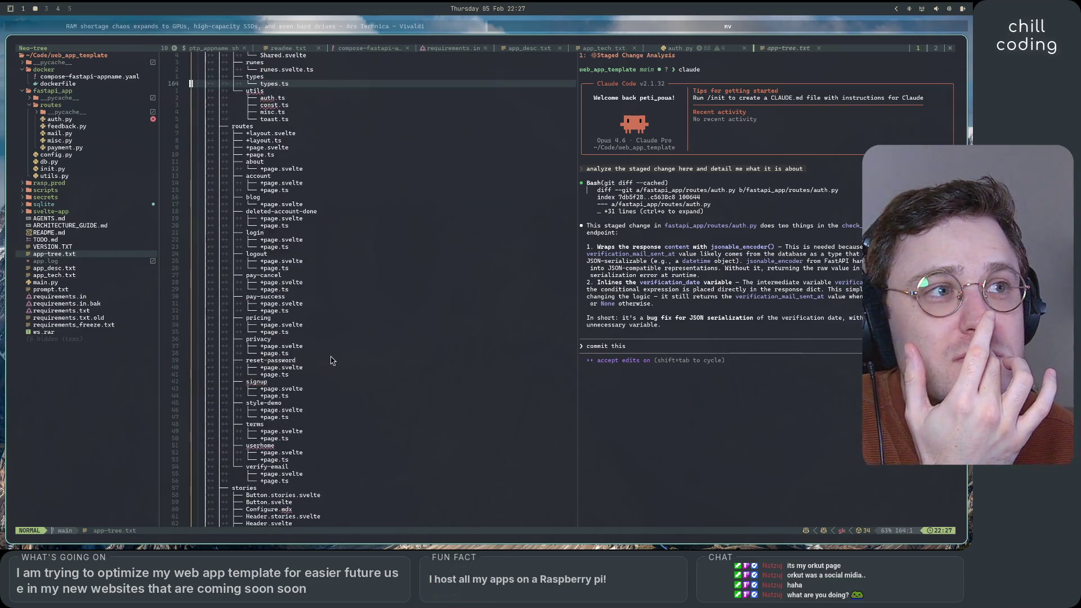
click(752, 347)
text(/clear)
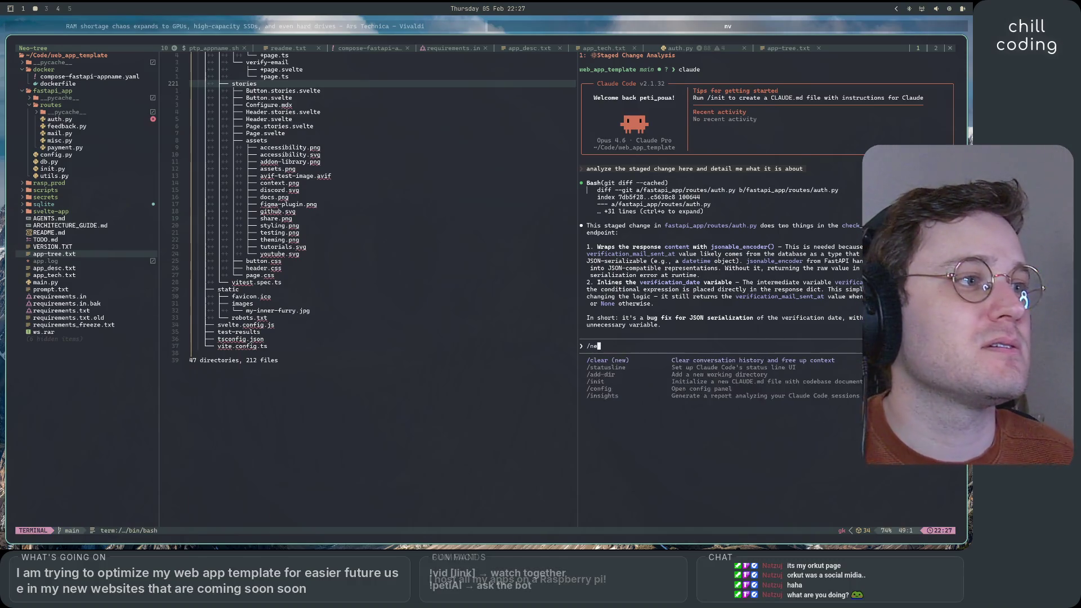
key(Return)
text(is t)
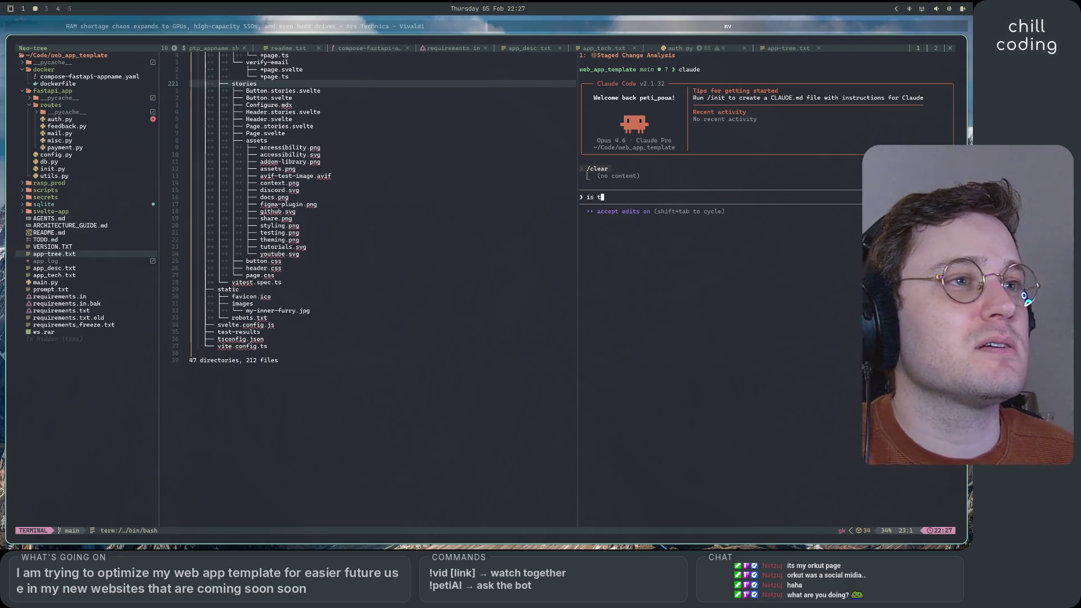
text(he @app-tre)
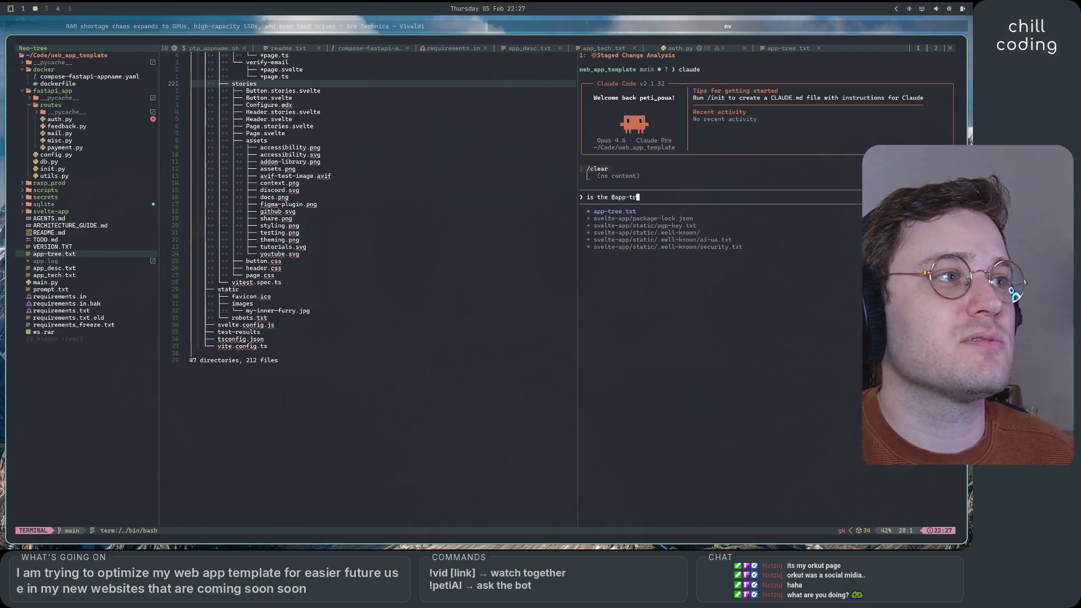
key(Tab)
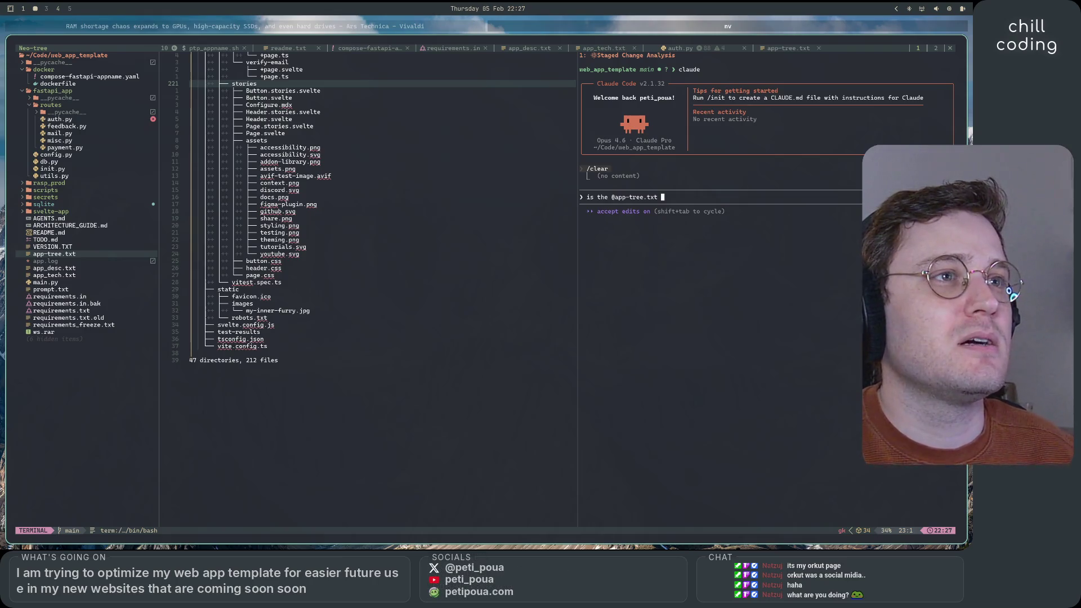
text(up to date? )
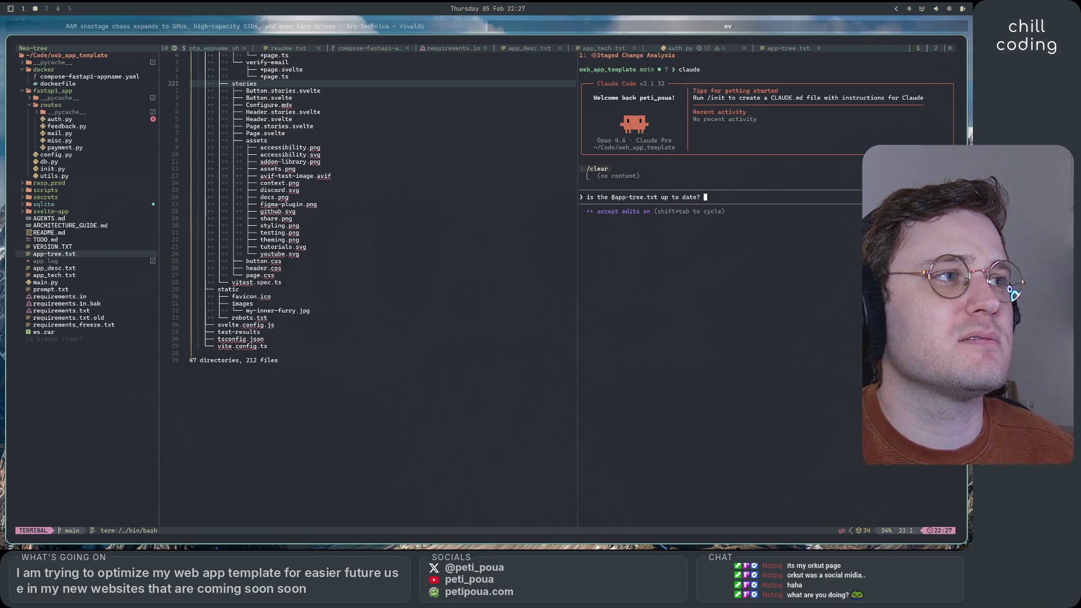
text(i think i )
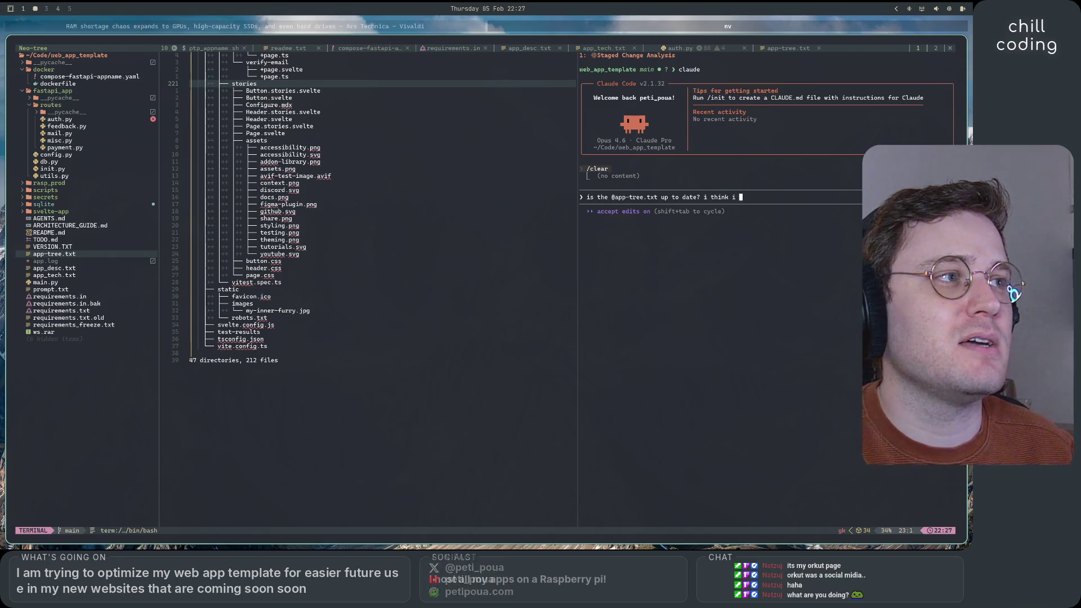
text(generated this a long)
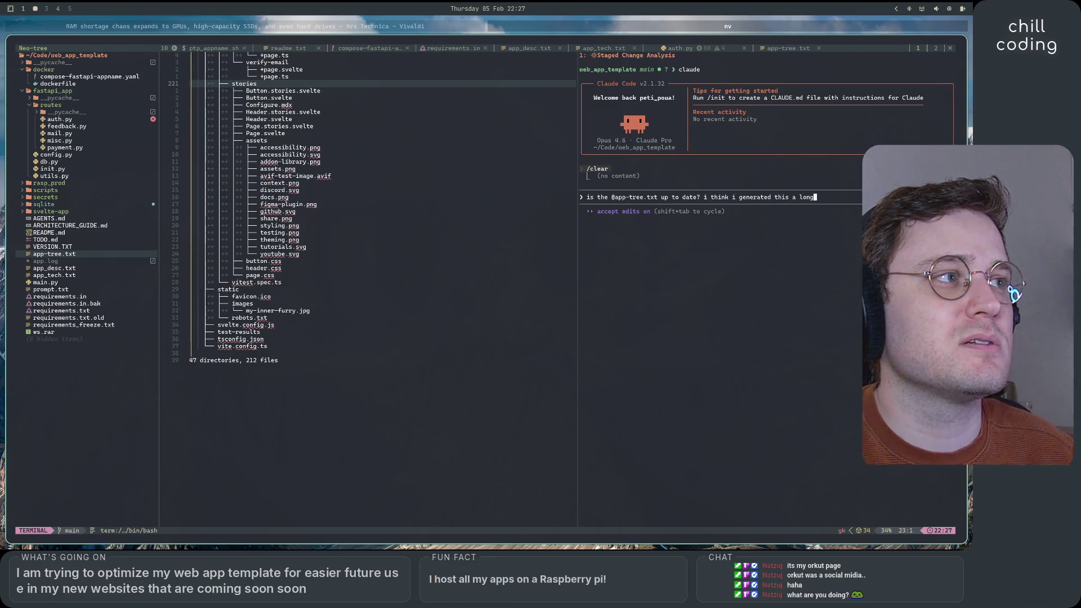
text( time ago)
key(Return)
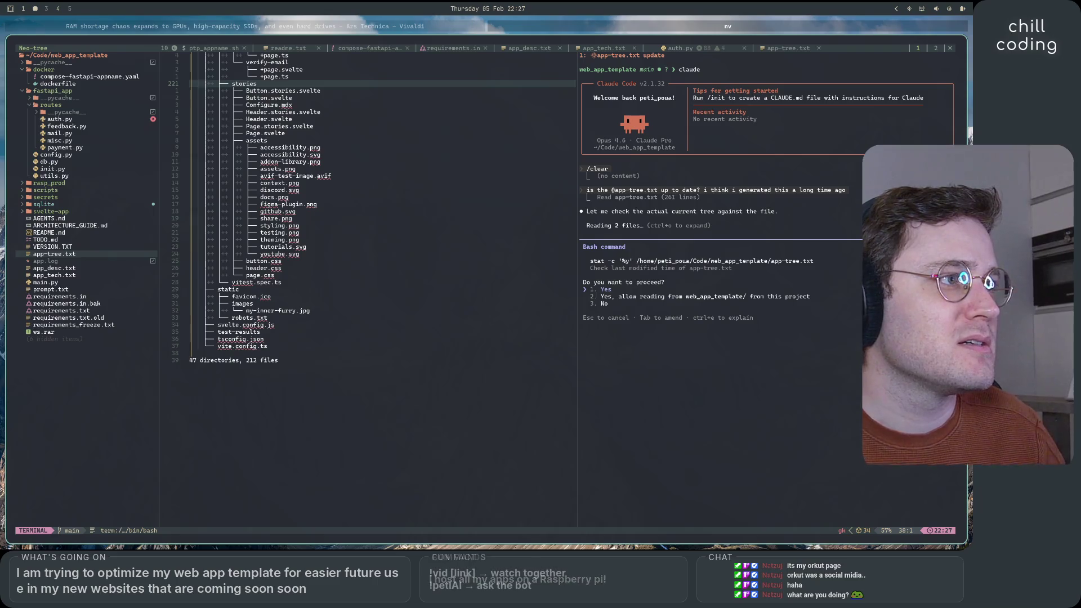
- Approve Claude's stat check on app-tree.txt and draft the reply 'yes regenerate it'
key(Return)
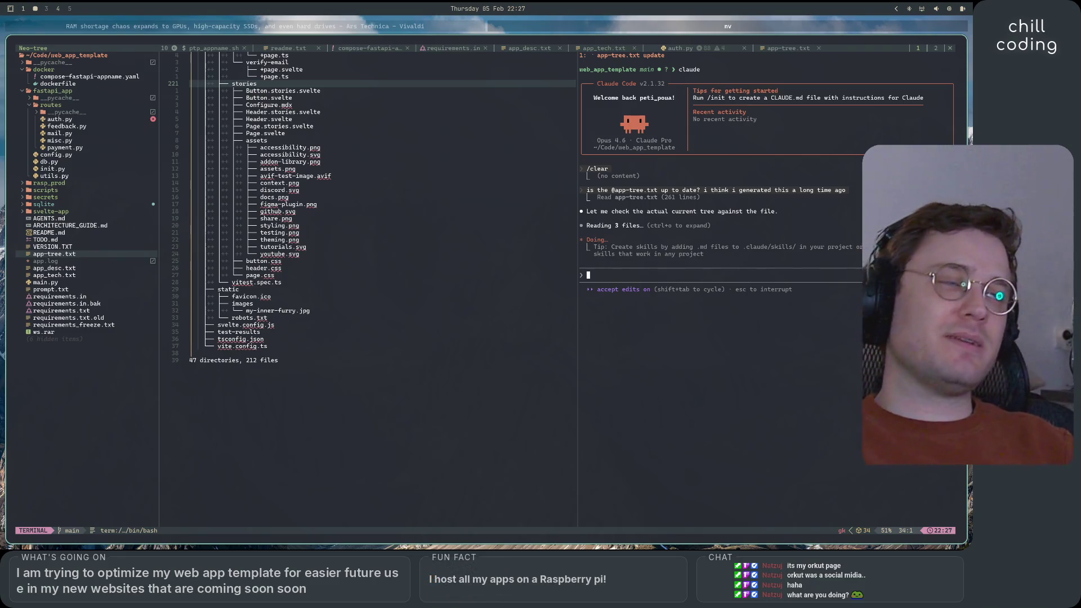
text(yes regenerate it)
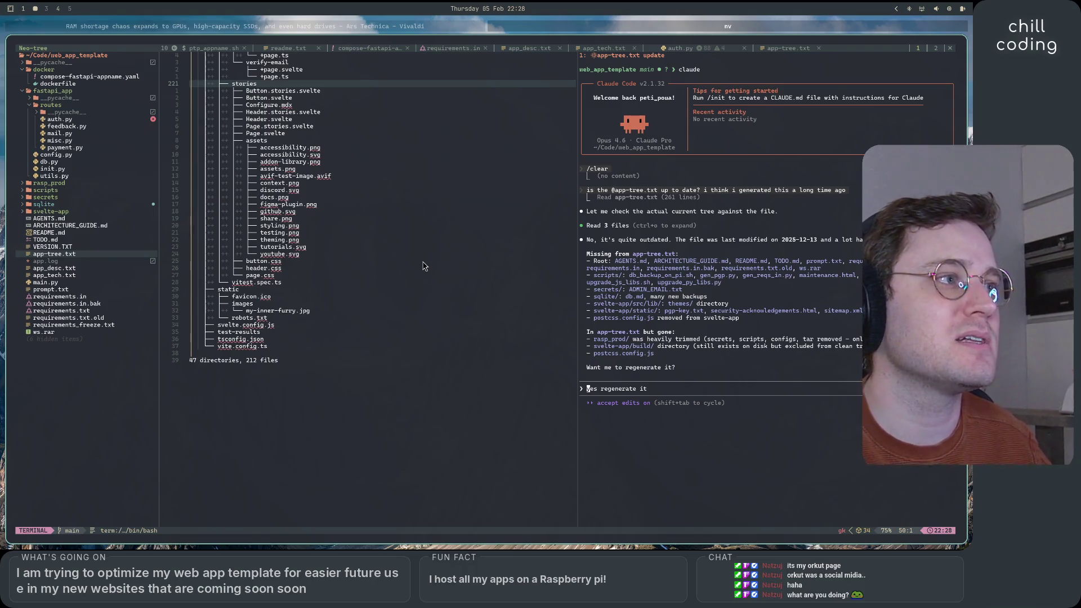
- Replace the drafted reply with 'yes' and send it so Claude regenerates app-tree.txt
scroll(423, 264, up, 20)
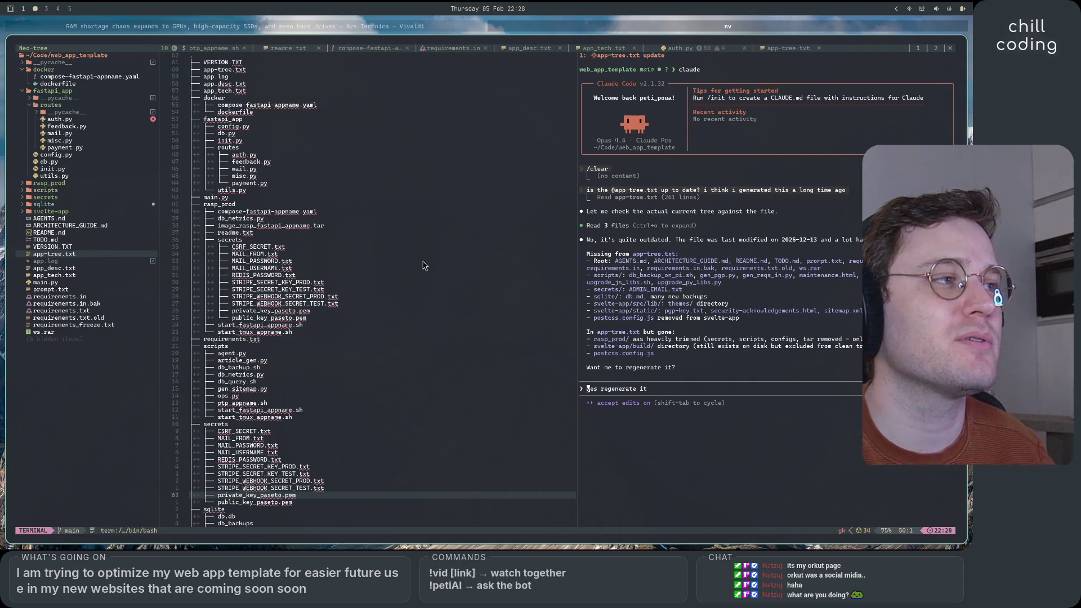
scroll(423, 264, down, 20)
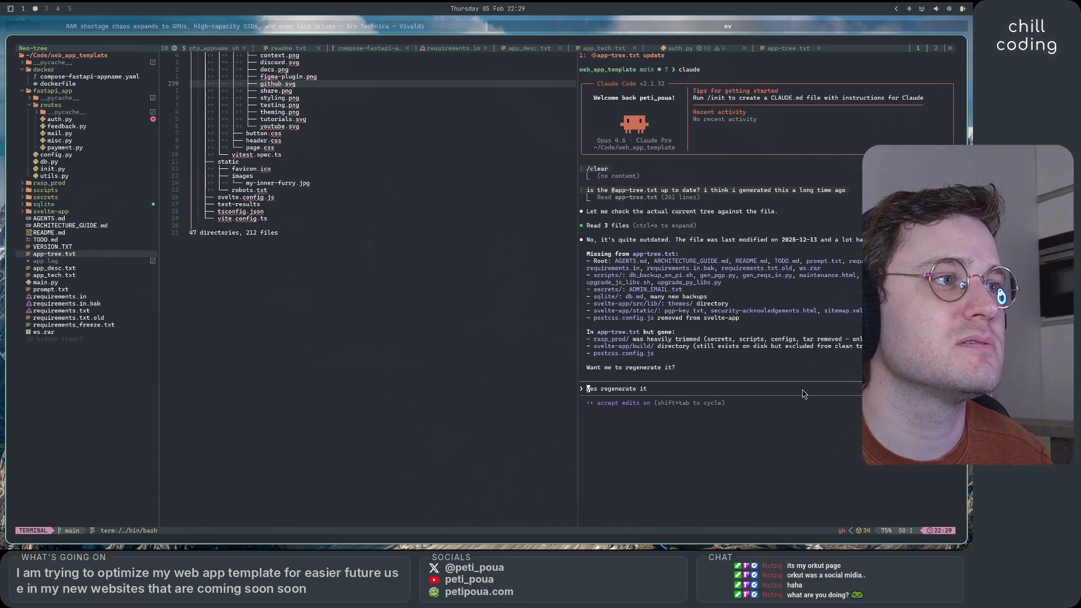
click(802, 390)
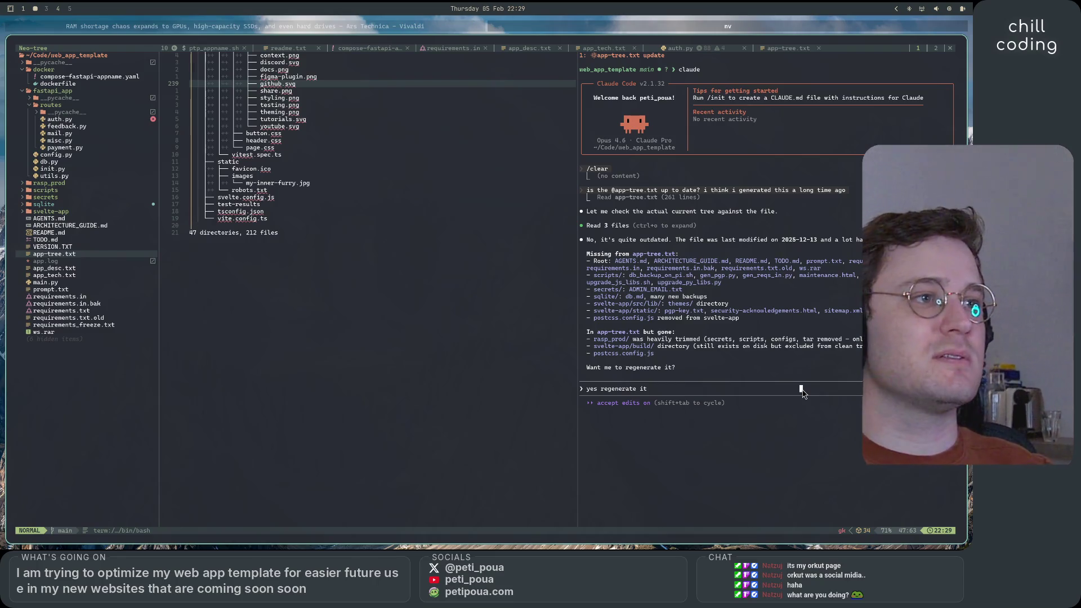
key(i)
key(ctrl+u)
text(yes)
key(Return)
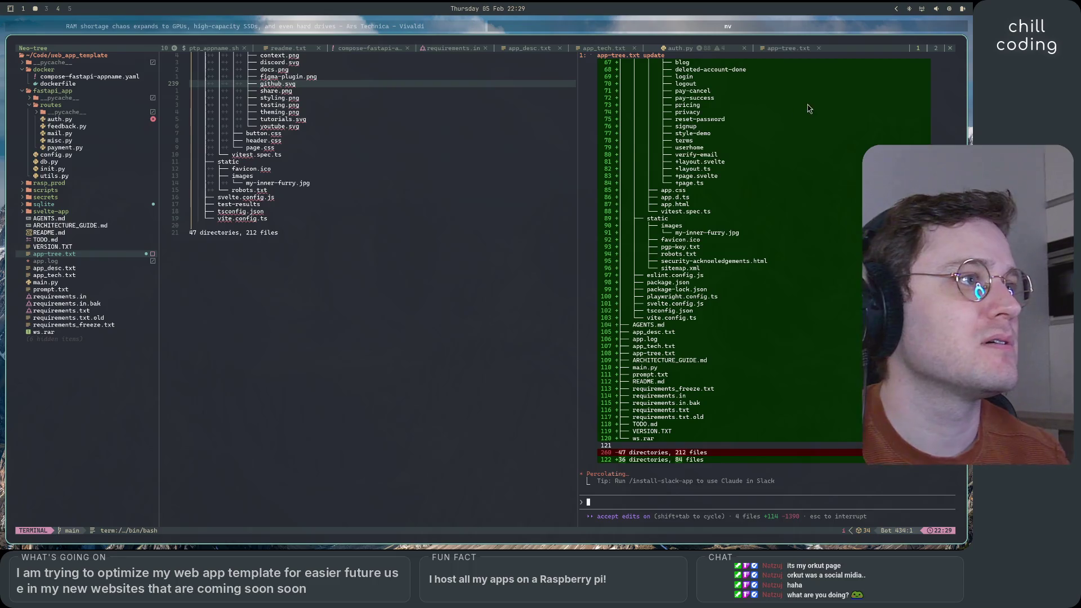
scroll(773, 333, up, 15)
scroll(775, 314, up, 15)
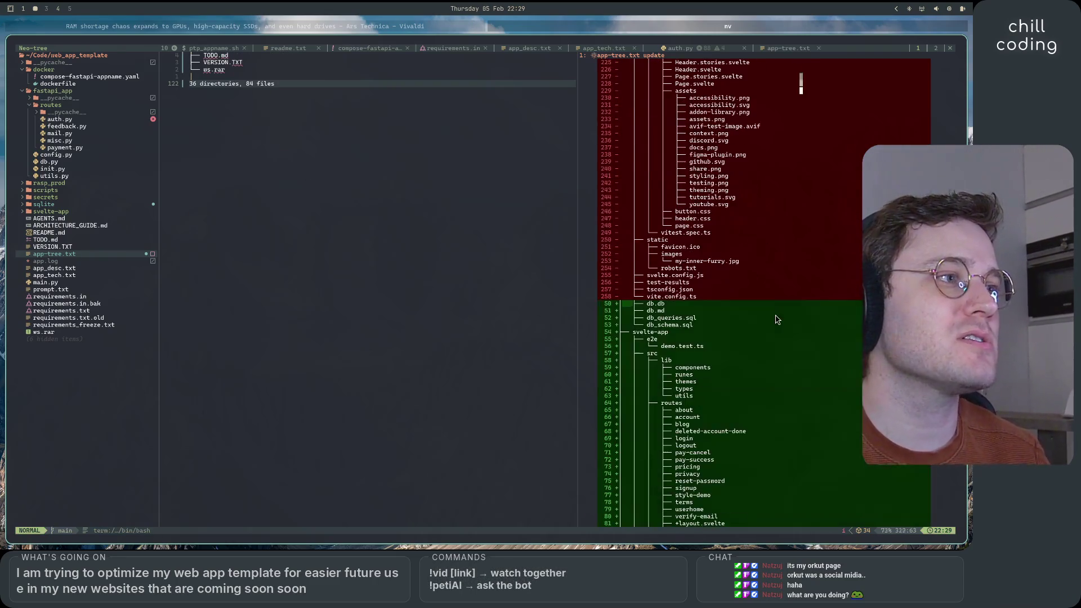
scroll(784, 308, up, 20)
scroll(784, 307, down, 3)
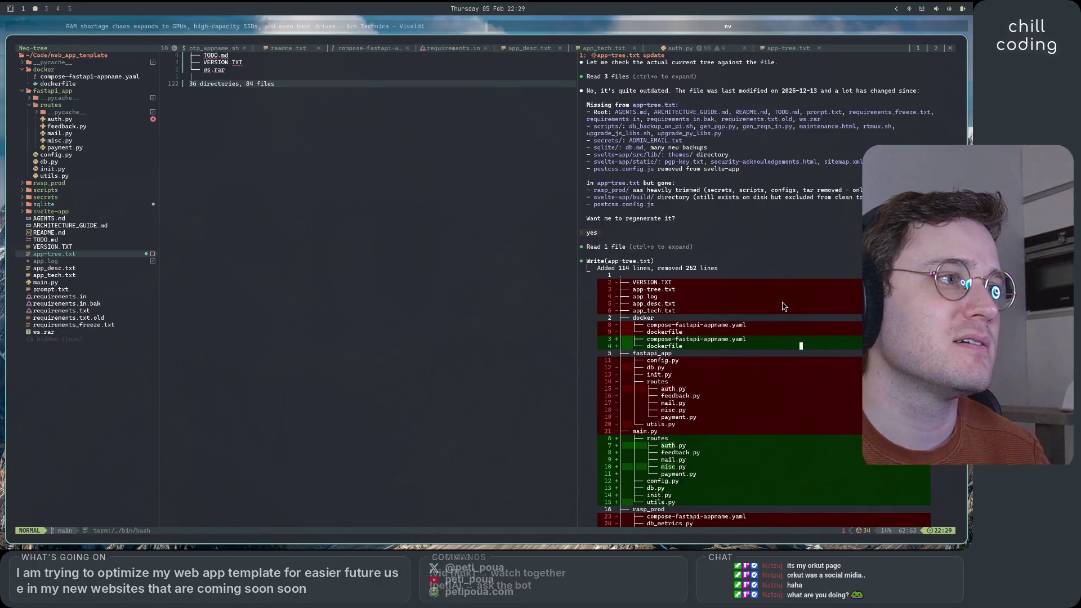
scroll(784, 307, down, 15)
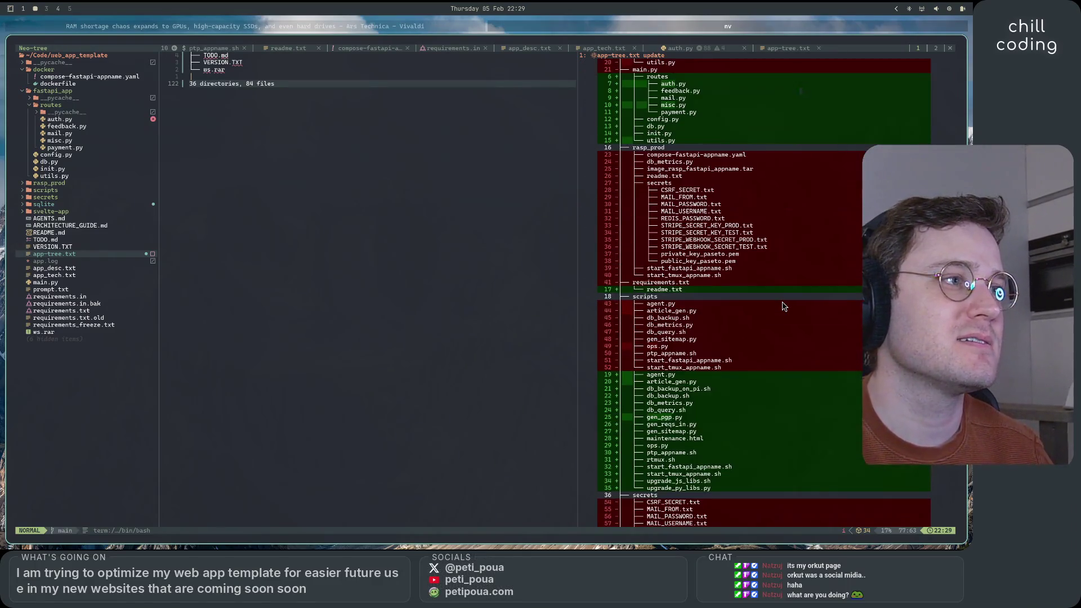
scroll(784, 307, down, 20)
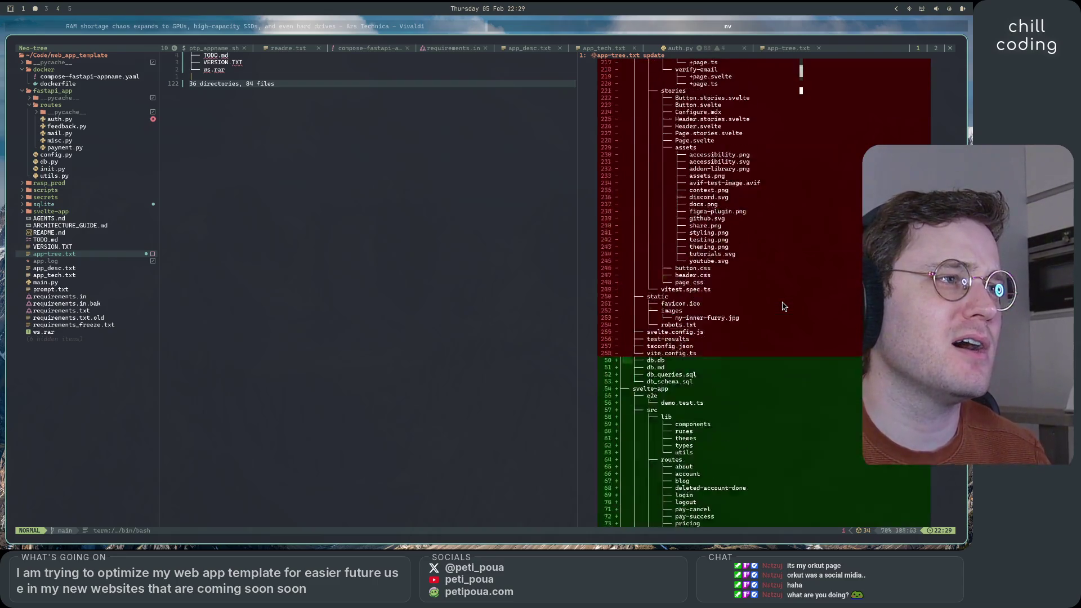
scroll(784, 307, up, 10)
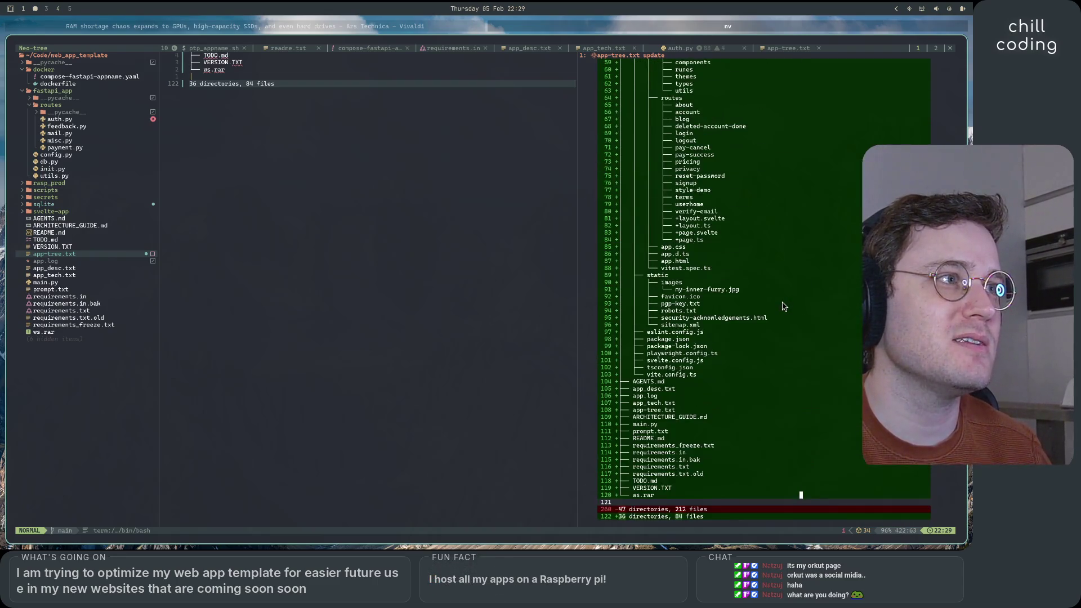
scroll(784, 307, down, 10)
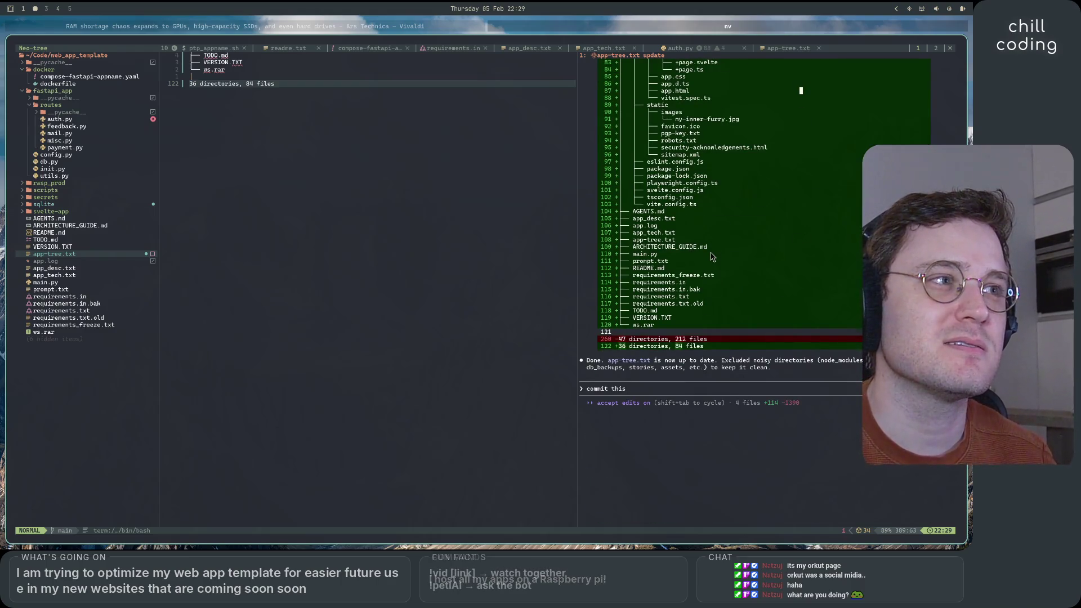
scroll(712, 257, up, 6)
scroll(713, 257, down, 7)
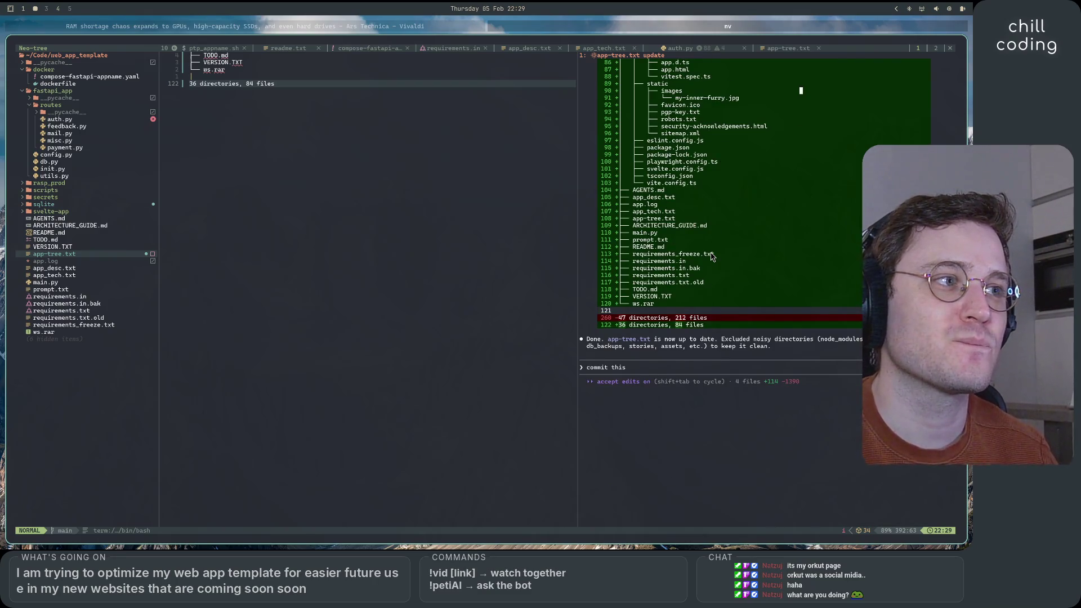
scroll(713, 257, up, 20)
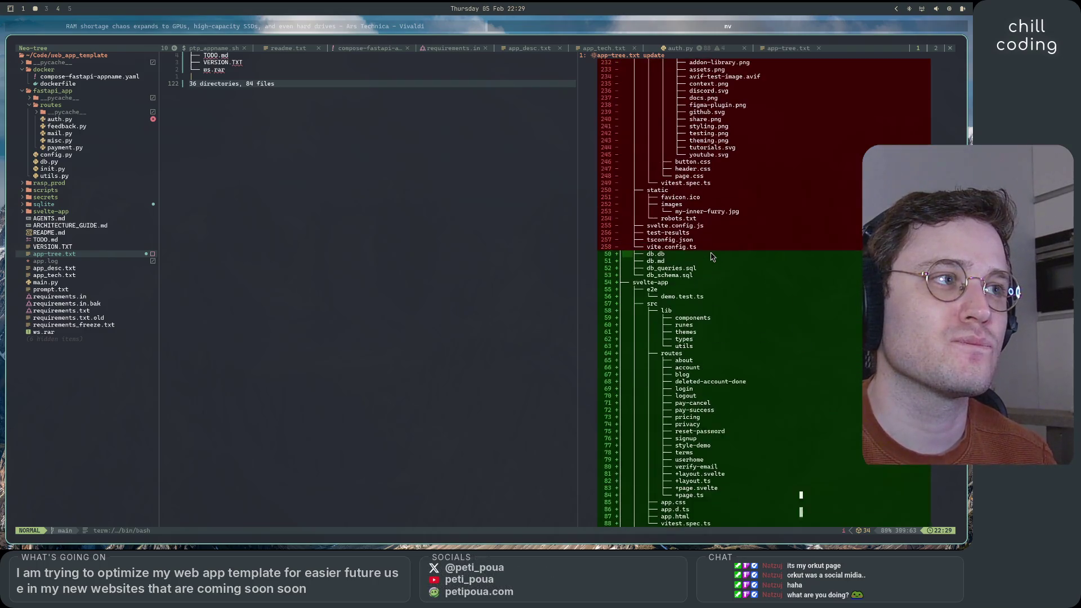
scroll(712, 257, down, 20)
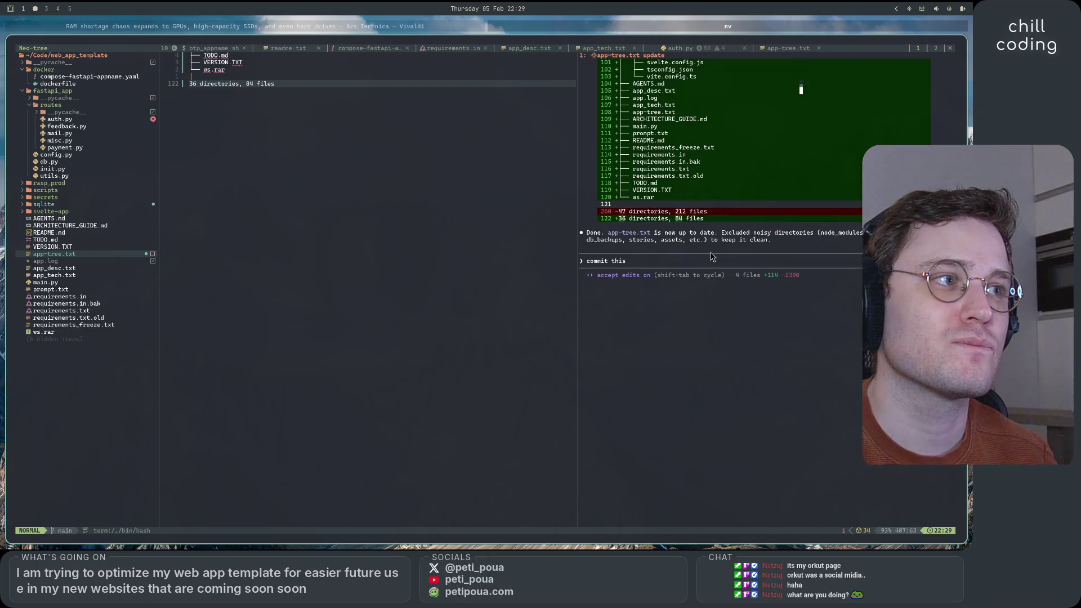
scroll(713, 257, up, 15)
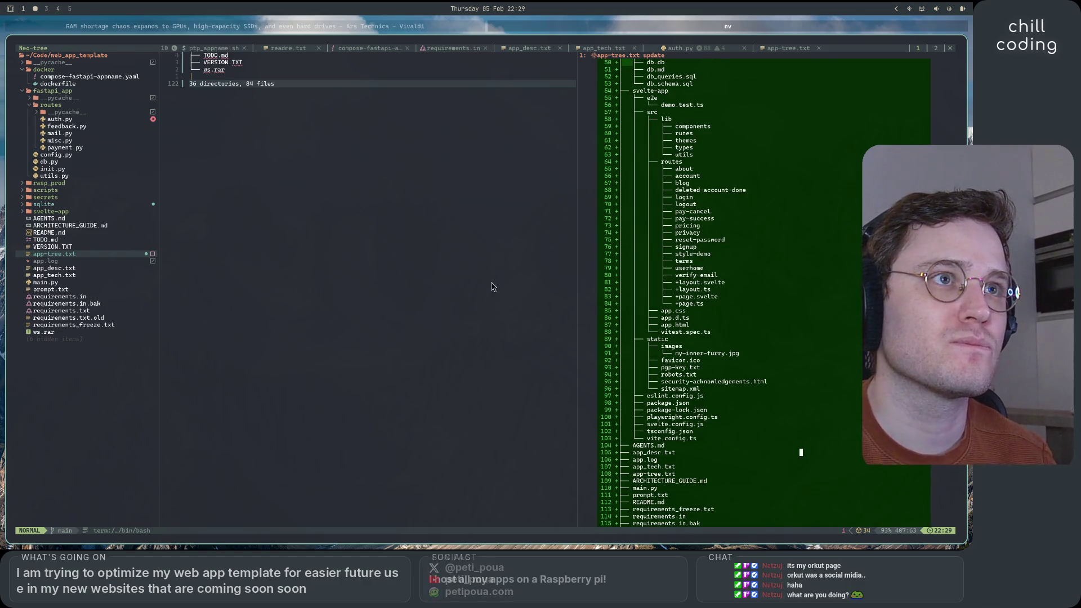
scroll(649, 341, down, 20)
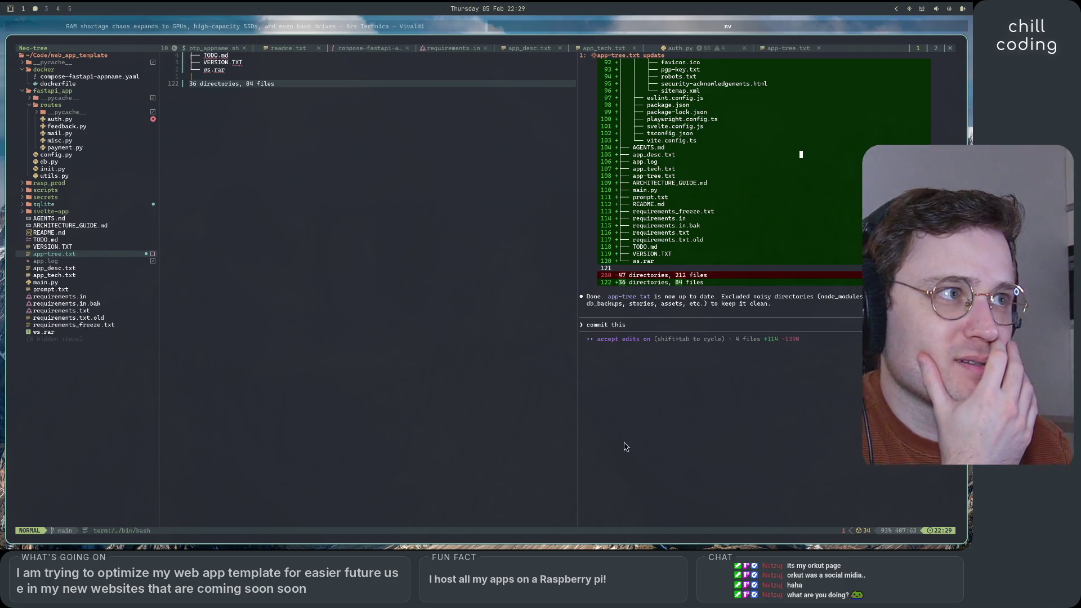
scroll(642, 447, up, 13)
scroll(645, 447, down, 6)
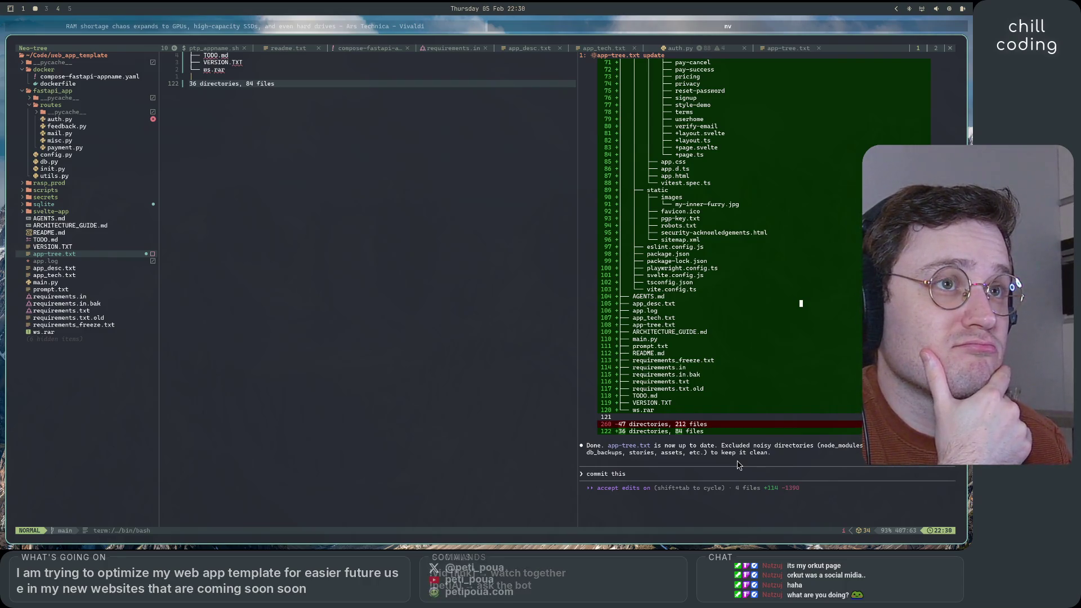
scroll(739, 464, up, 13)
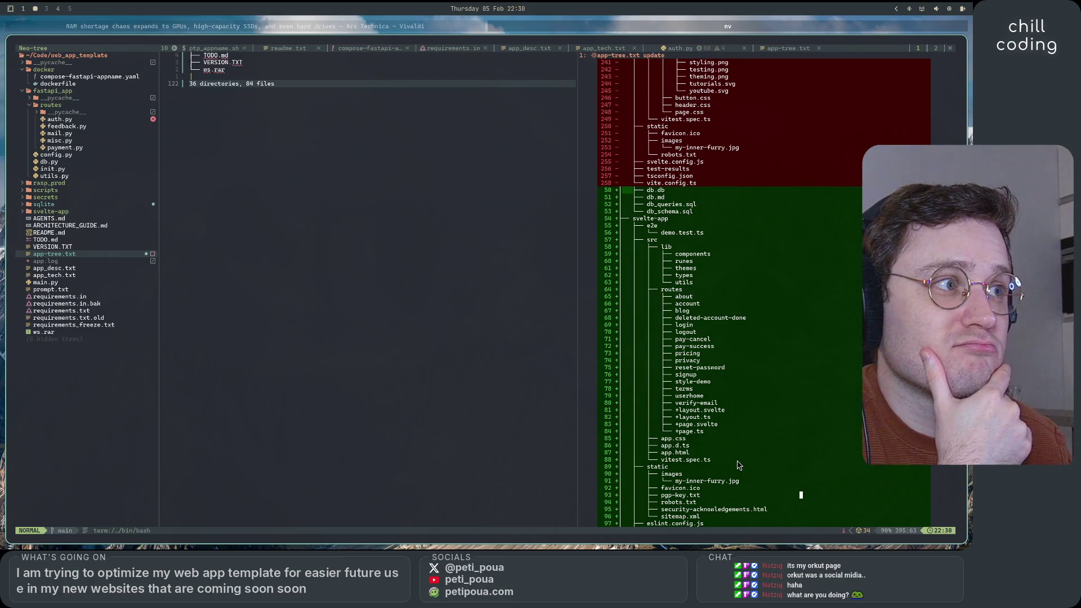
scroll(738, 465, down, 10)
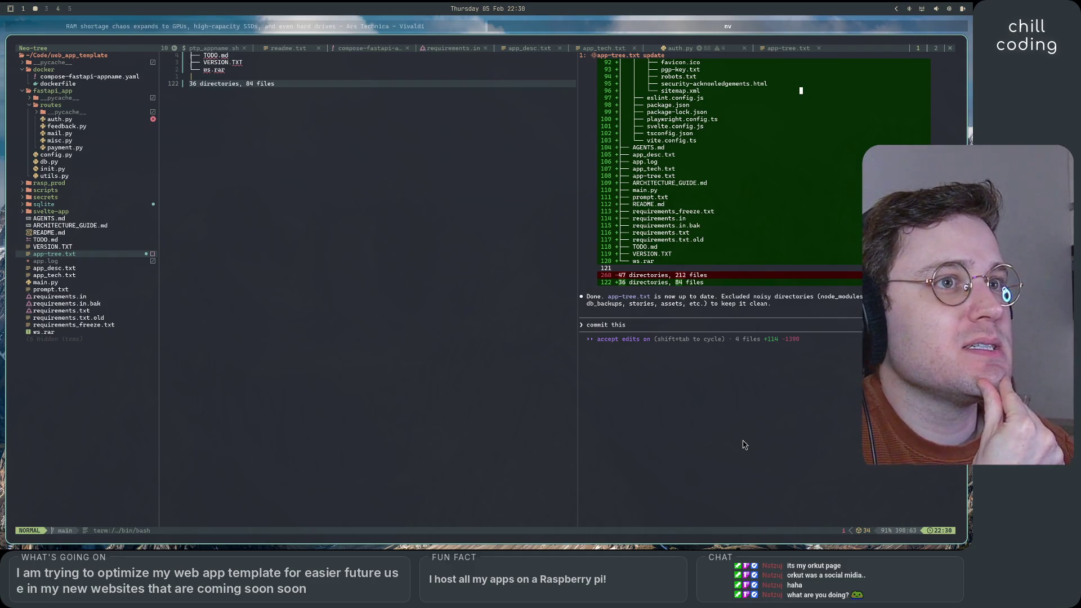
- Expand svelte-app, src, routes, lib, stories and scripts in Neo-tree, collapsing assets and rasp_prod again
click(71, 212)
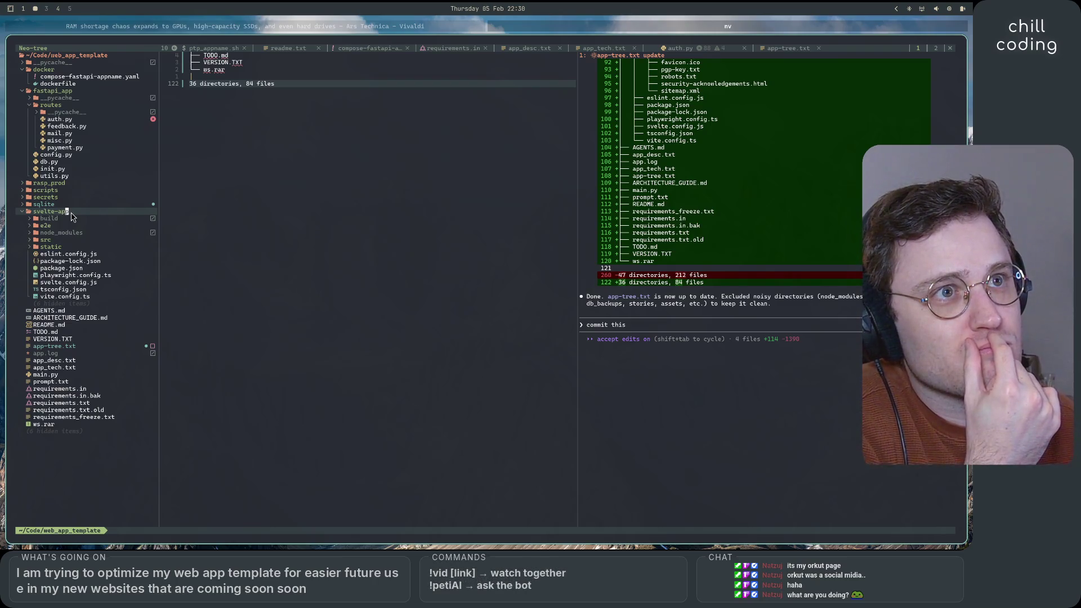
click(44, 245)
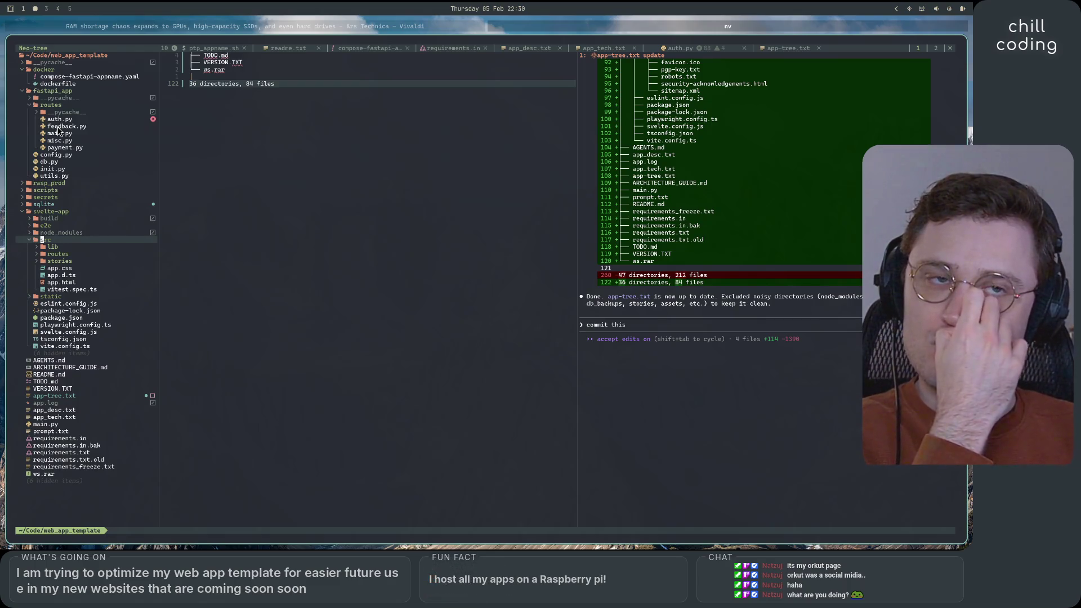
double_click(54, 253)
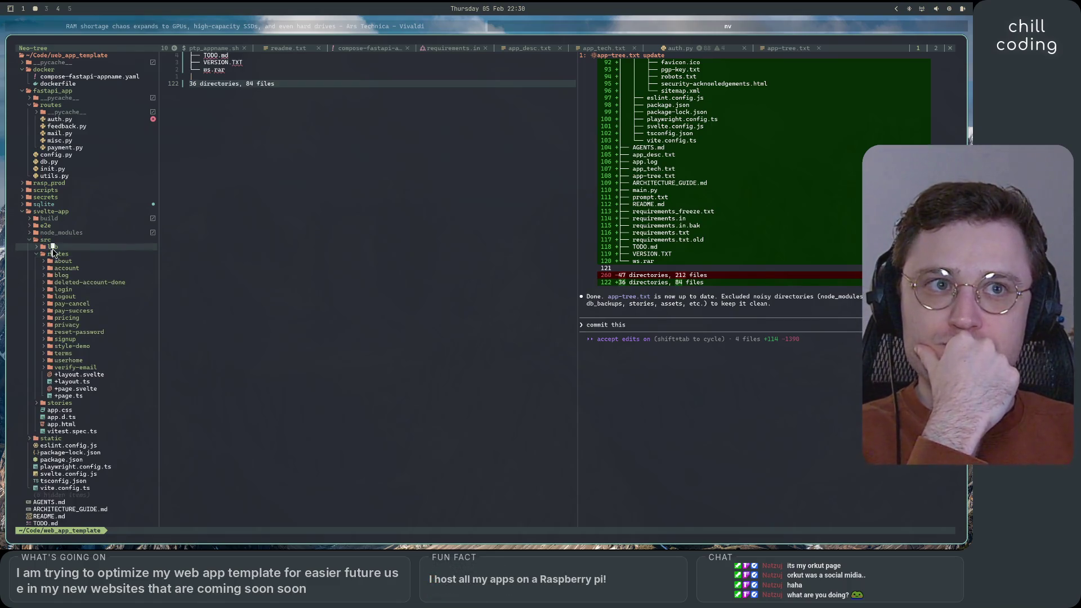
double_click(53, 248)
scroll(64, 332, down, 7)
double_click(66, 290)
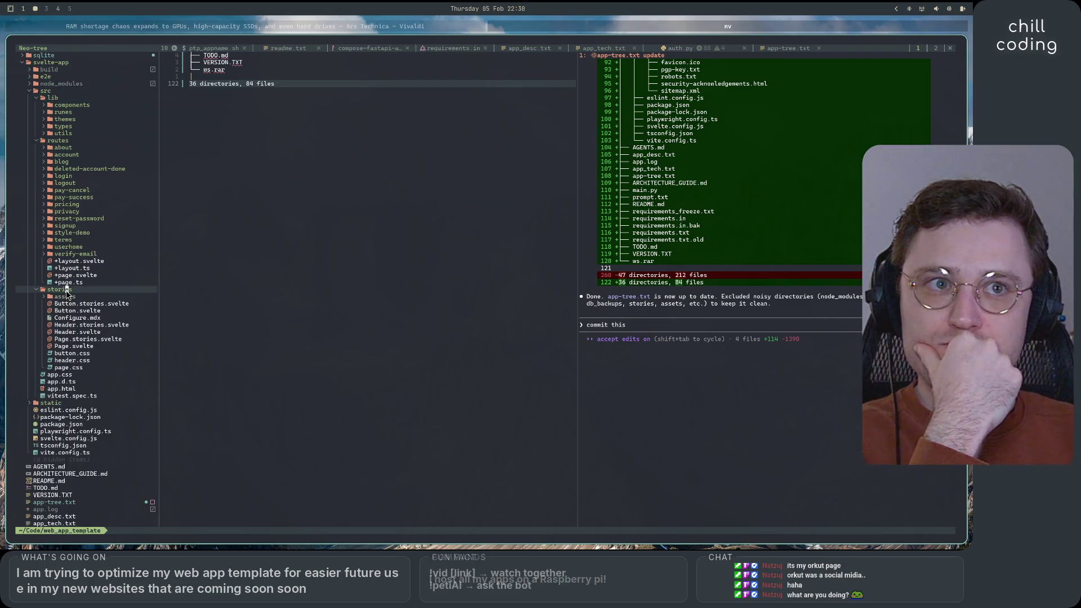
double_click(63, 297)
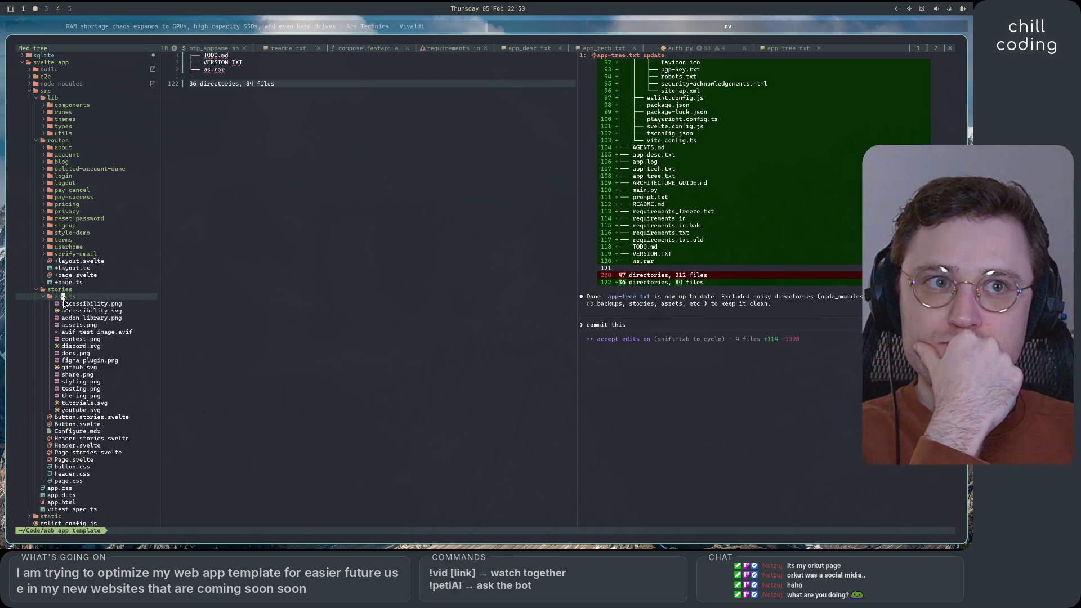
double_click(64, 298)
scroll(74, 381, up, 7)
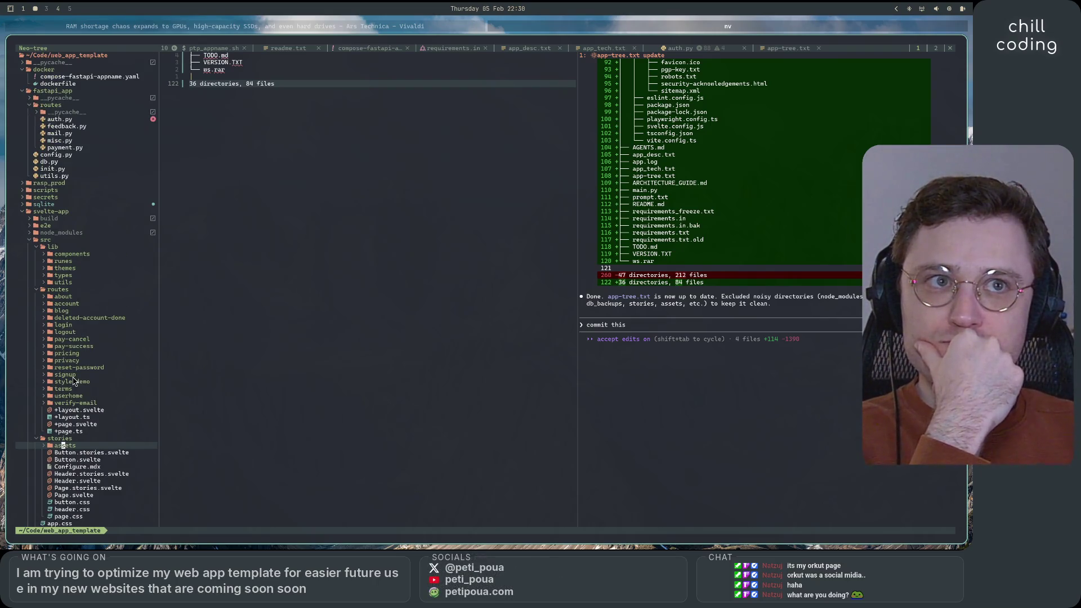
double_click(41, 191)
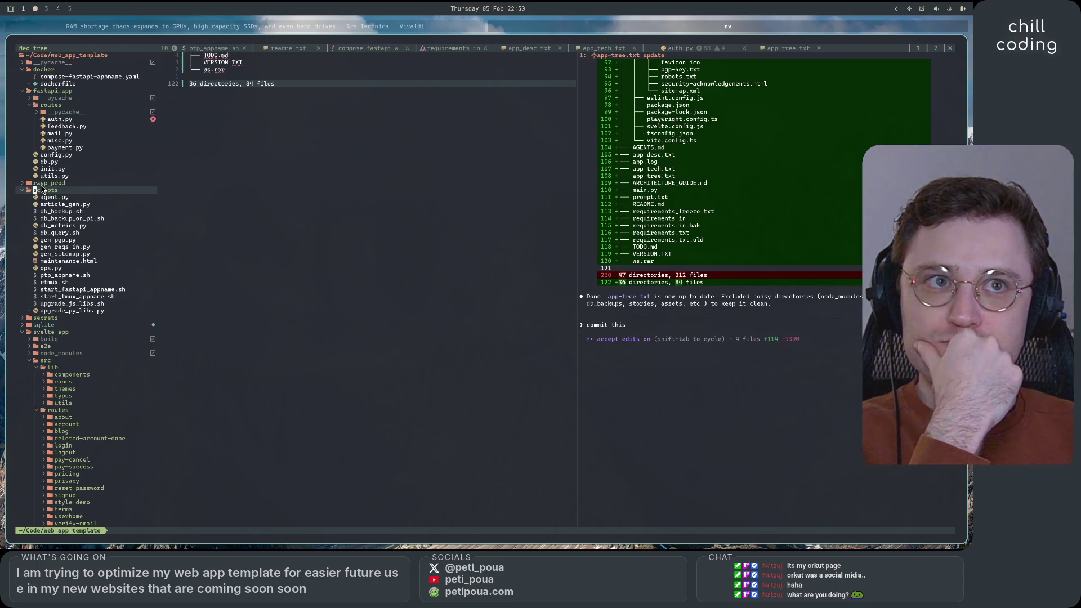
double_click(42, 185)
click(41, 184)
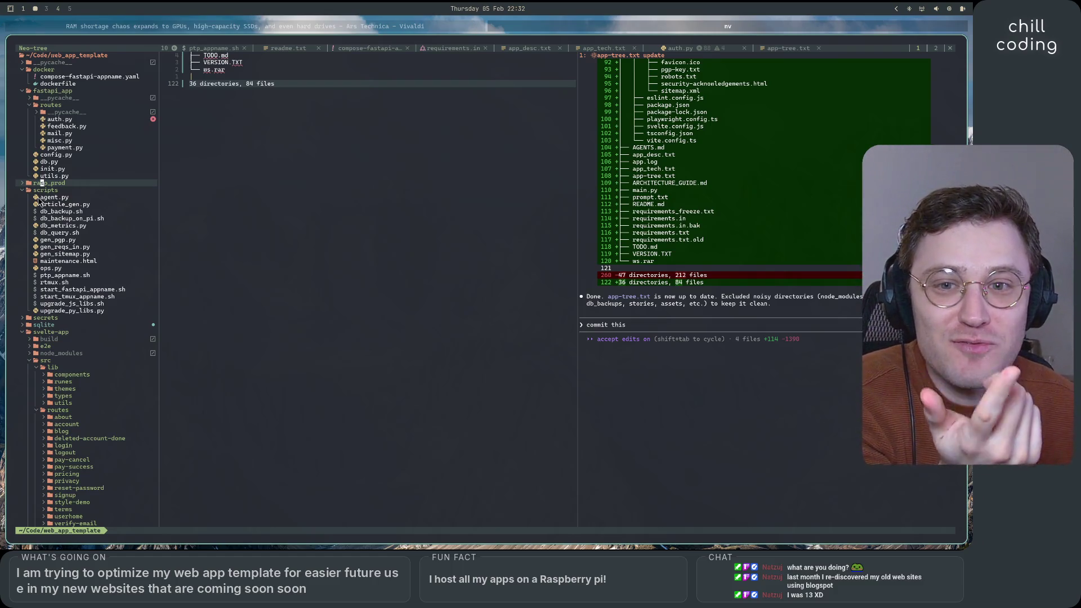
- Bring the Vivaldi window with the Ars Technica RAM shortage article to the front
click(378, 27)
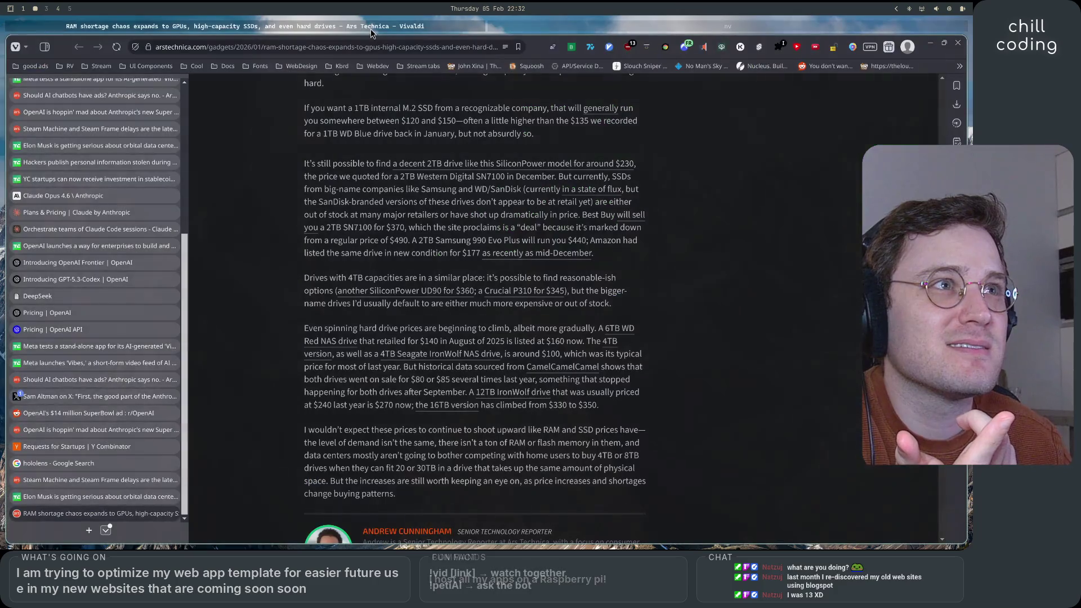
- Google 'robert le poulet' in a new tab and look over the Wikipedia snippet and results
click(89, 530)
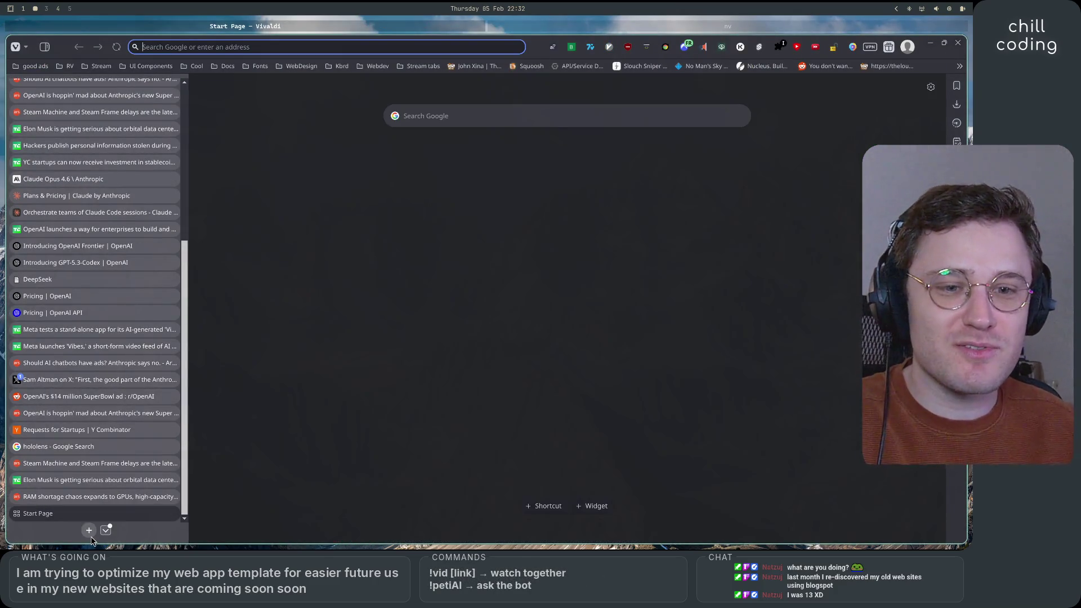
text(rober)
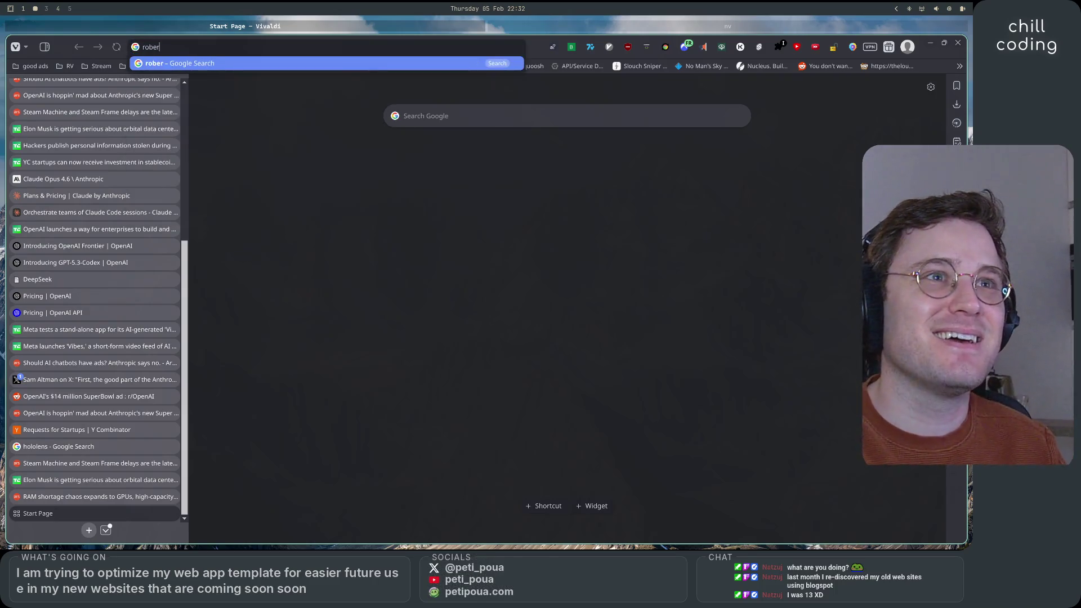
text(t le poulet)
key(Return)
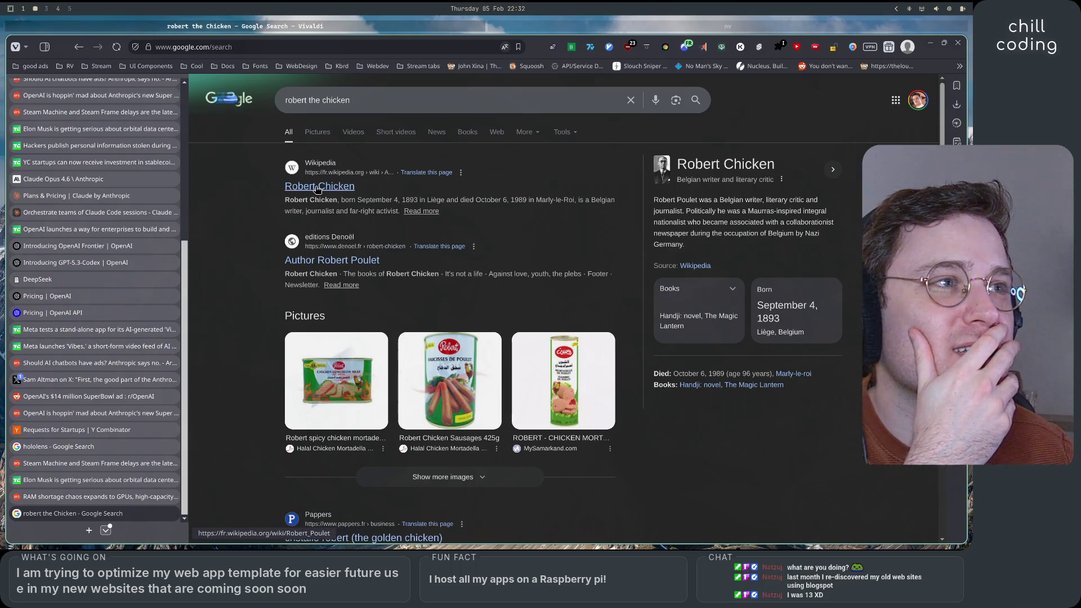
drag(377, 201, 552, 201)
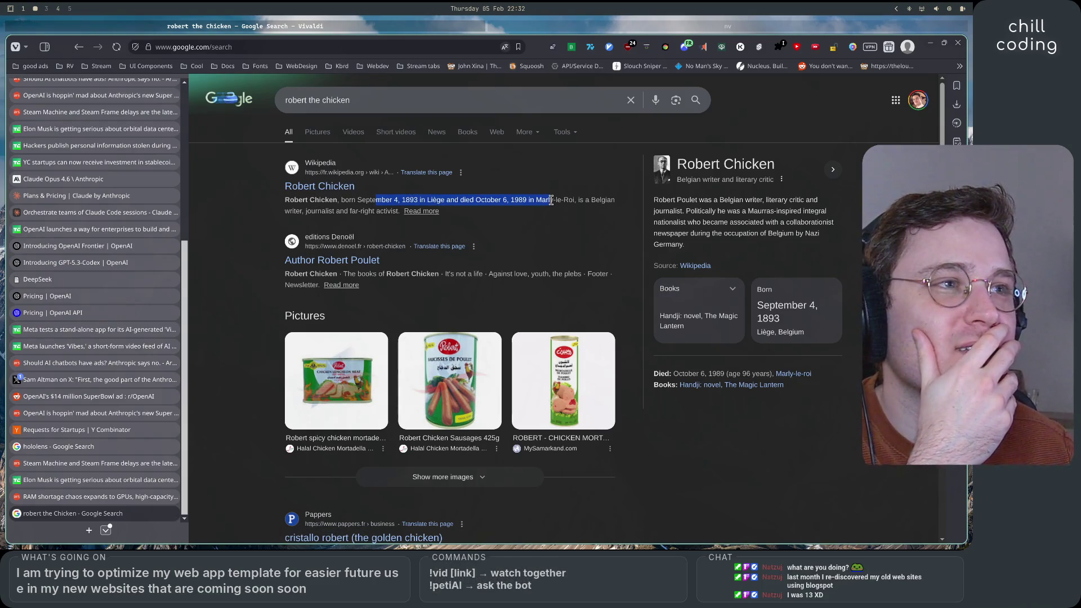
scroll(531, 253, down, 1)
scroll(531, 253, down, 2)
scroll(530, 258, up, 2)
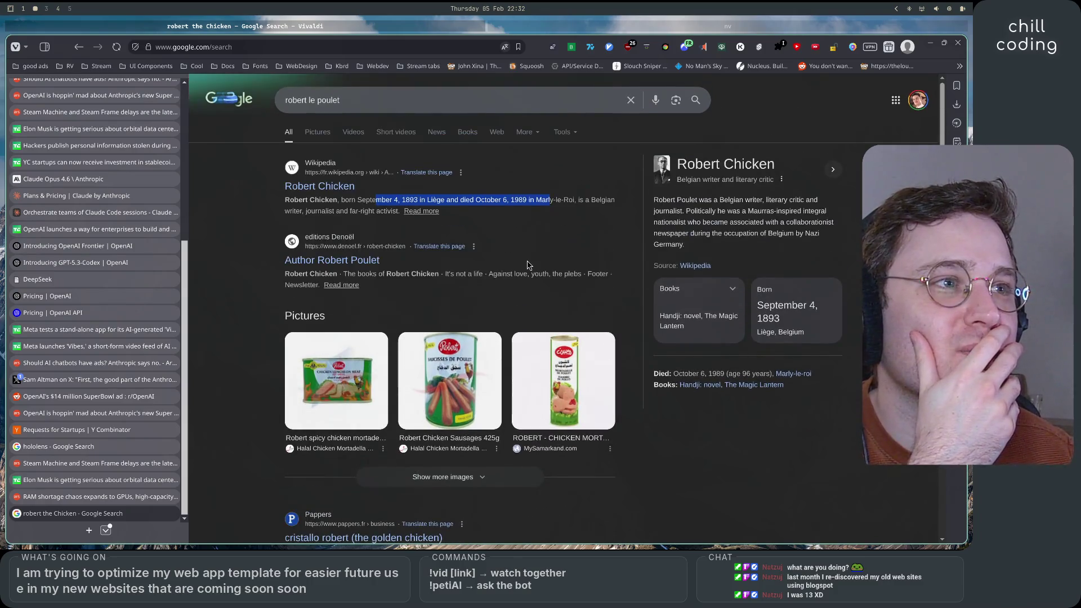
scroll(528, 265, down, 3)
scroll(528, 264, down, 3)
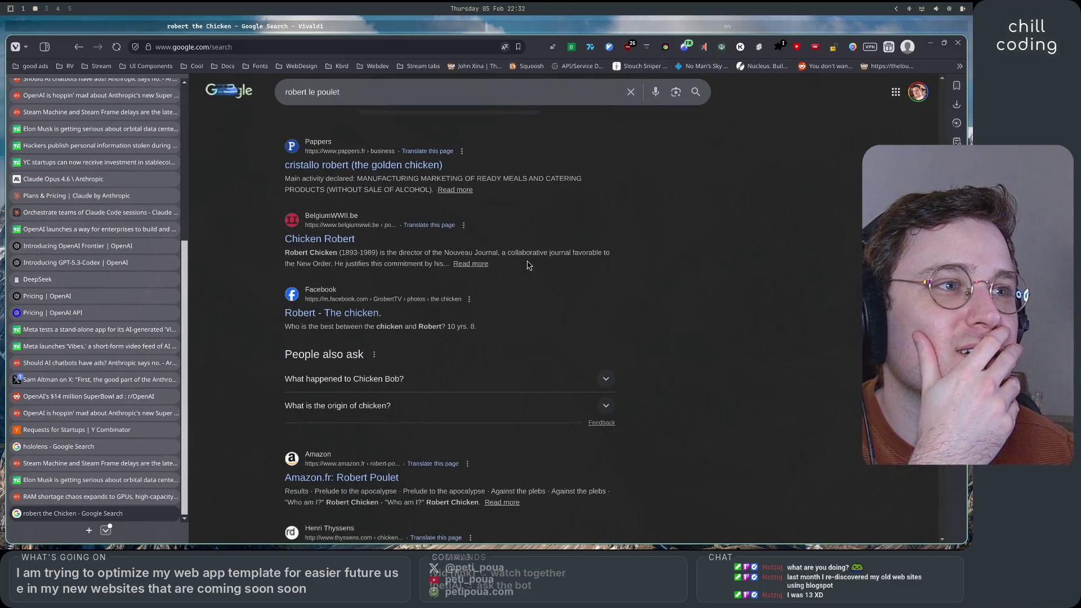
scroll(528, 264, down, 3)
scroll(528, 265, up, 1)
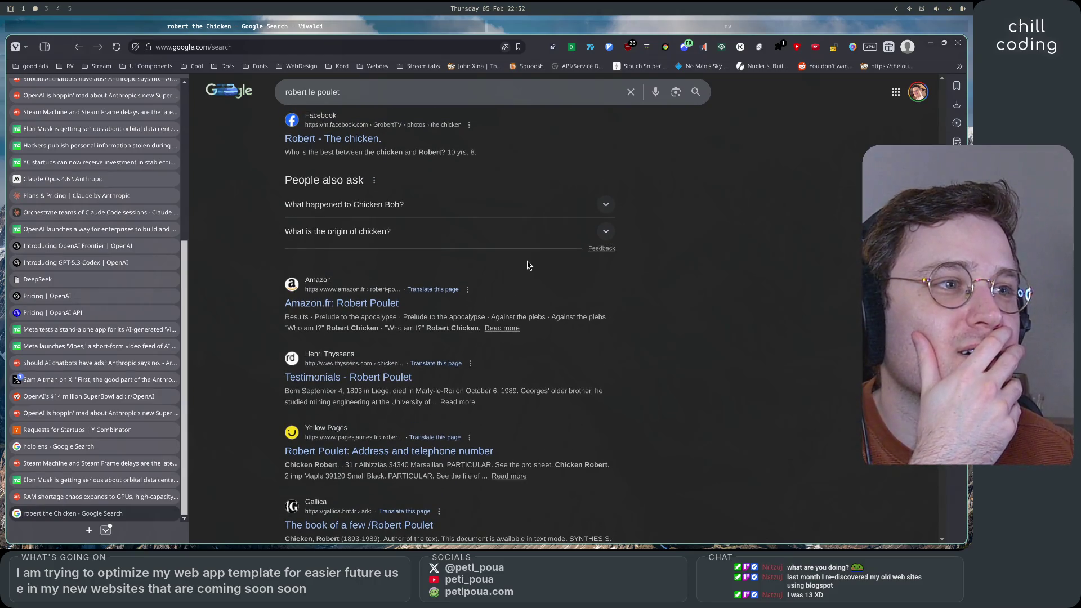
scroll(529, 264, down, 4)
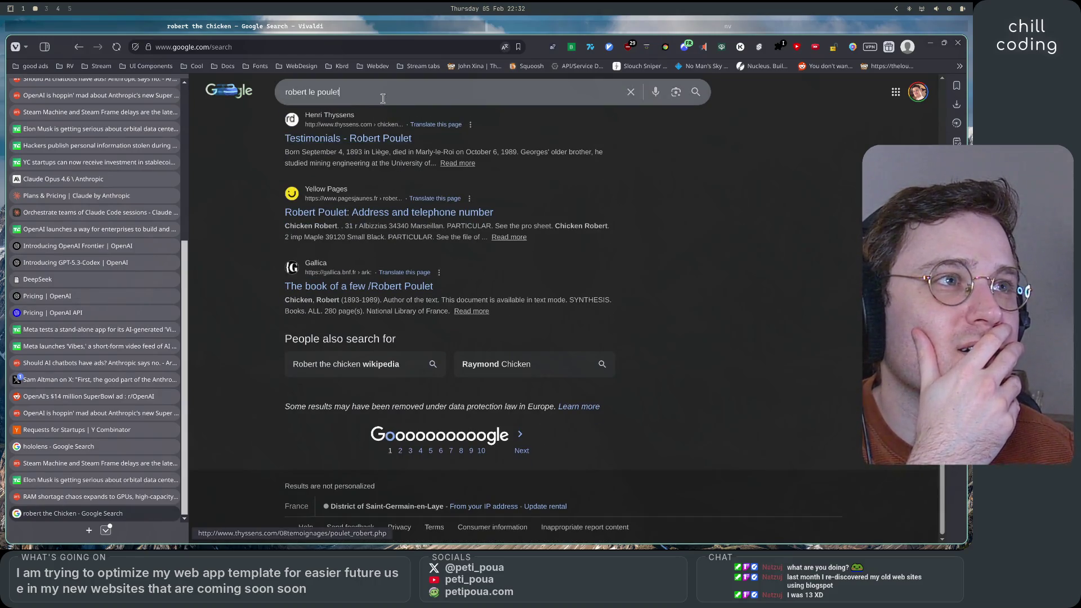
- Refine the search to 'robert le poulet forum dofus', then to 'robert le poulet forum'
click(383, 98)
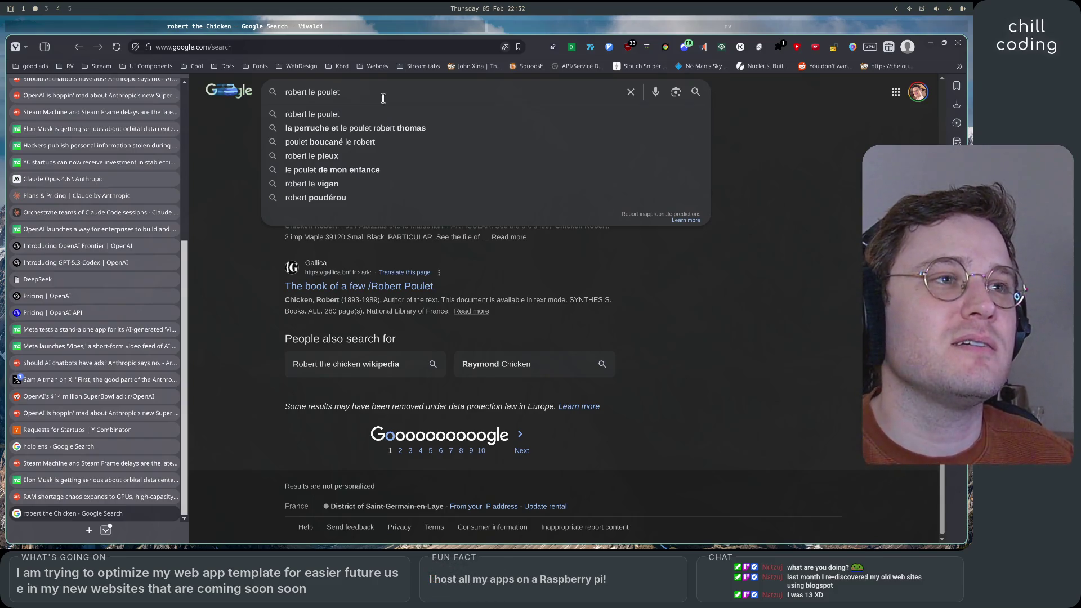
text( forum d)
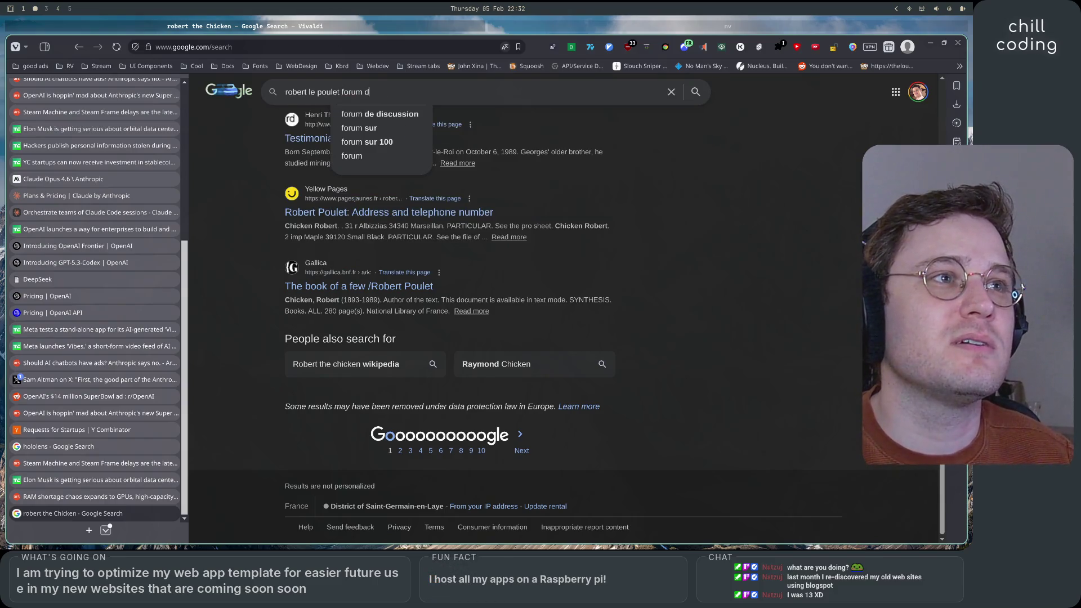
text(ofus)
key(Return)
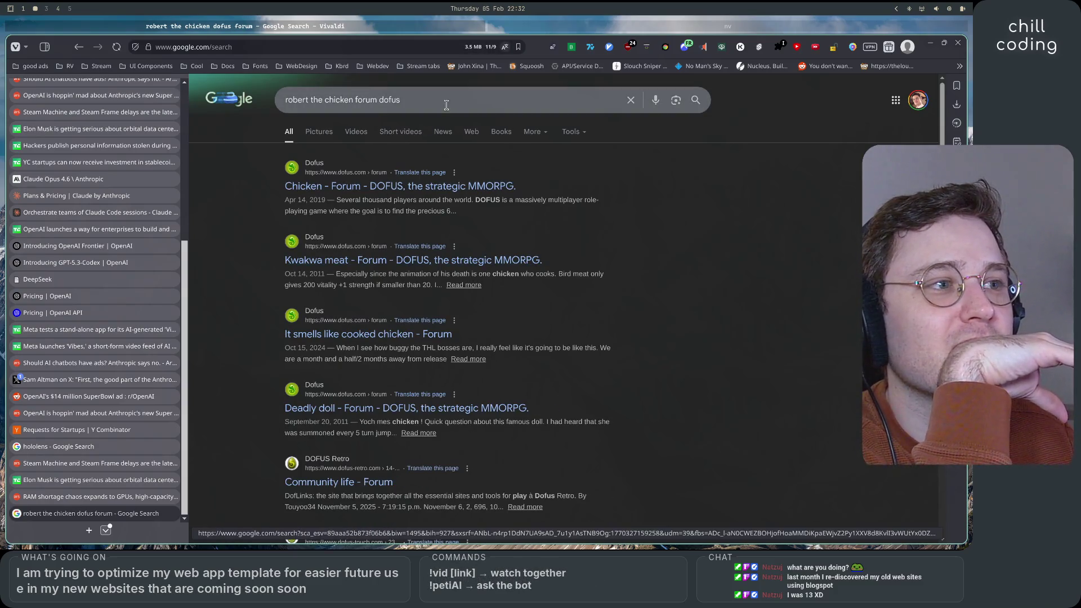
click(447, 106)
key(BackSpace)
key(BackSpace)
key(BackSpace)
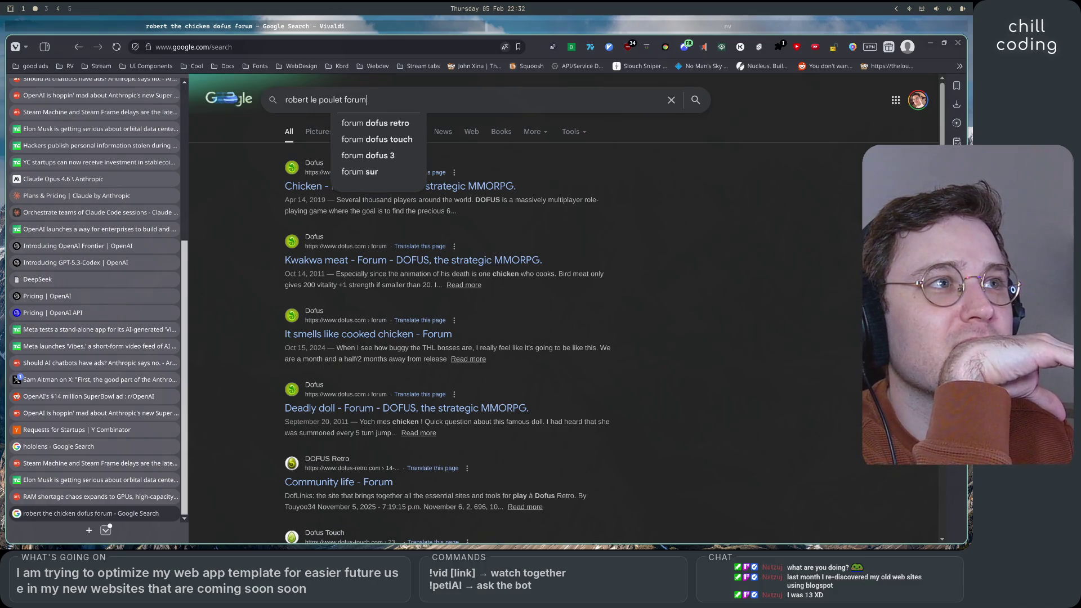
key(Return)
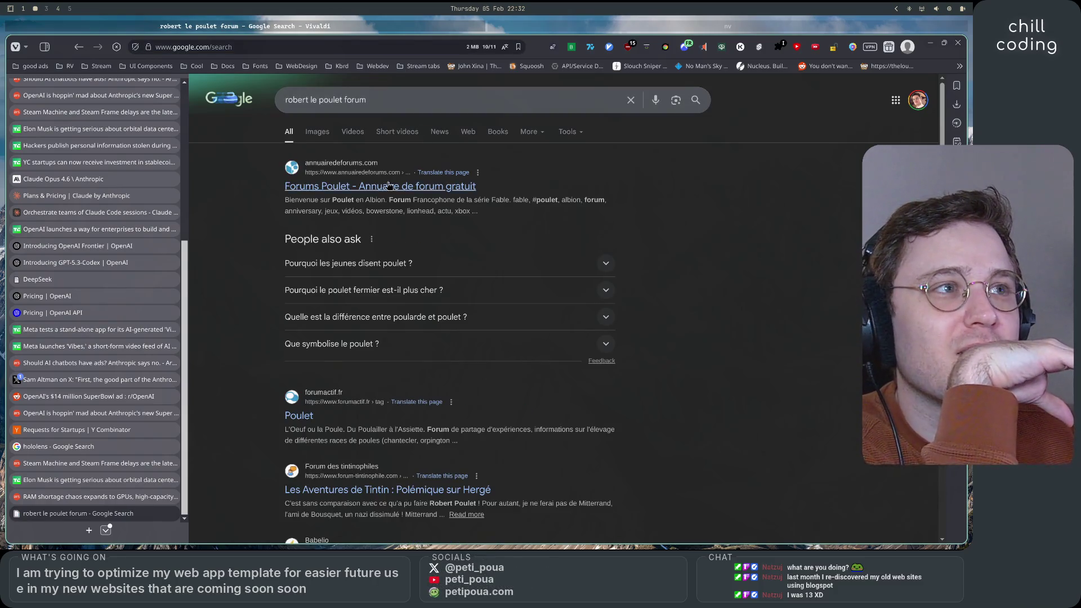
scroll(242, 258, down, 5)
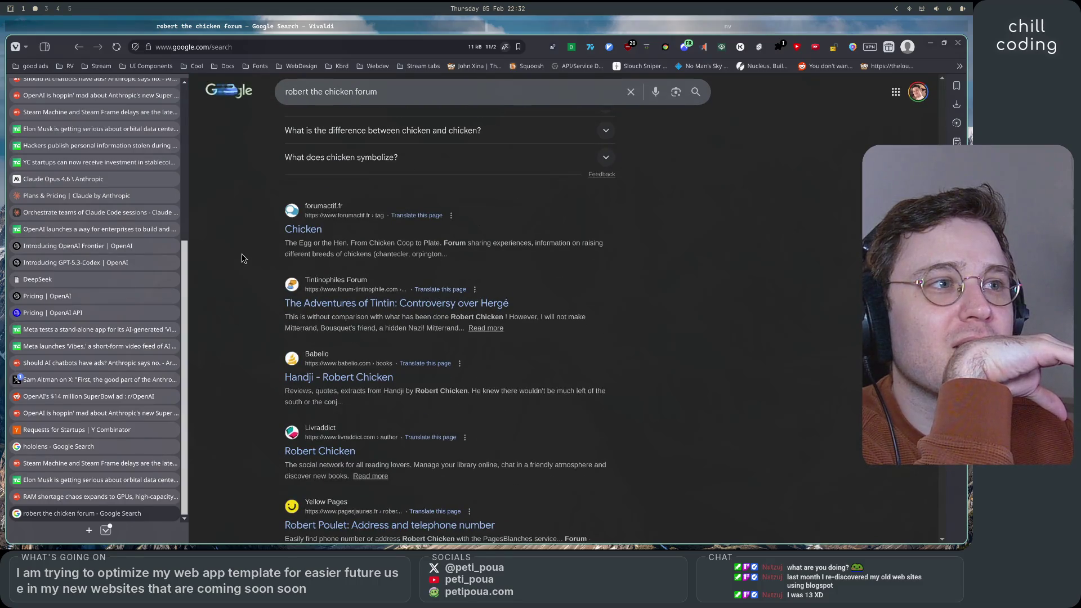
scroll(242, 259, down, 3)
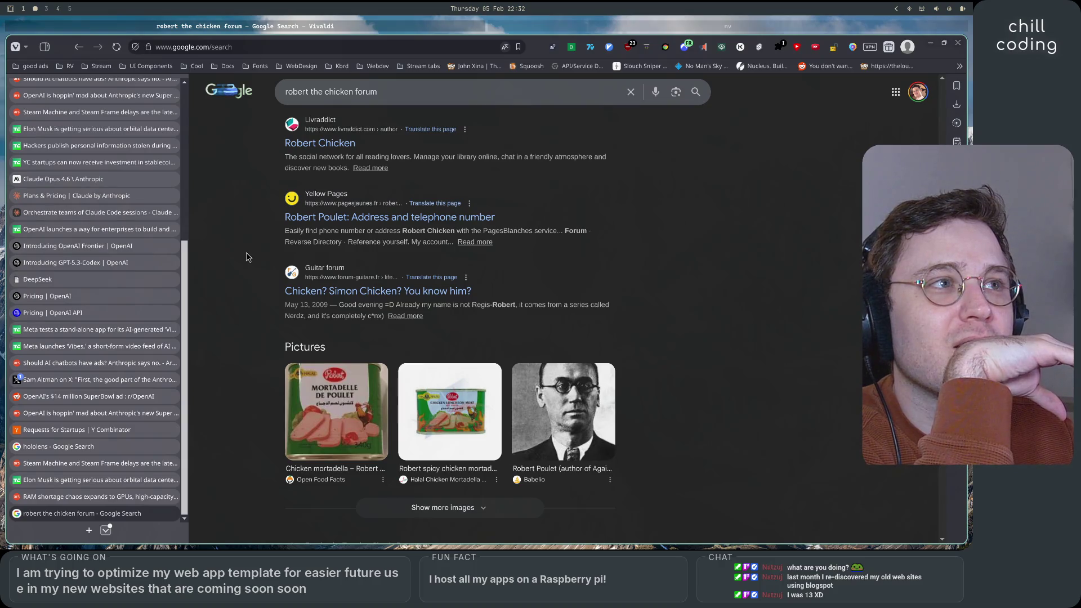
scroll(246, 257, up, 8)
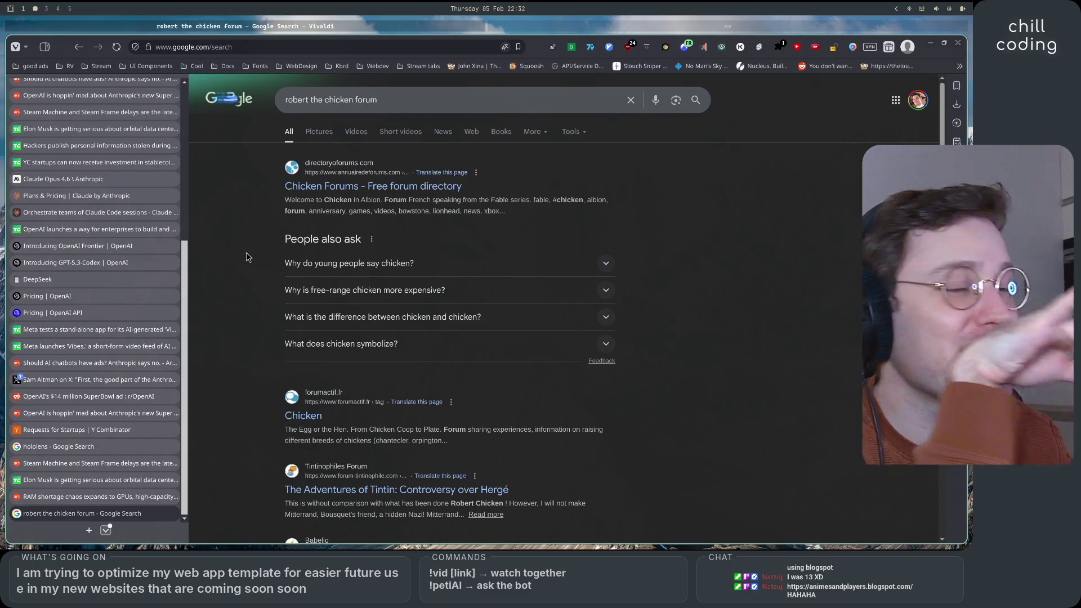
scroll(254, 256, down, 1)
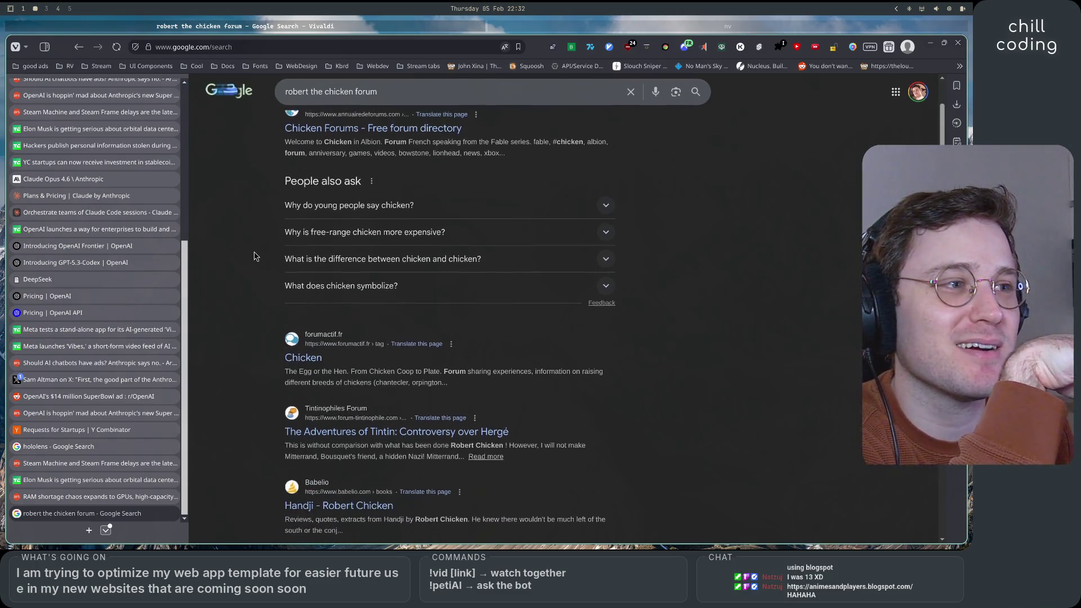
- Visit the forumactif Chicken forum result, return to the results, then open a new tab
click(314, 361)
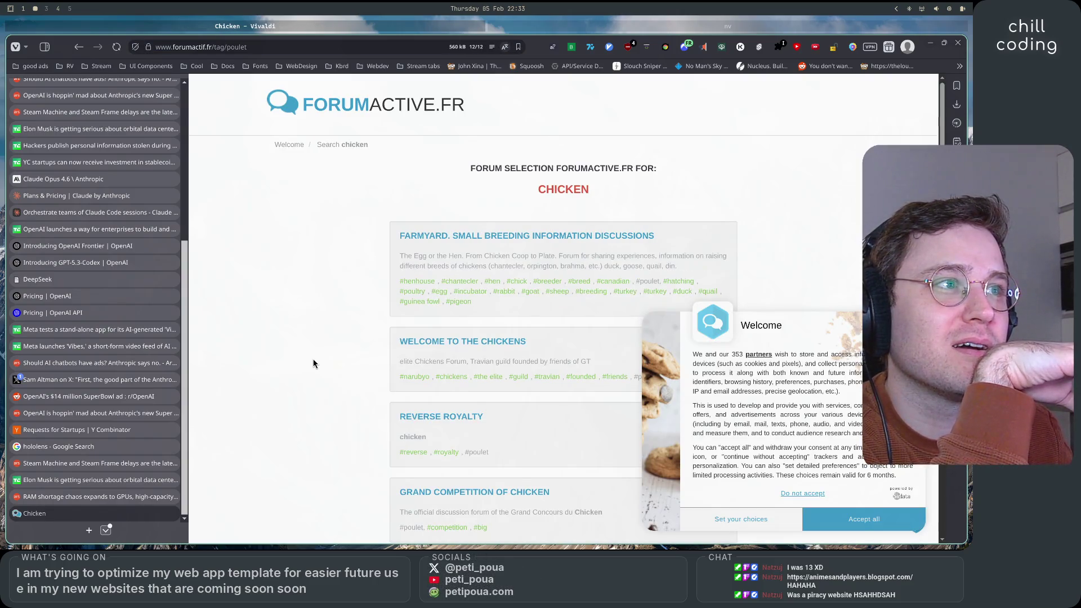
click(75, 51)
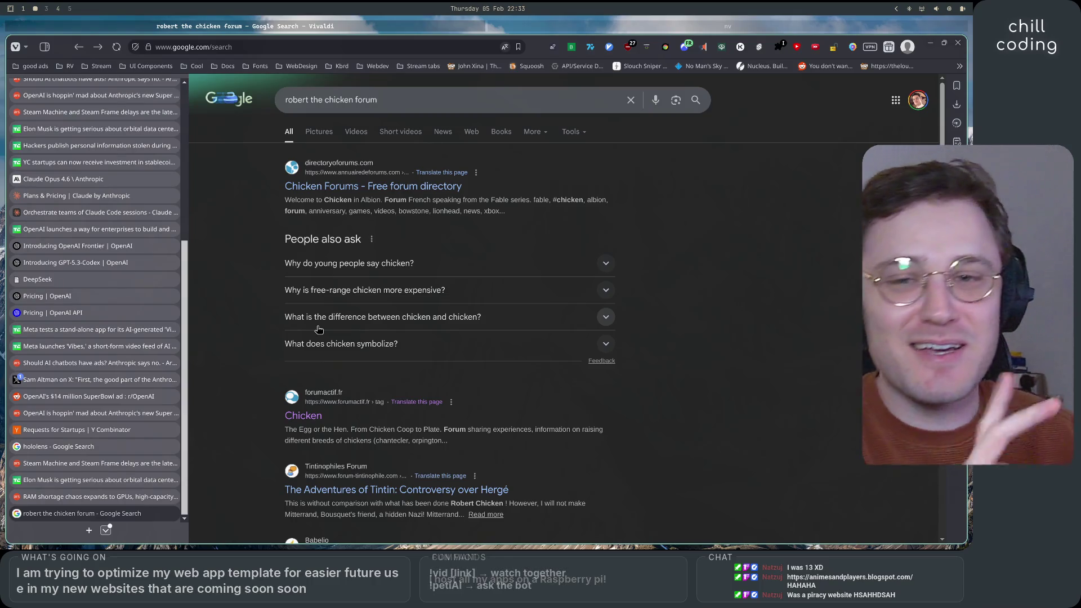
scroll(623, 321, down, 3)
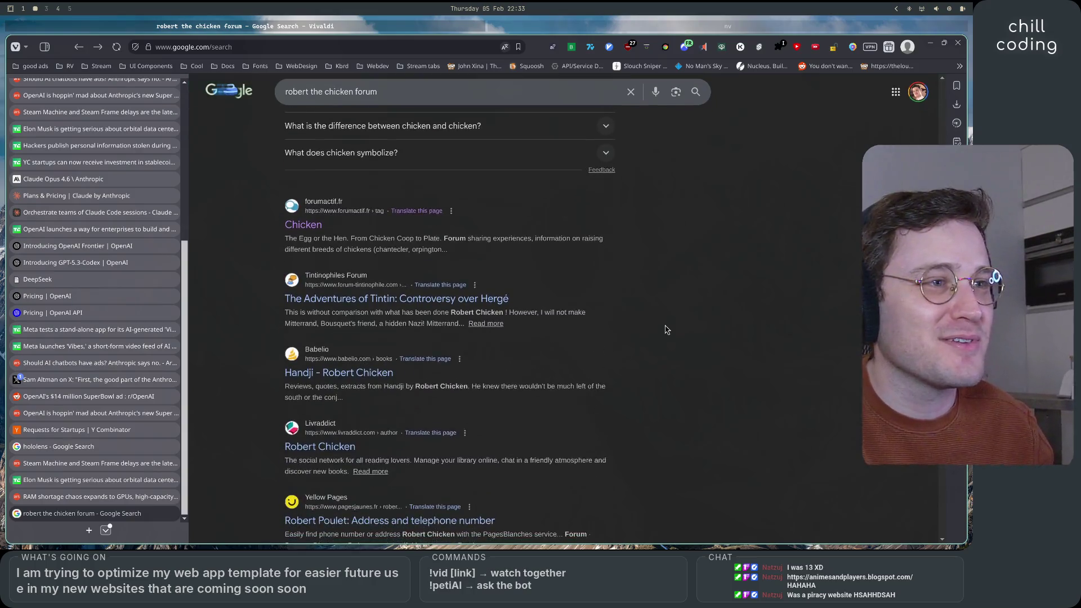
scroll(662, 321, up, 3)
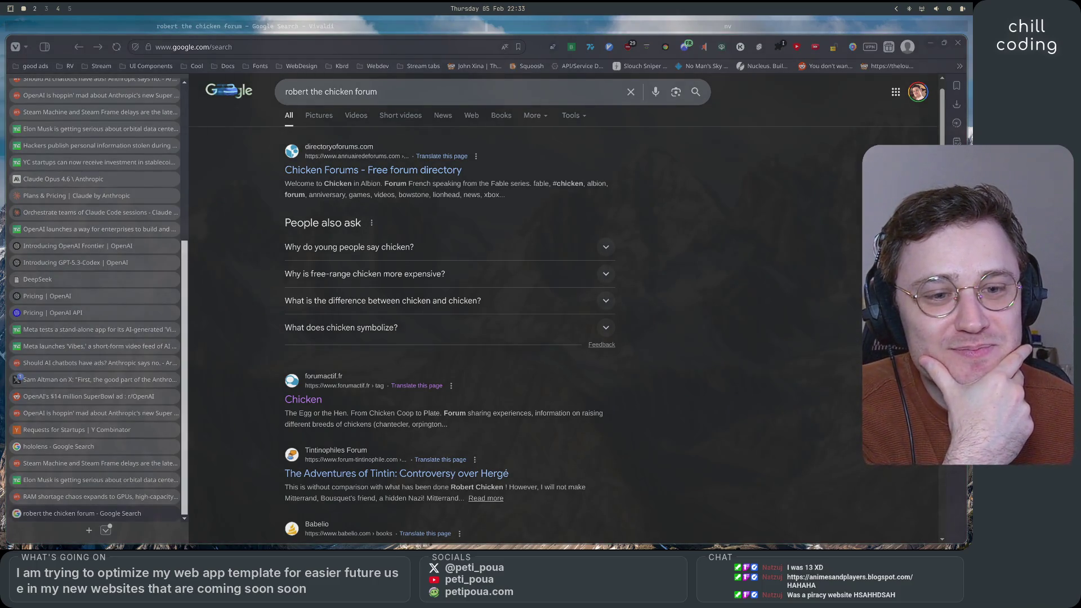
key(super+2)
key(ctrl+t)
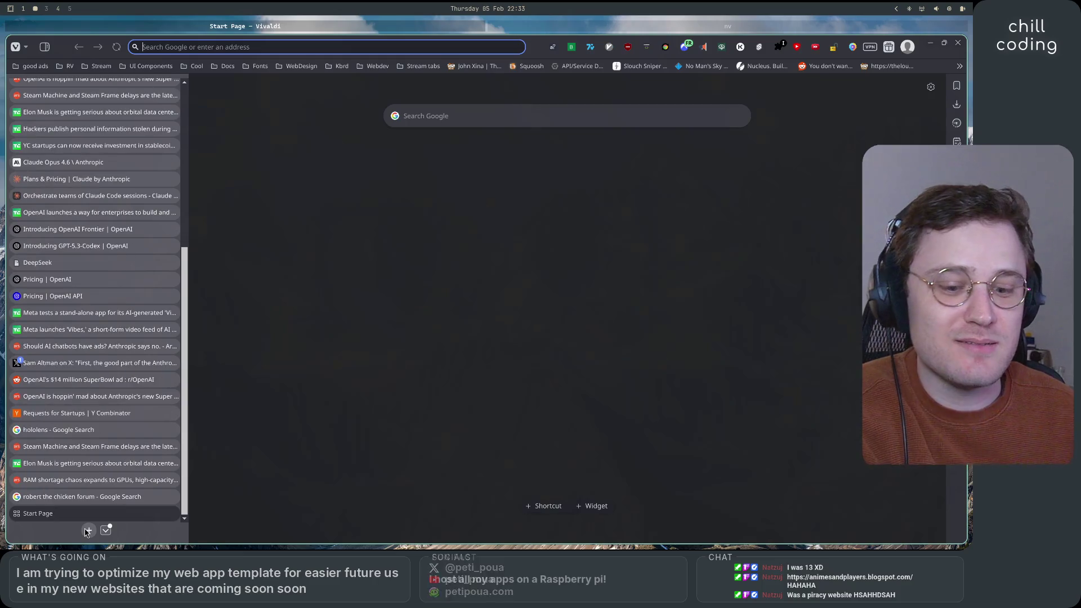
- Load animesandplayers.blogspot.com from the pasted address
text(https://animesandplayers.blogspot.com/)
key(Return)
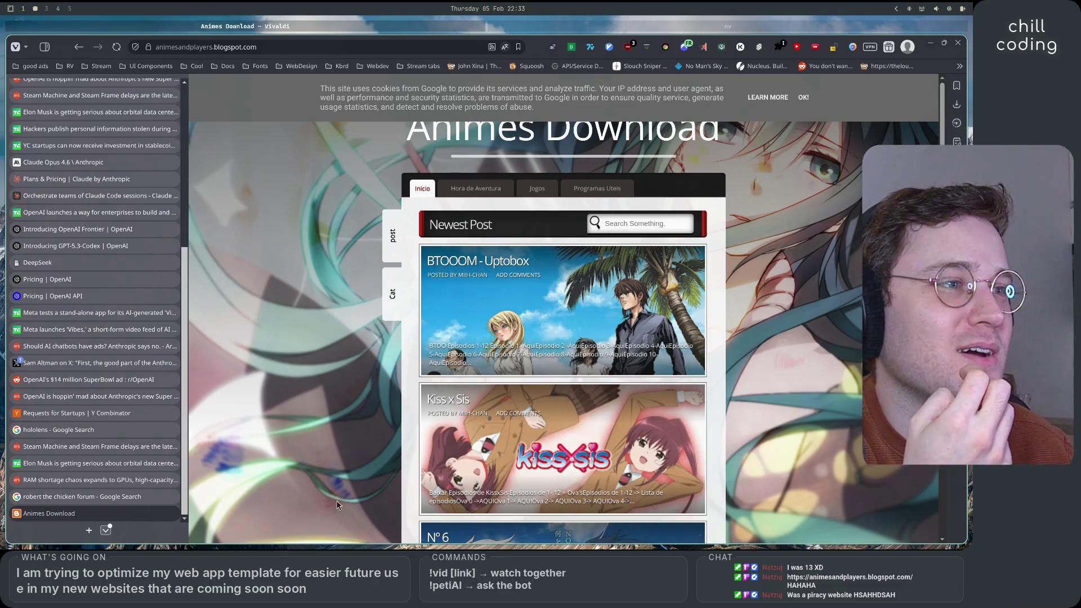
scroll(337, 505, down, 1)
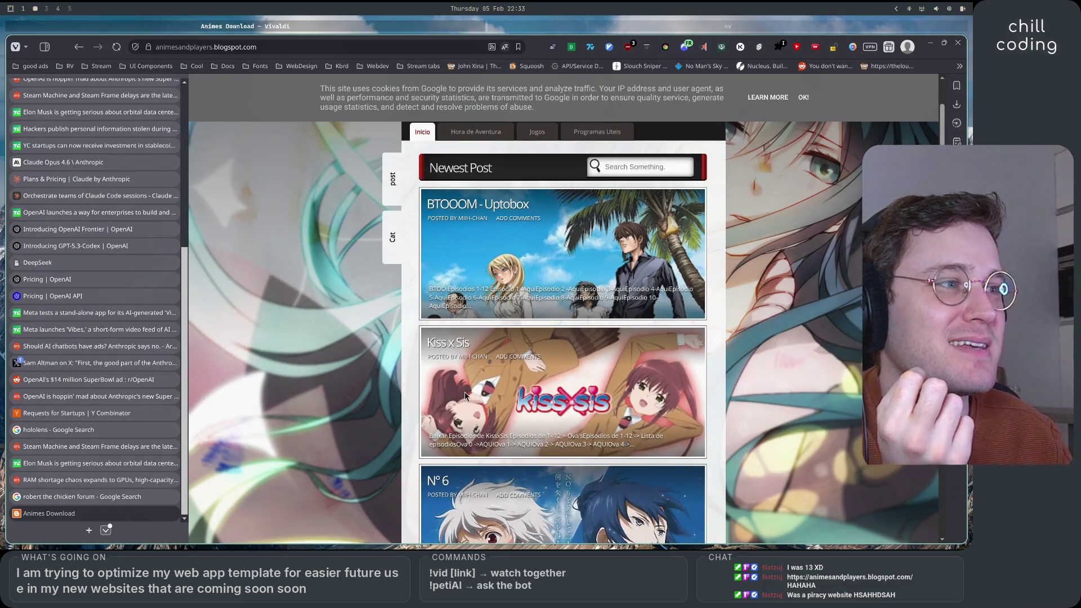
scroll(465, 392, down, 5)
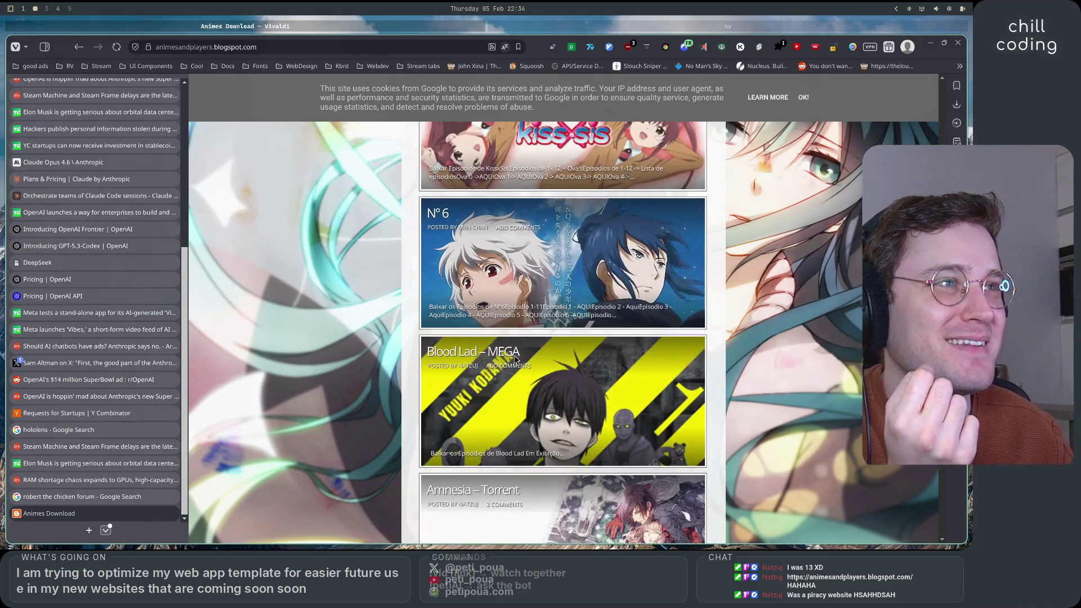
scroll(516, 360, up, 6)
- Dismiss the blog's cookie notice, browse the posts and open the Hora de Aventura post
click(804, 97)
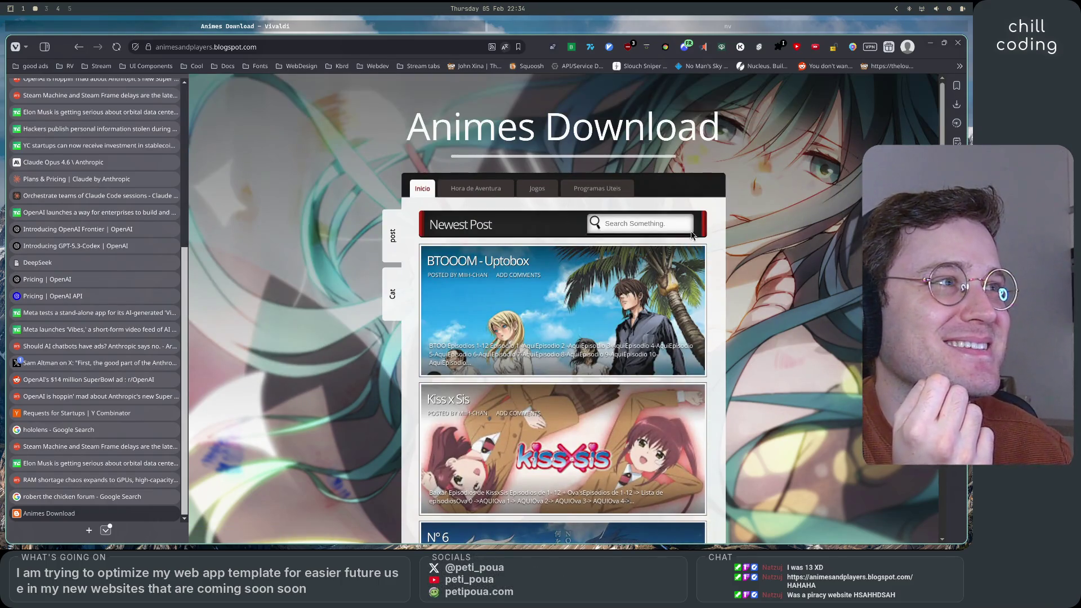
scroll(693, 235, down, 2)
scroll(676, 253, up, 2)
scroll(570, 371, down, 10)
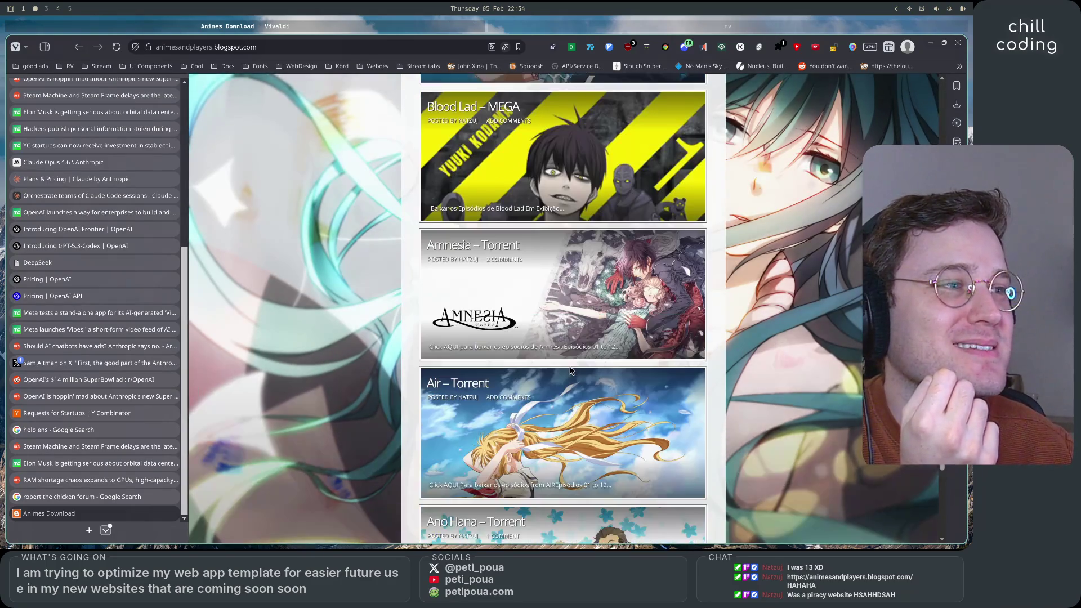
scroll(571, 371, down, 3)
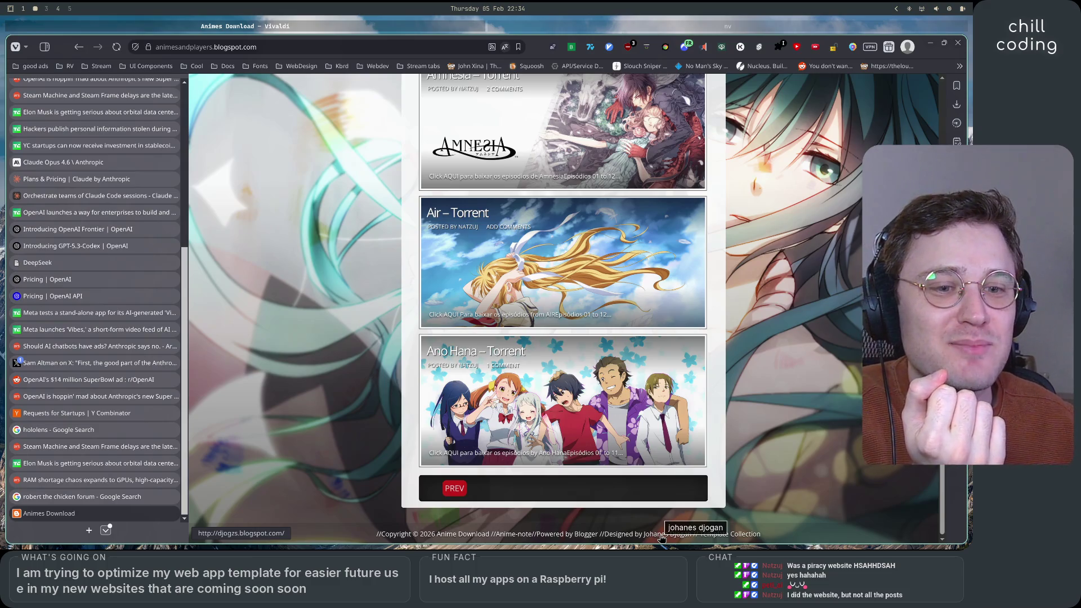
scroll(533, 235, up, 20)
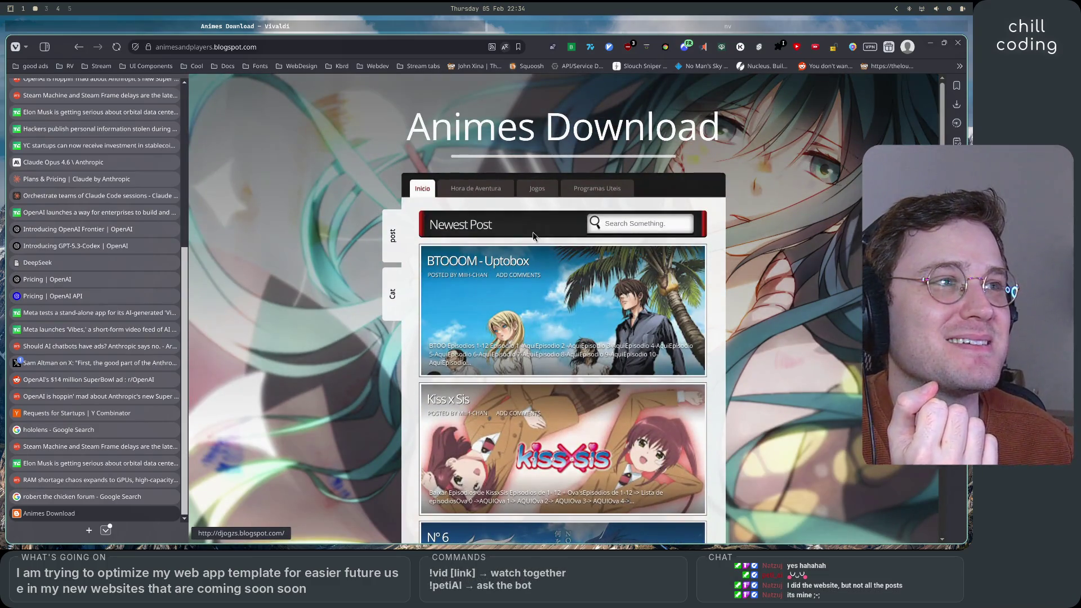
click(504, 192)
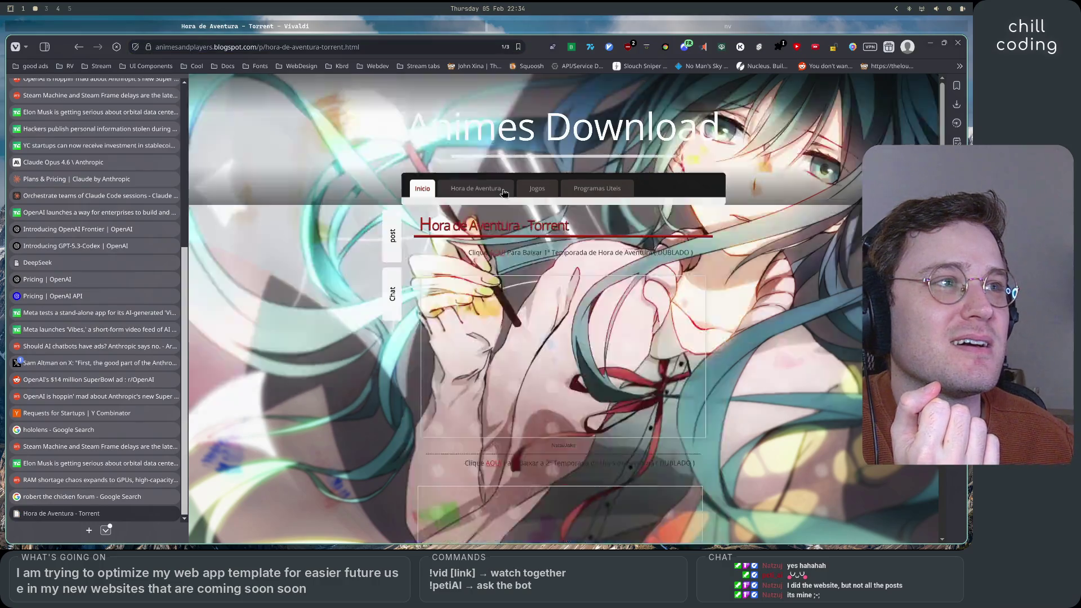
- Open and browse the blog's Jogos page
scroll(499, 376, down, 5)
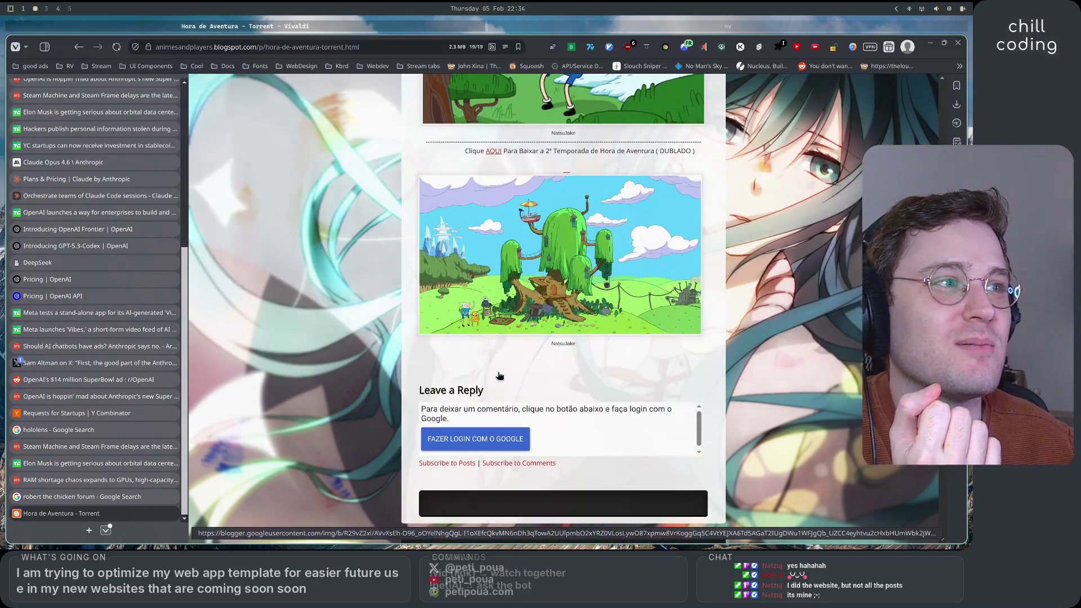
scroll(500, 376, up, 6)
click(539, 188)
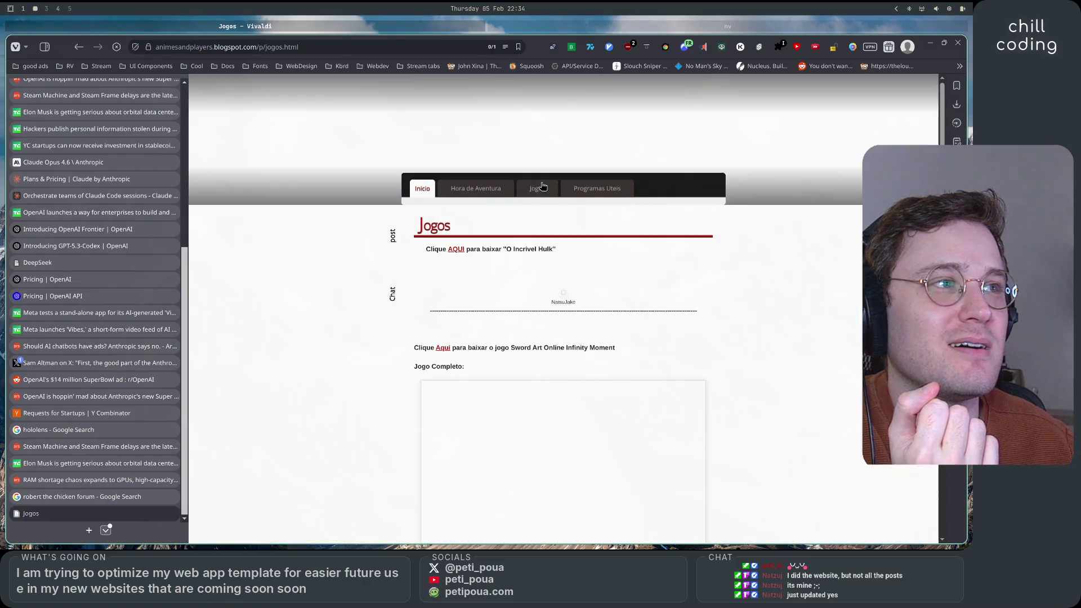
scroll(452, 379, down, 10)
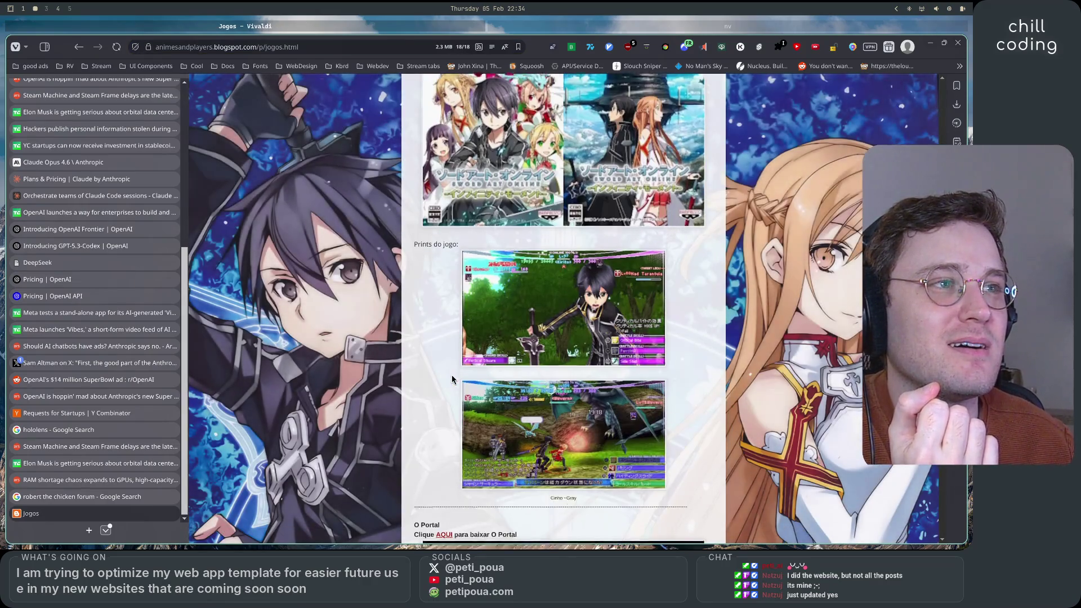
scroll(452, 379, down, 5)
scroll(452, 380, up, 15)
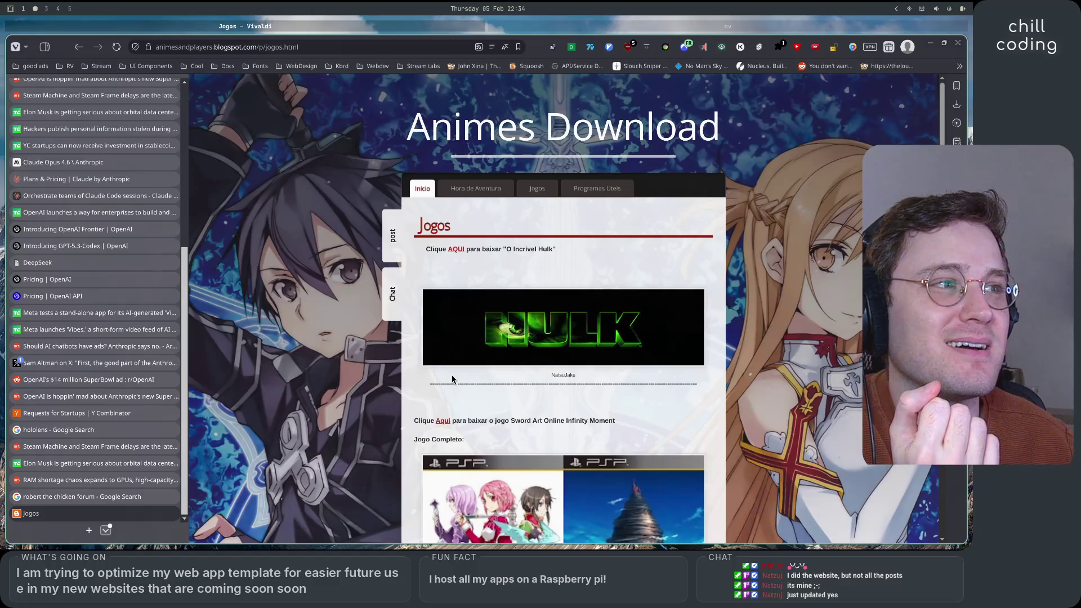
scroll(453, 379, down, 20)
scroll(452, 380, up, 20)
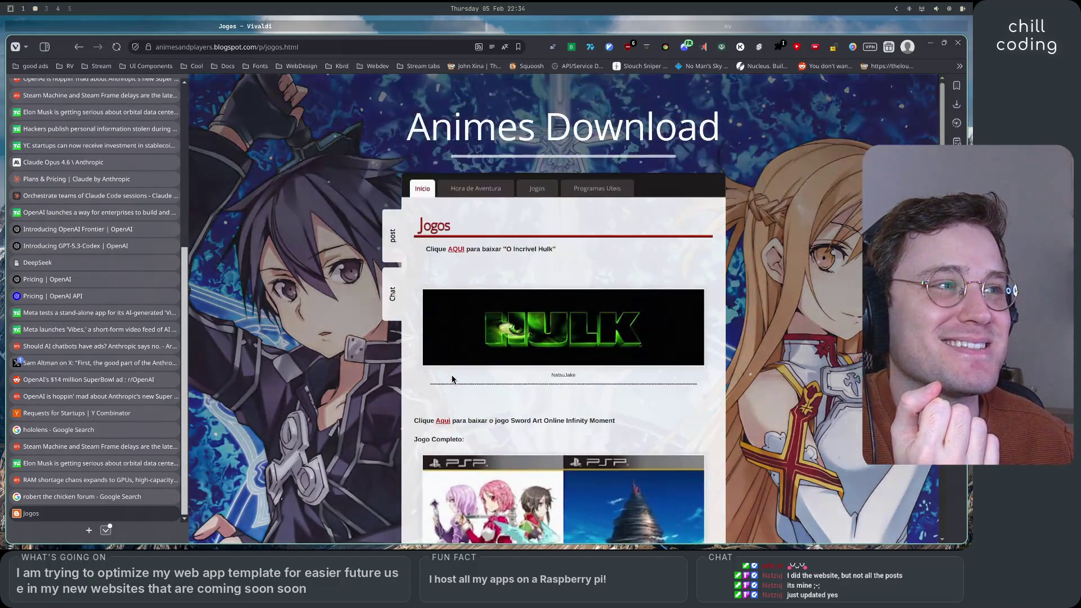
scroll(452, 380, down, 20)
scroll(452, 379, up, 20)
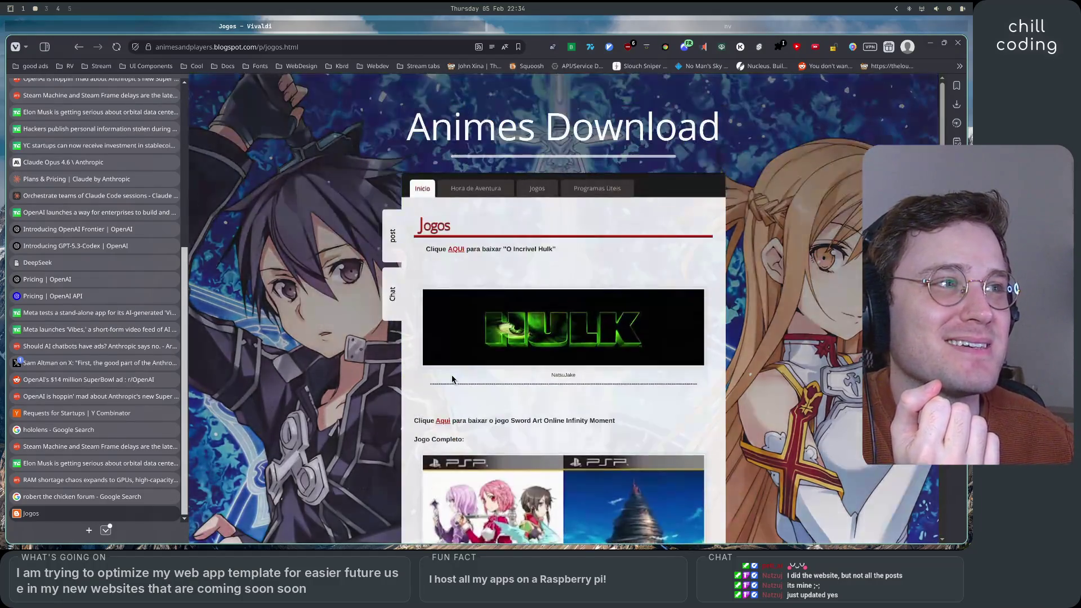
- Browse the blog's Programas Úteis page, going back home and reopening it
click(562, 186)
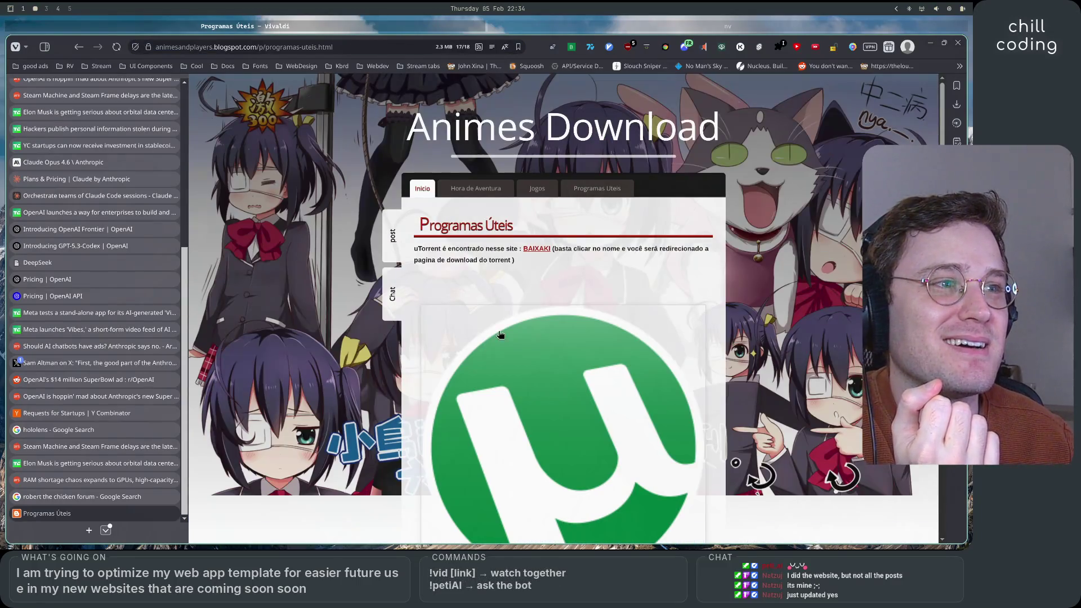
scroll(563, 305, down, 3)
scroll(585, 321, up, 1)
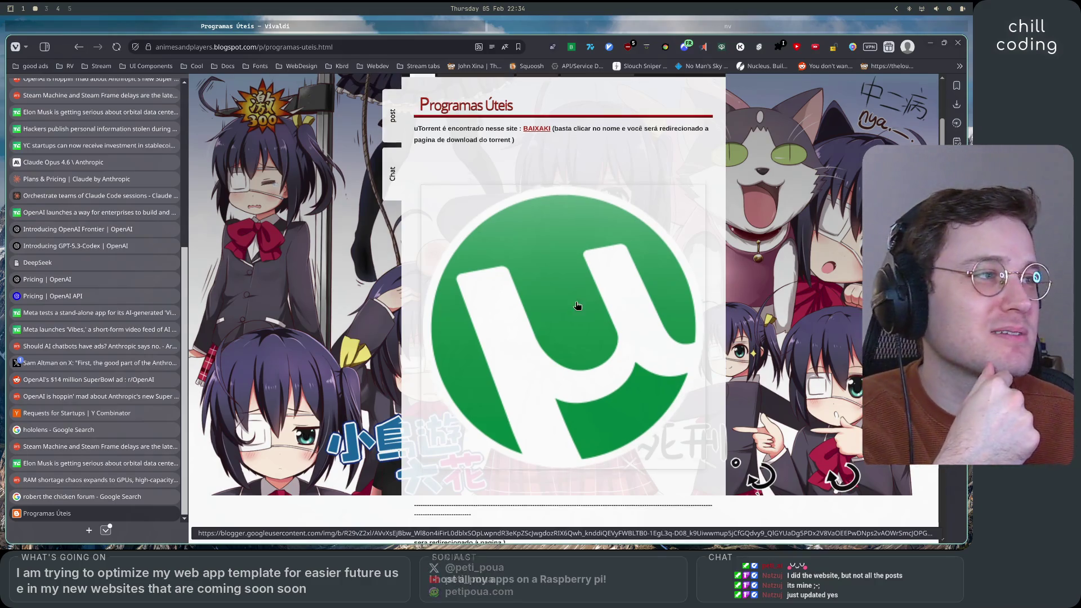
scroll(594, 305, down, 10)
scroll(593, 309, down, 5)
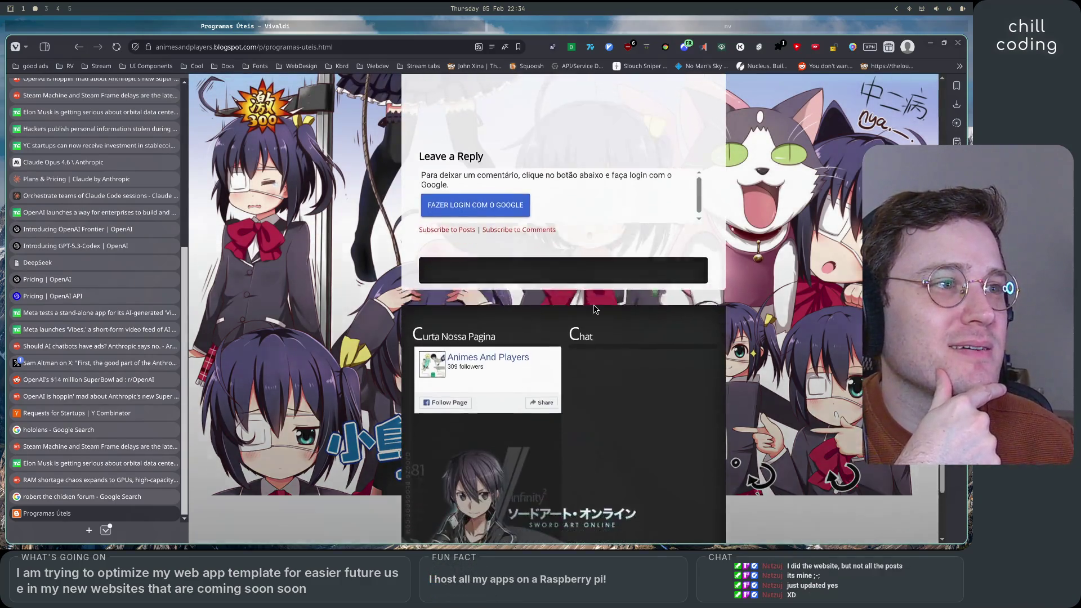
scroll(594, 308, up, 9)
key(alt+Left)
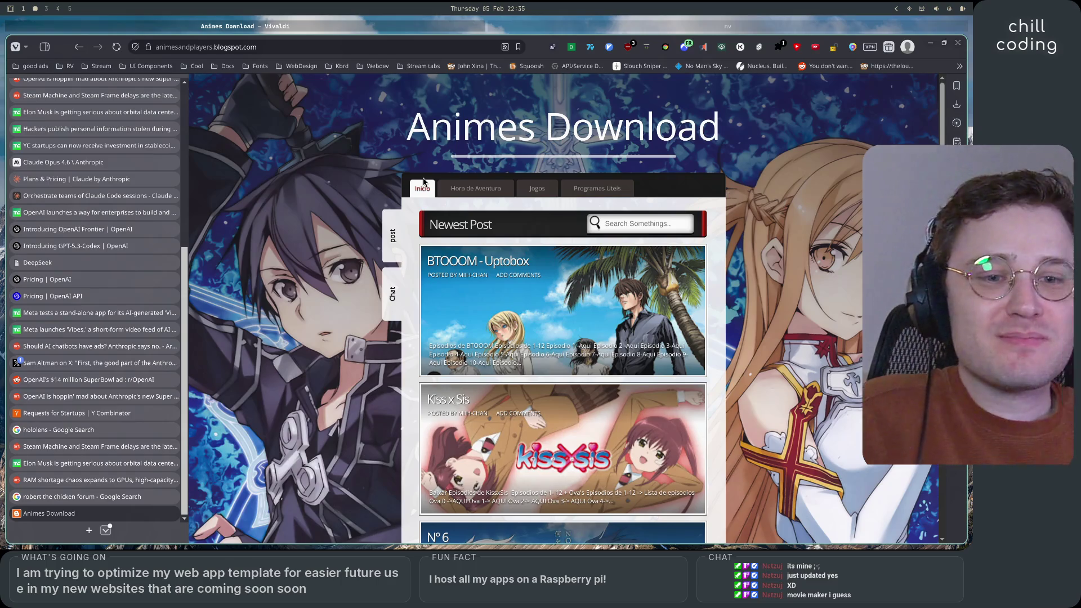
click(597, 188)
scroll(553, 272, down, 10)
scroll(554, 275, up, 10)
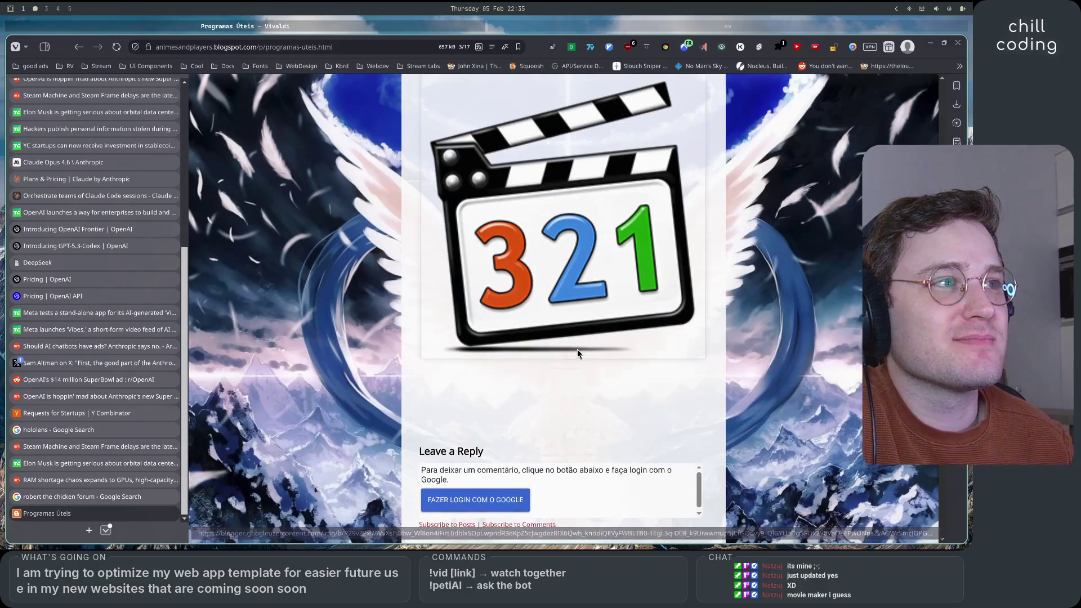
scroll(583, 346, up, 10)
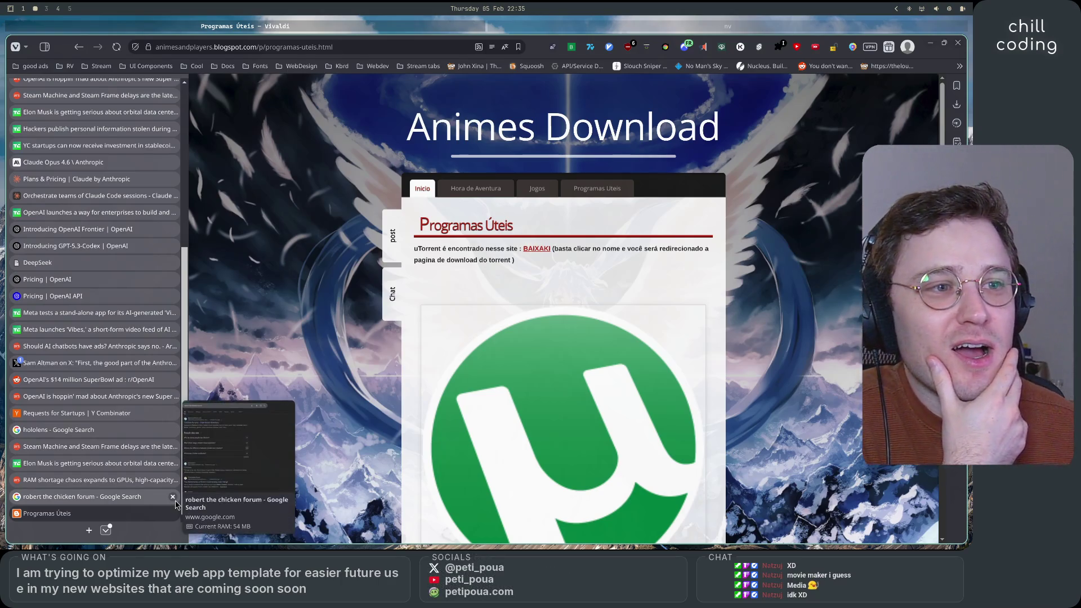
- Close the 'robert the chicken forum' tab and return to the Claude Code pane in Neovim
click(172, 497)
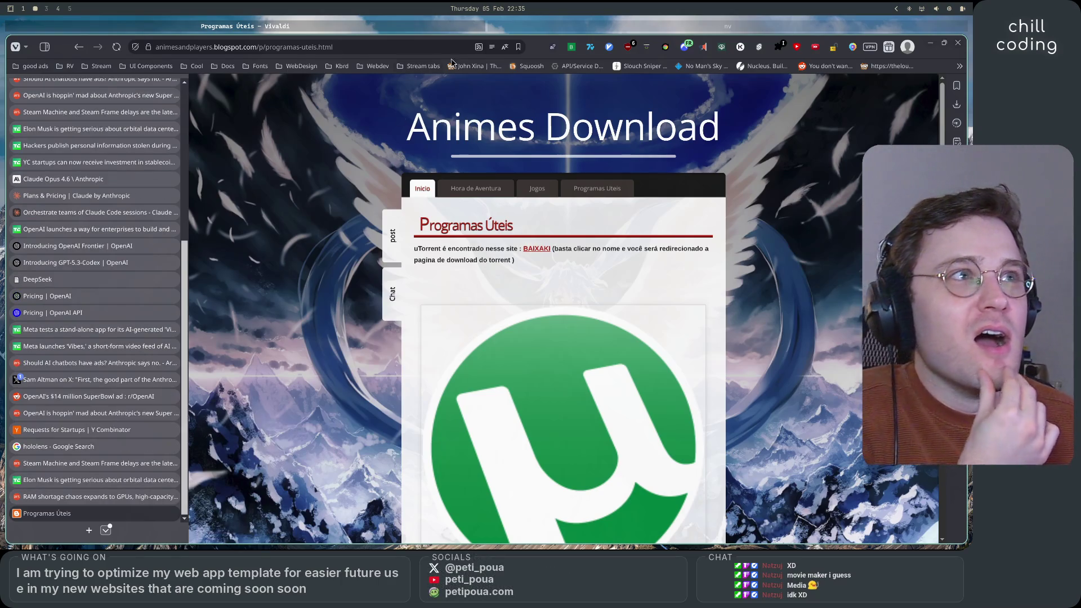
click(506, 31)
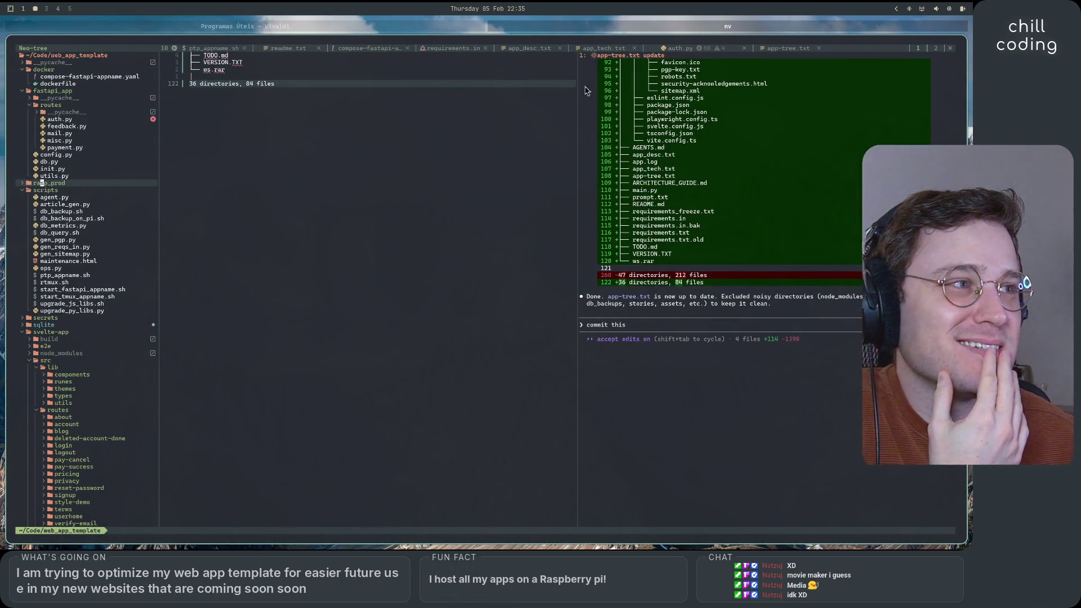
click(725, 330)
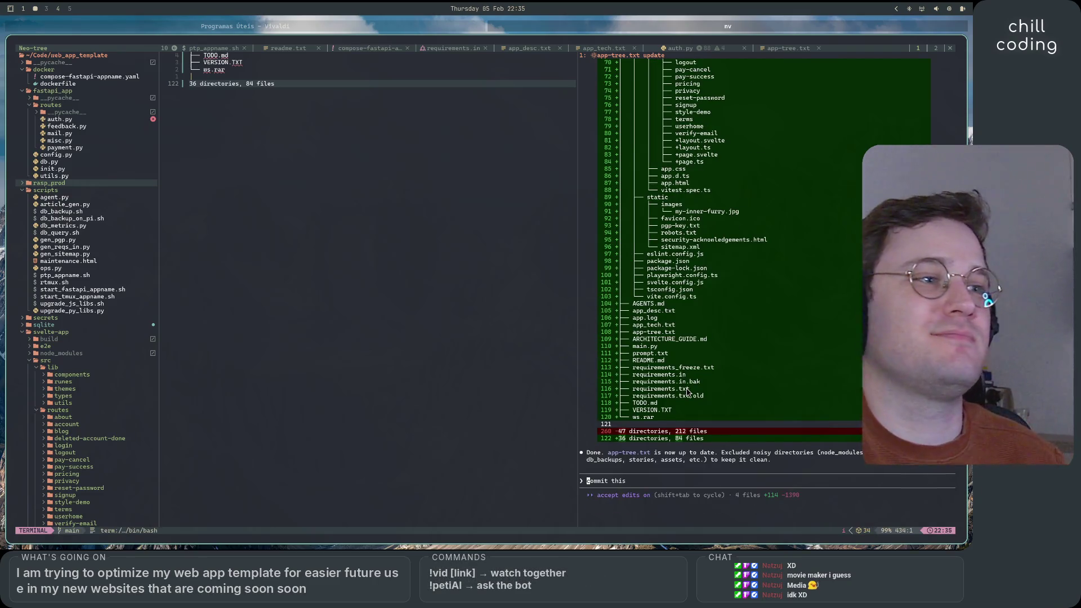
- Run /clear in Claude Code to wipe the conversation, then bring Vivaldi back to the front
text(/clear)
key(Return)
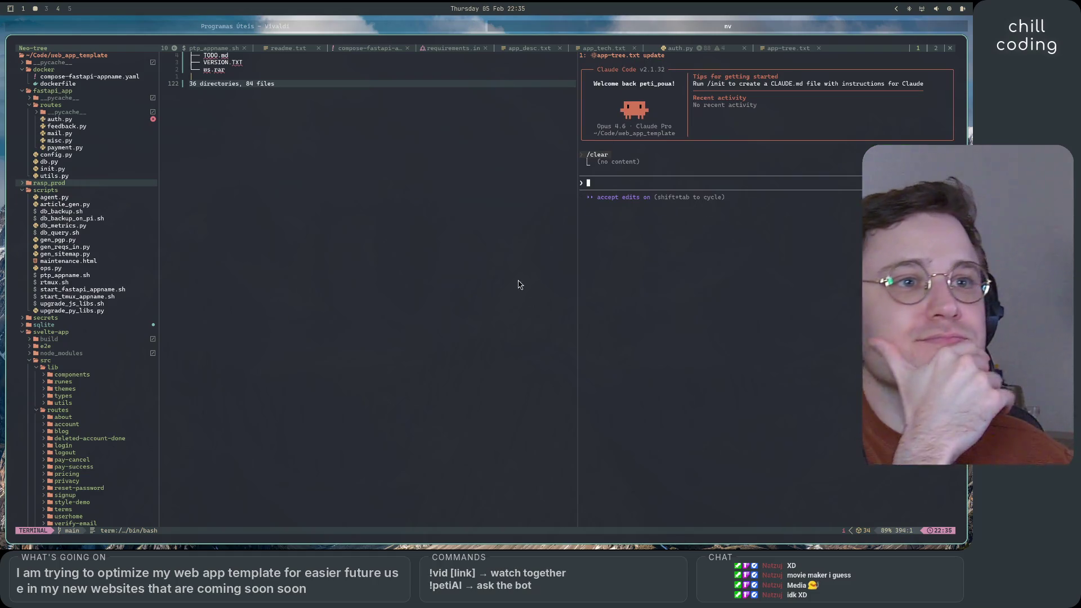
scroll(117, 343, down, 11)
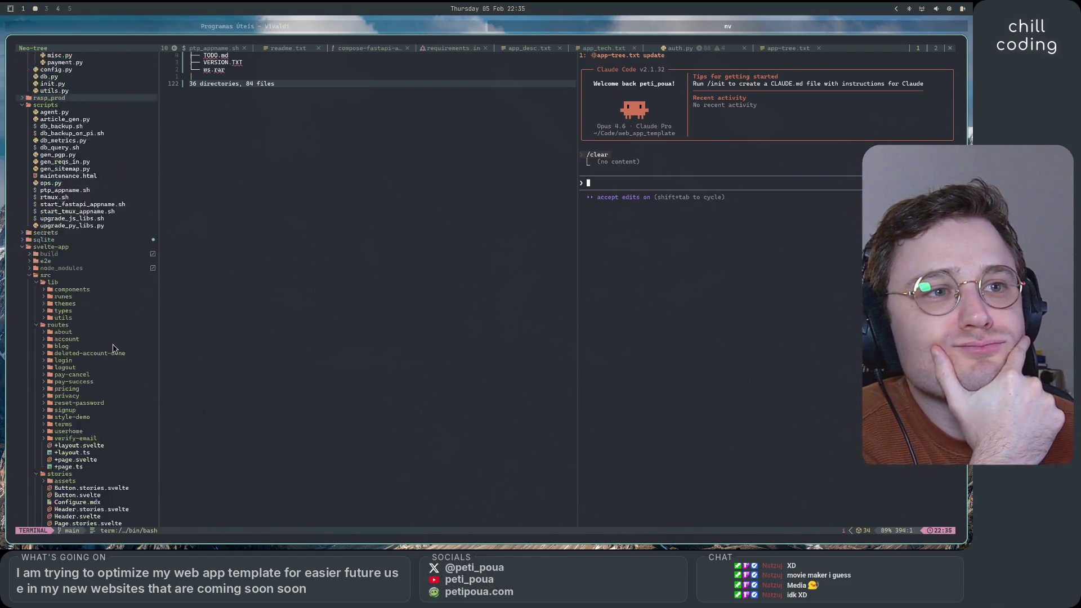
scroll(117, 343, down, 9)
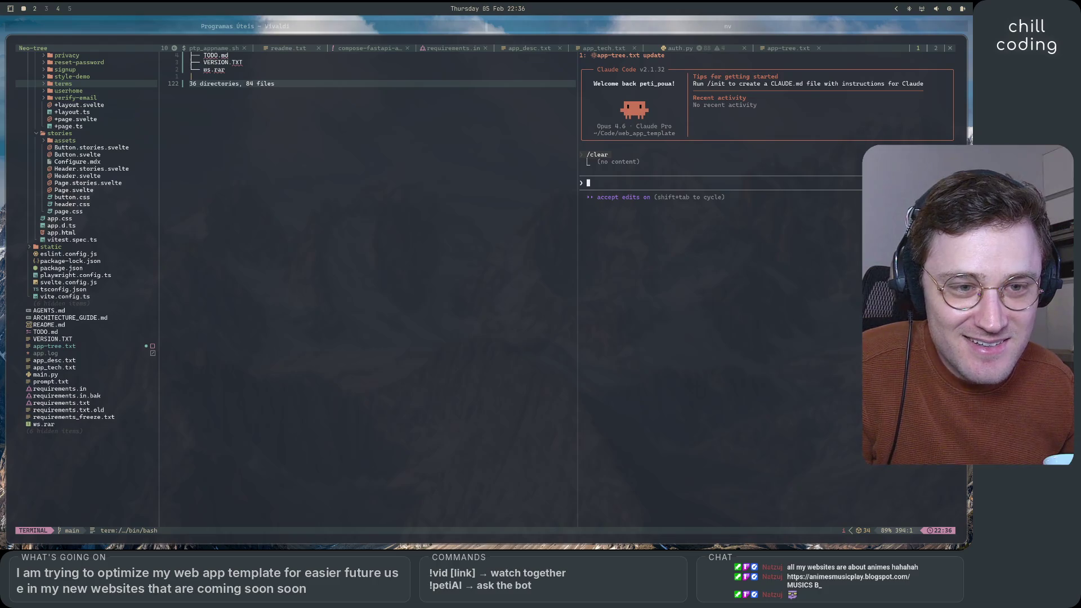
click(267, 22)
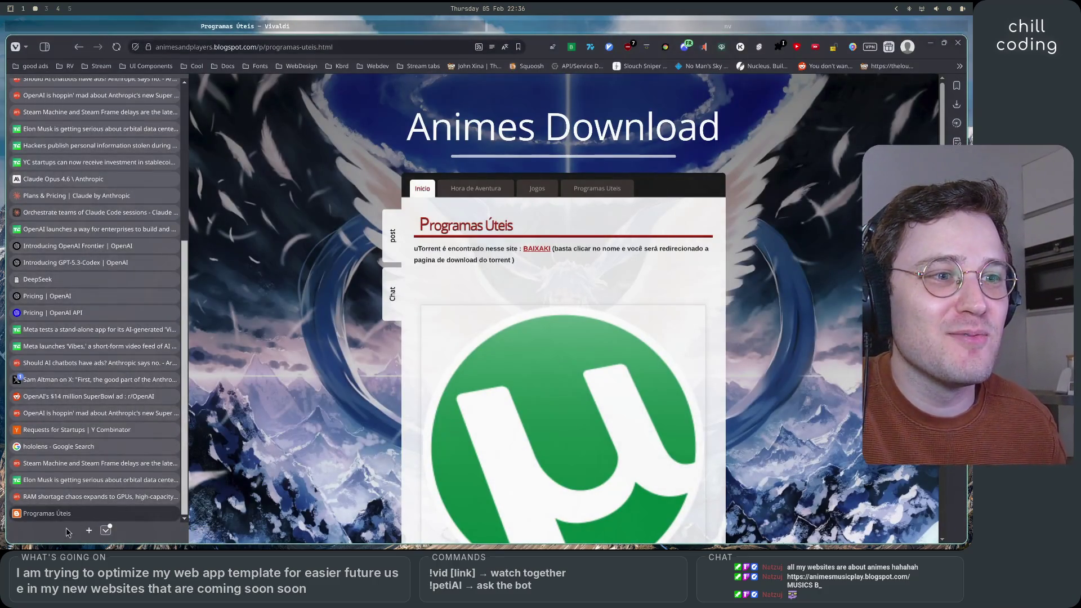
- Open animesmusicplay.blogspot.com in a new Vivaldi tab
click(88, 530)
text(https://animesmusicplay.blogspot.com/)
key(Return)
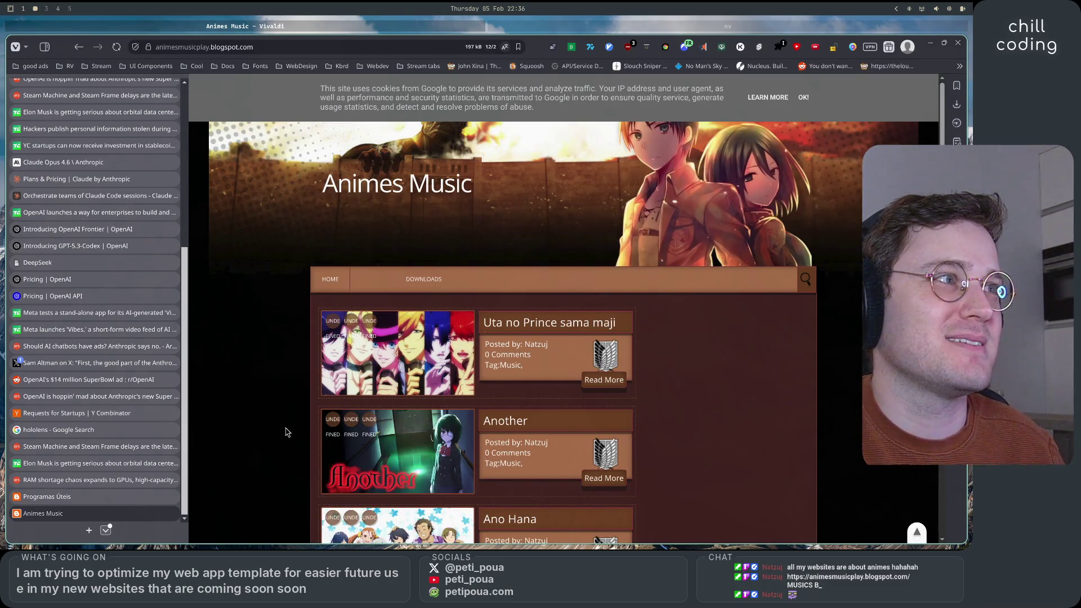
scroll(286, 432, down, 10)
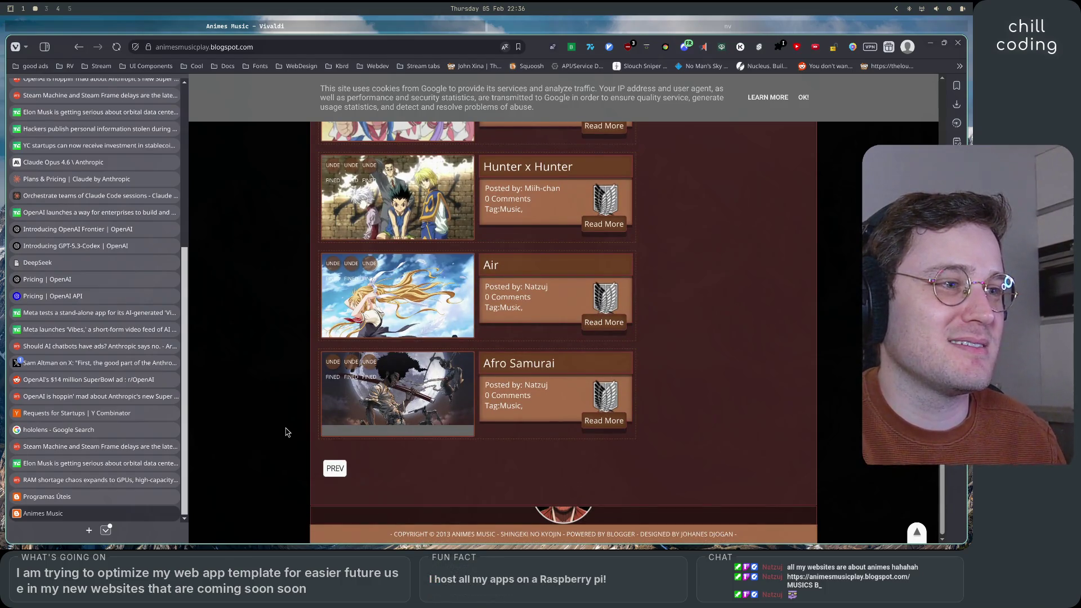
- Browse the blog page, dismiss its cookie notice with OK!, and switch back to Neovim
double_click(443, 534)
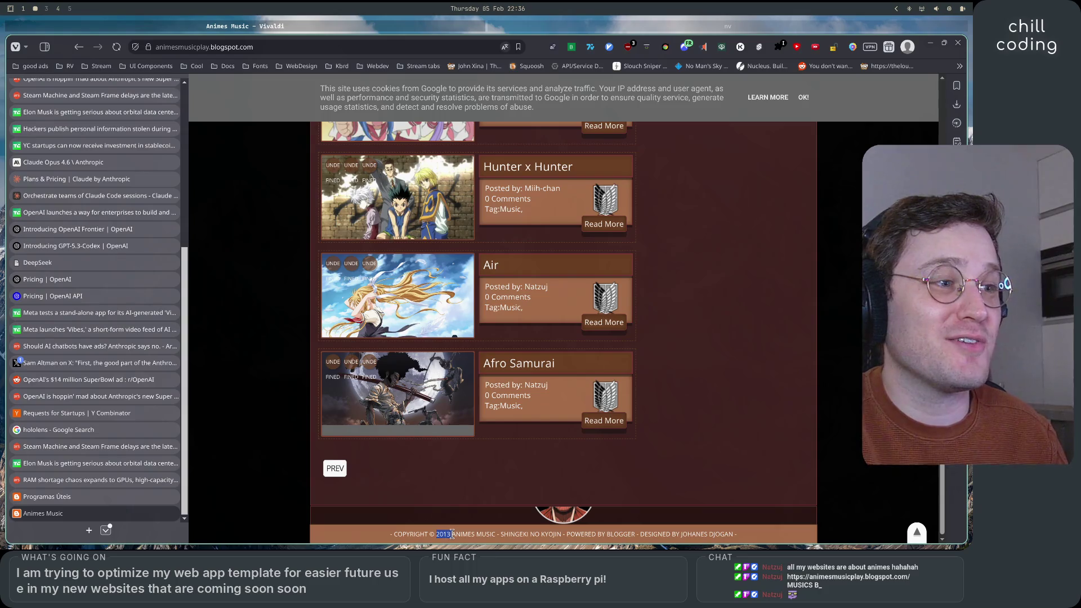
click(294, 438)
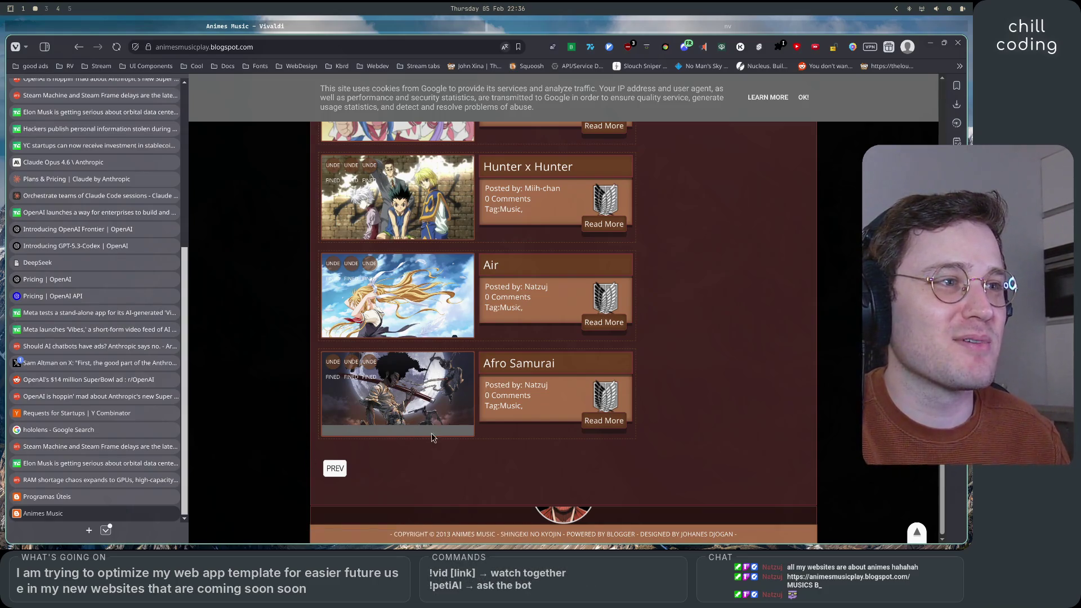
scroll(432, 437, up, 1)
scroll(434, 417, up, 3)
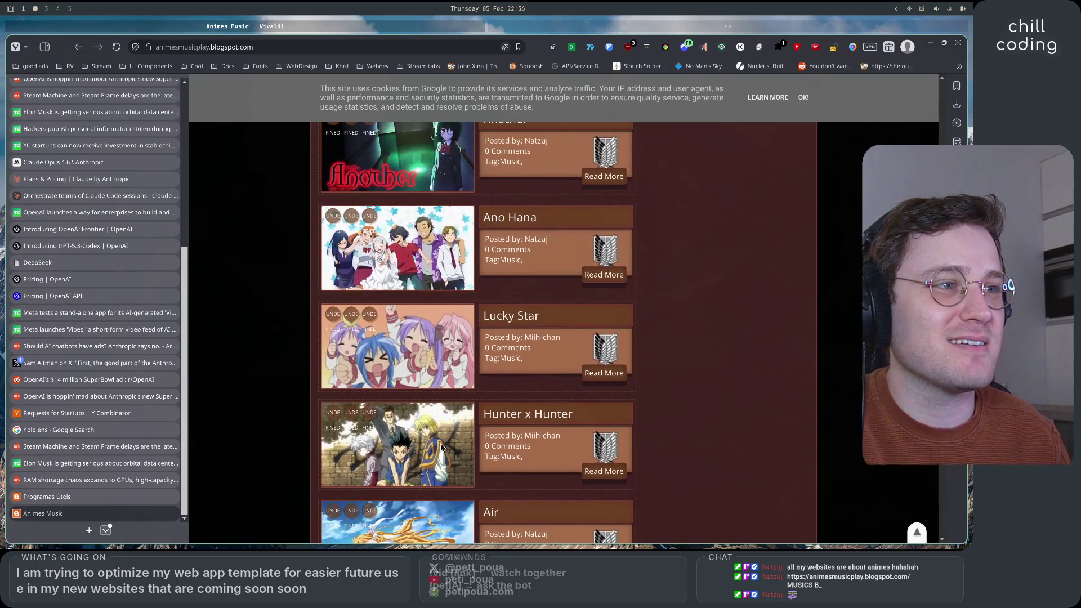
scroll(440, 445, up, 4)
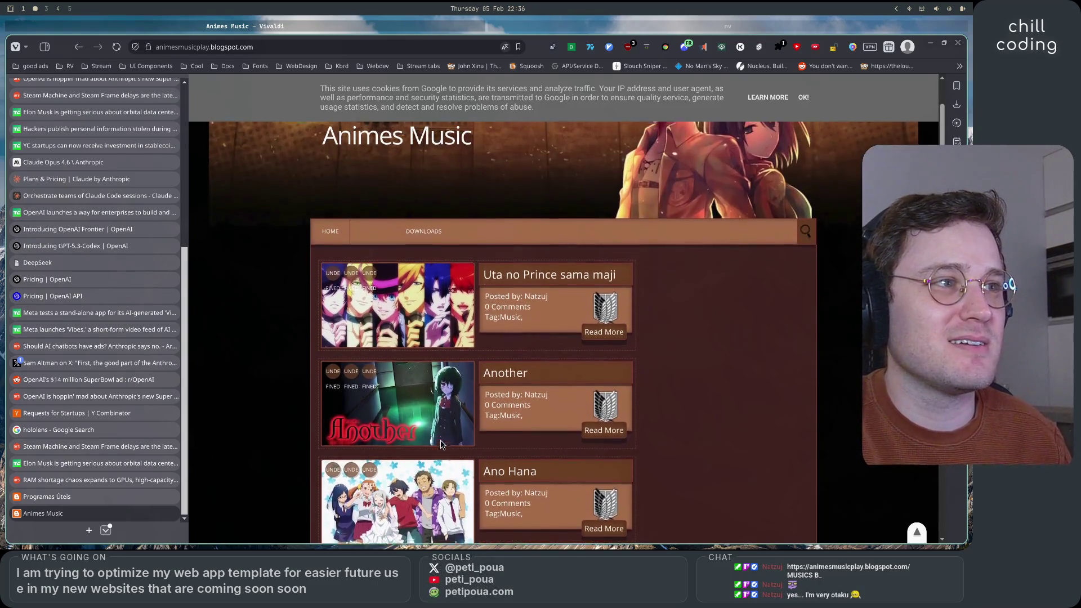
mouse_move(406, 279)
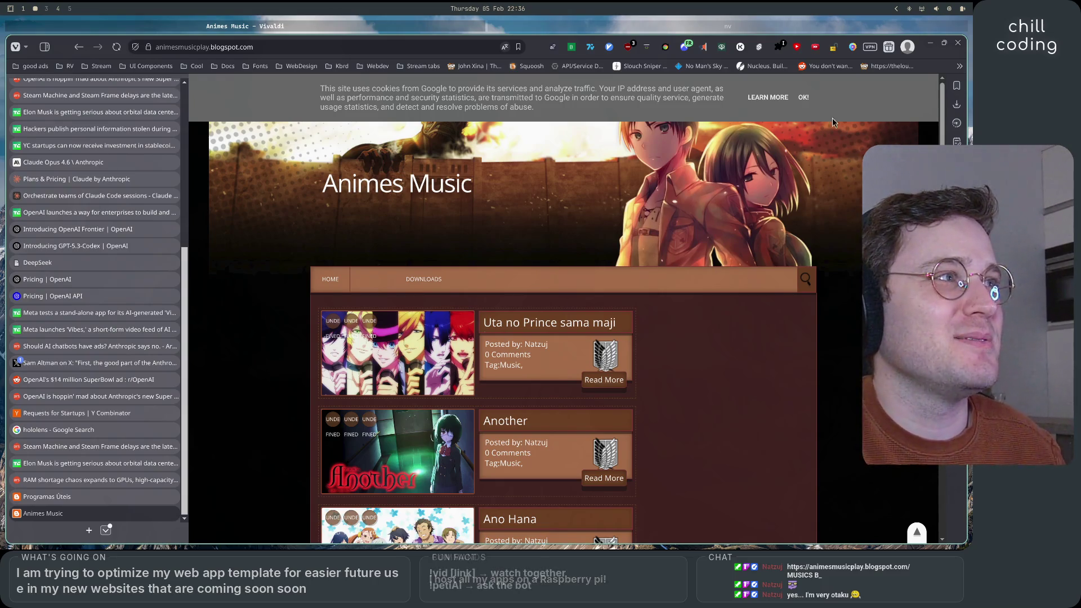
click(805, 98)
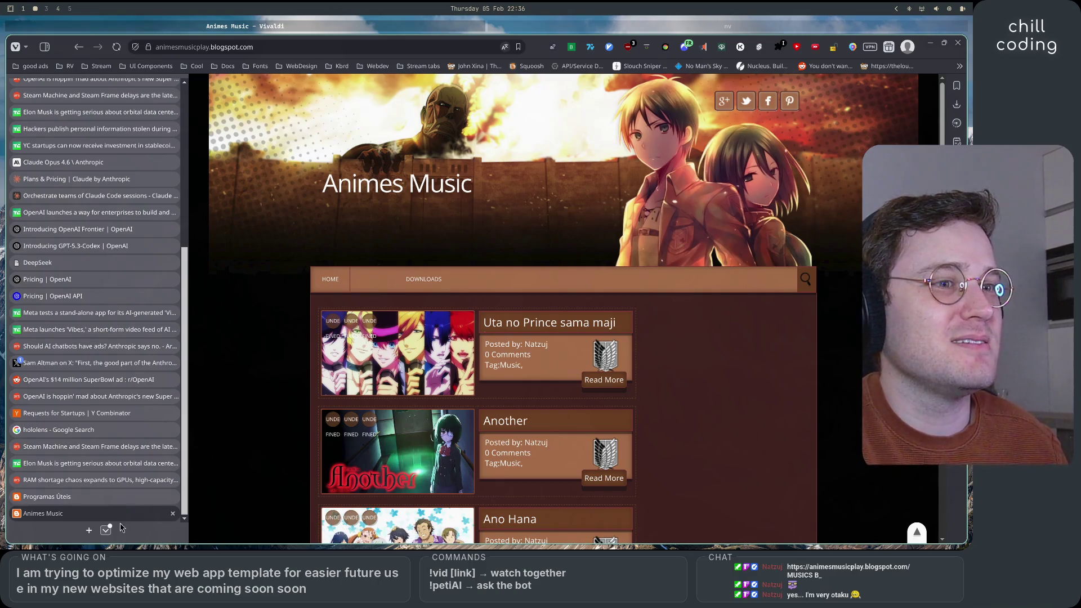
click(556, 32)
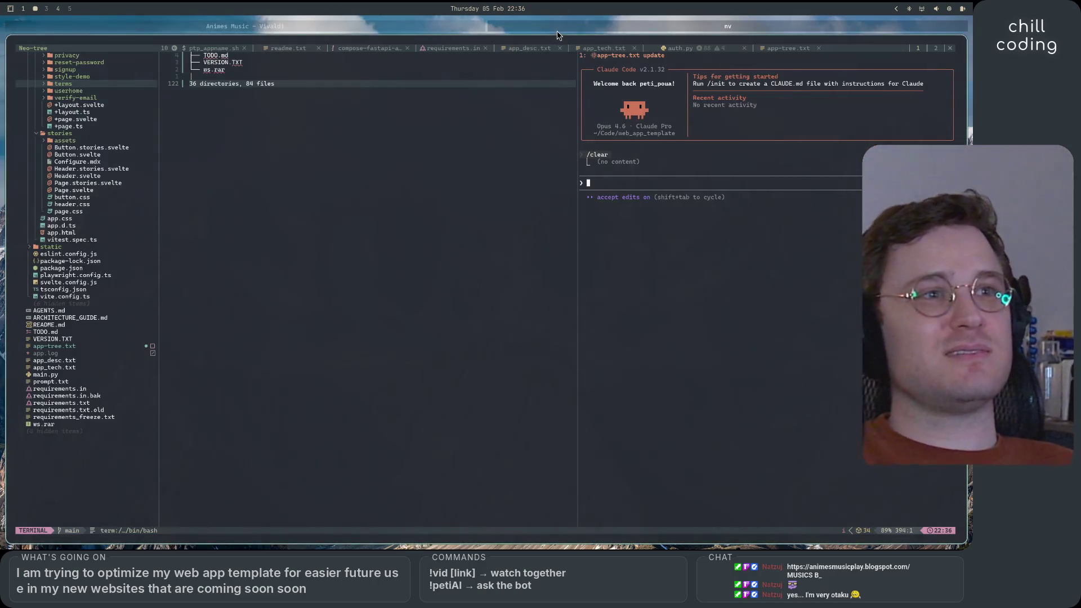
- Drop the Claude Code terminal to Normal mode and back, then return to the Animes Music blog
key(ctrl+backslash)
key(ctrl+n)
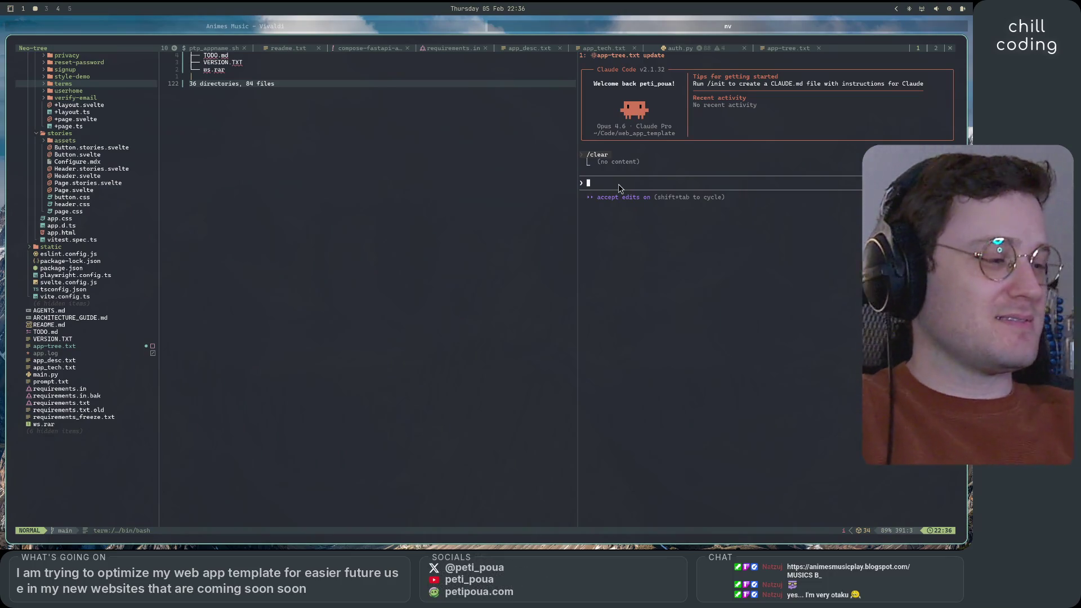
key(i)
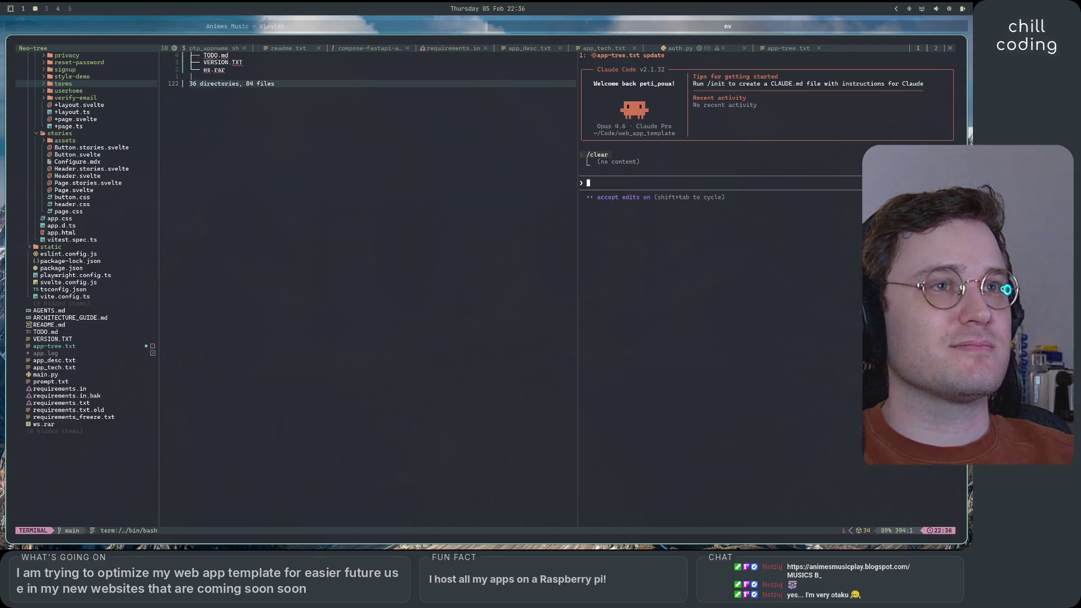
click(425, 26)
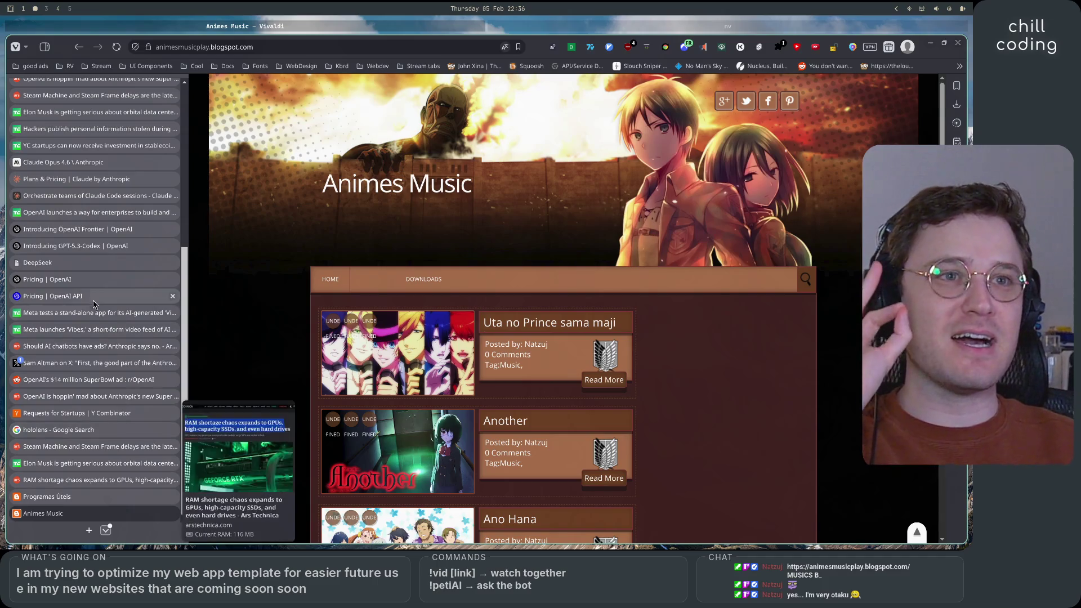
- Open youtube.com in a new browser tab
scroll(73, 279, up, 5)
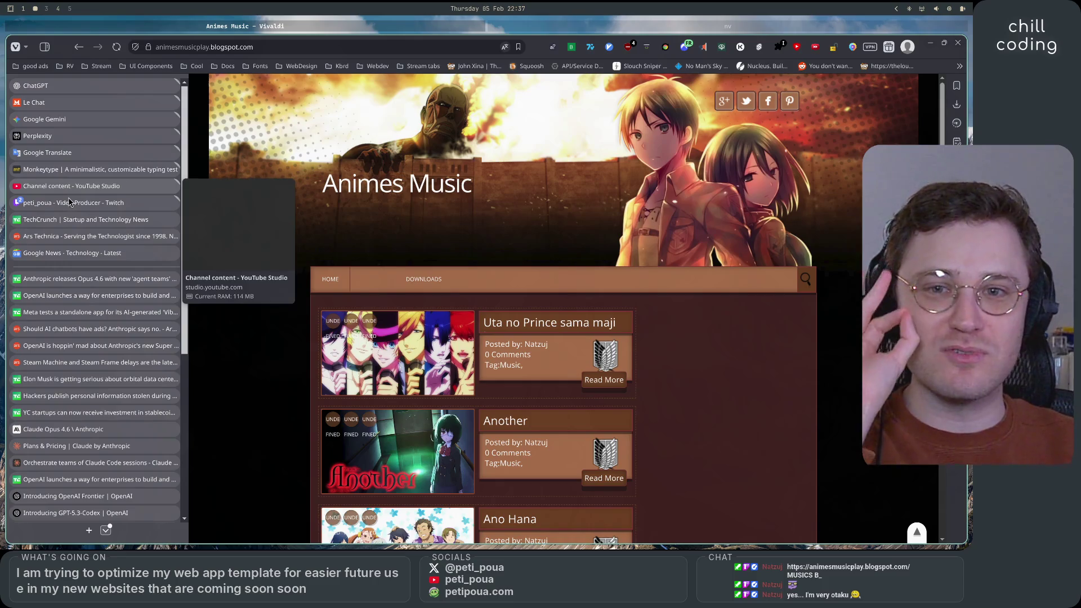
scroll(68, 316, down, 8)
click(89, 531)
text(yo)
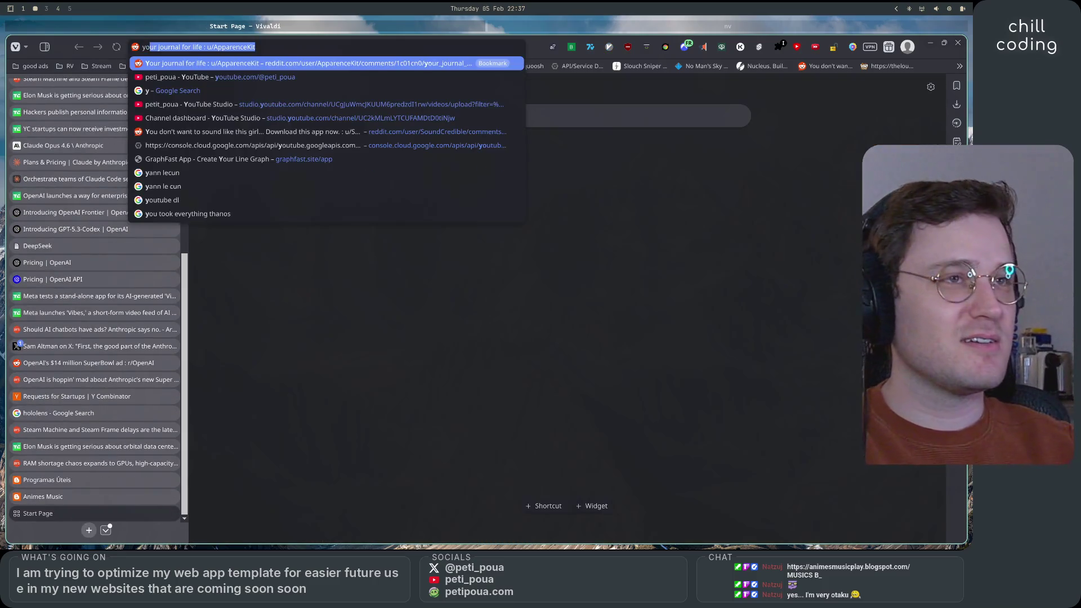
text(utub)
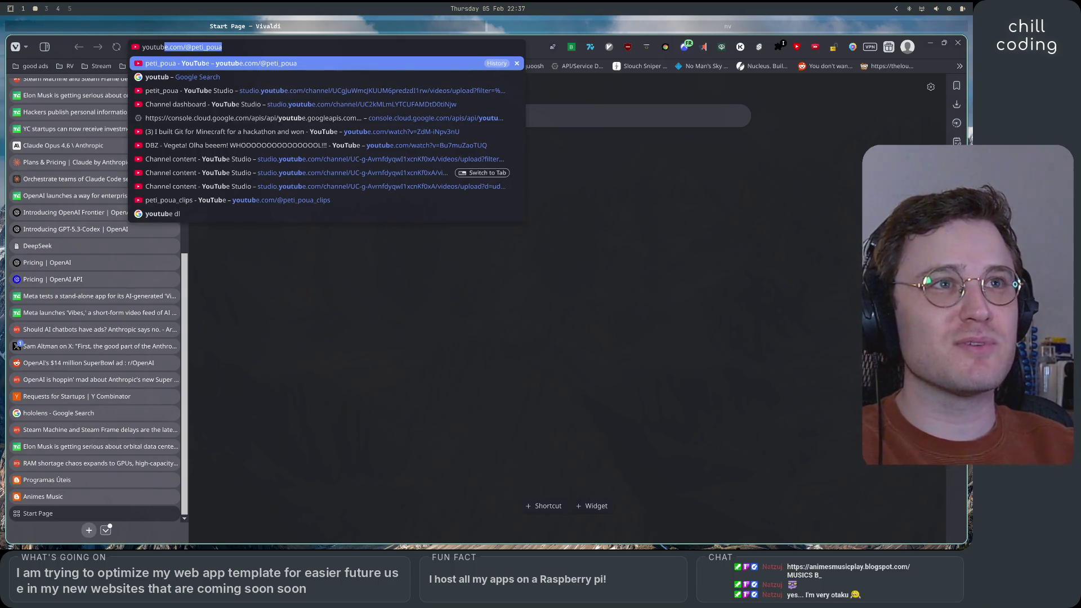
text(e.com)
key(Delete)
key(Return)
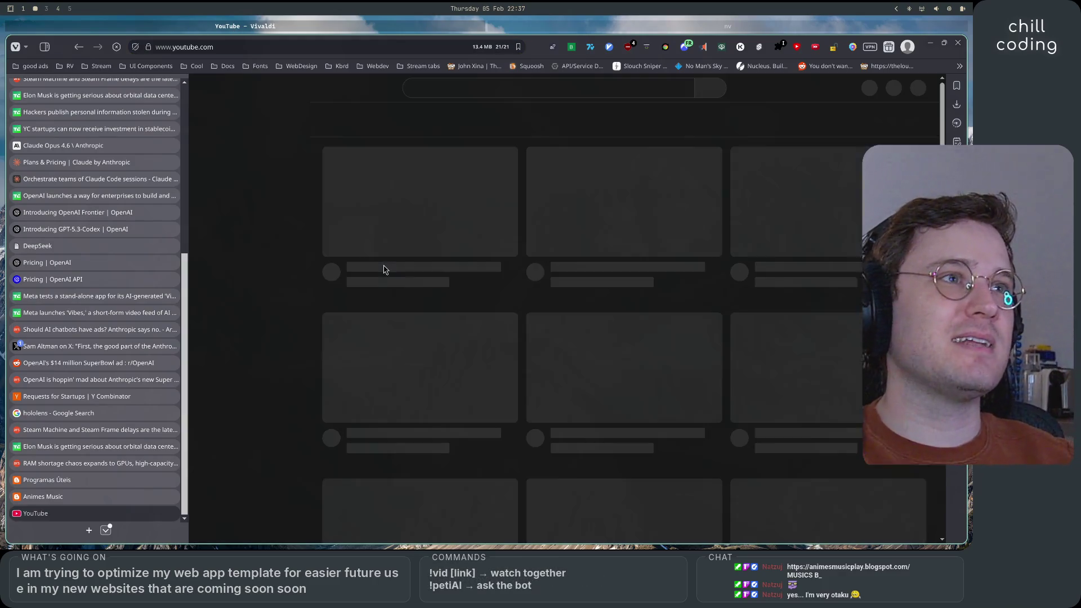
- Search YouTube for 'chef otaku'
click(530, 88)
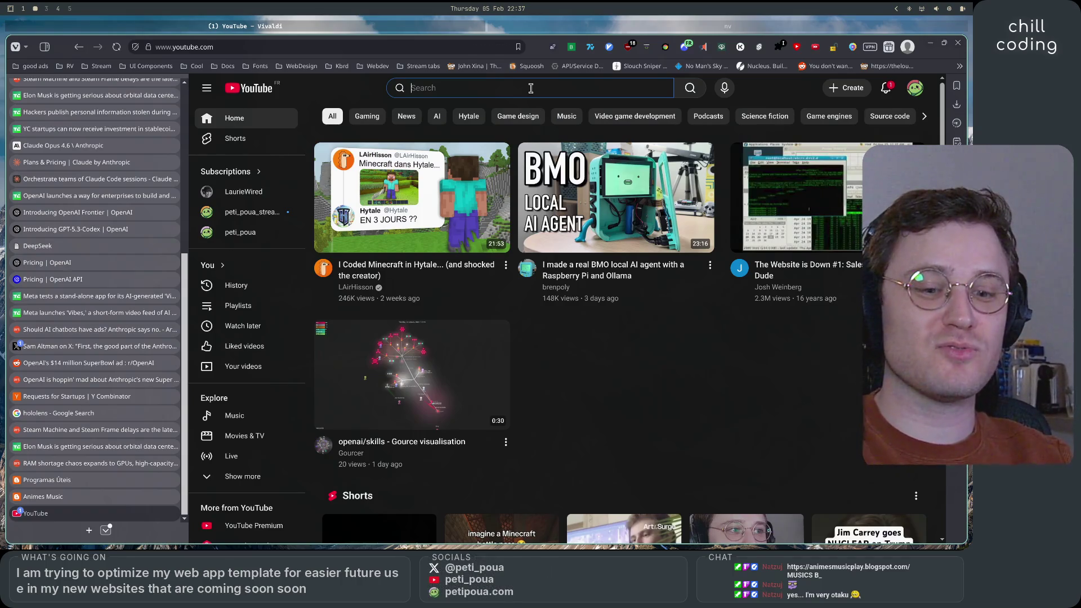
text(che)
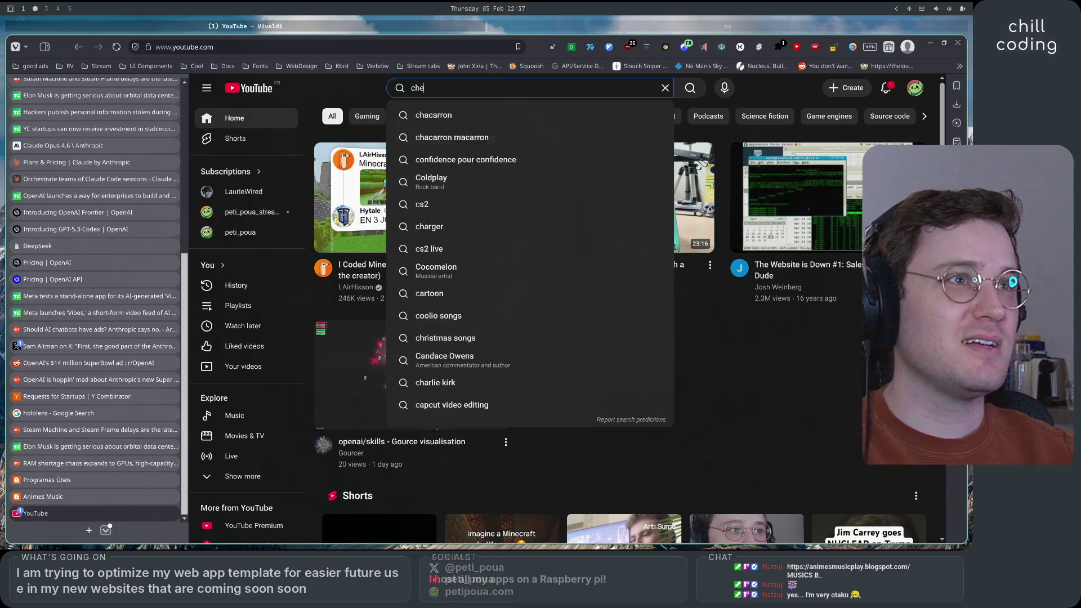
text(f otaku)
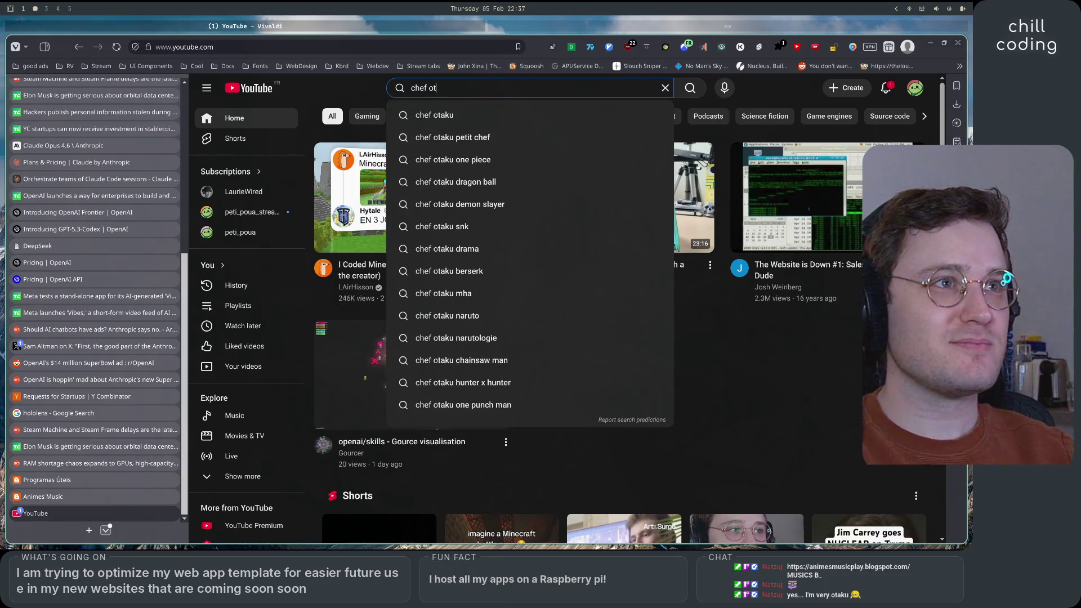
key(Return)
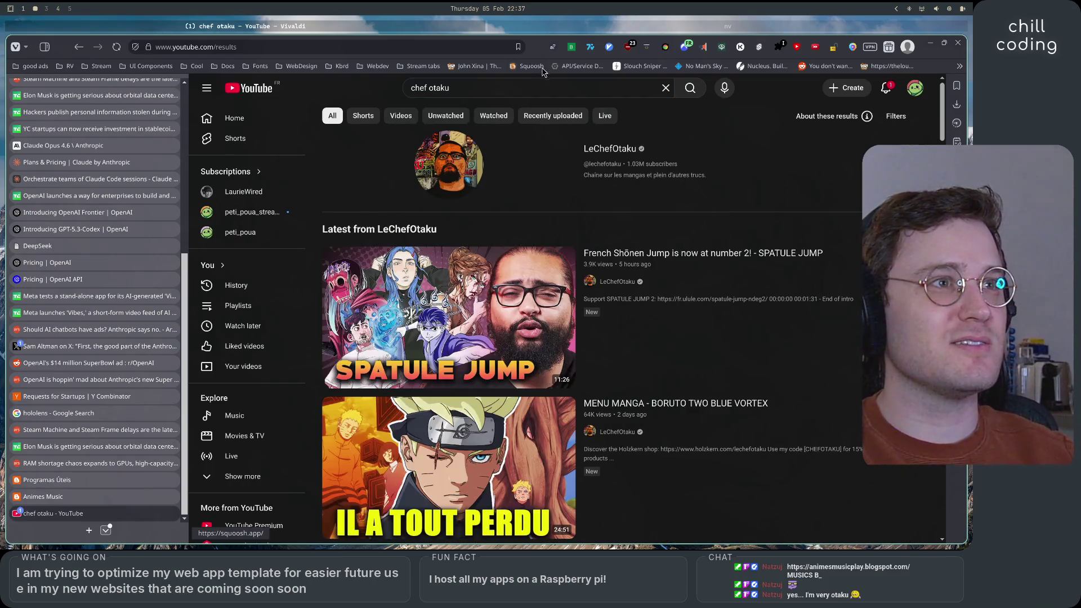
- Scroll through the LeChefOtaku channel's Videos tab and play 'FRIEZA : Un Immense Gâchis | DRAGONBALLOGIE'
click(449, 169)
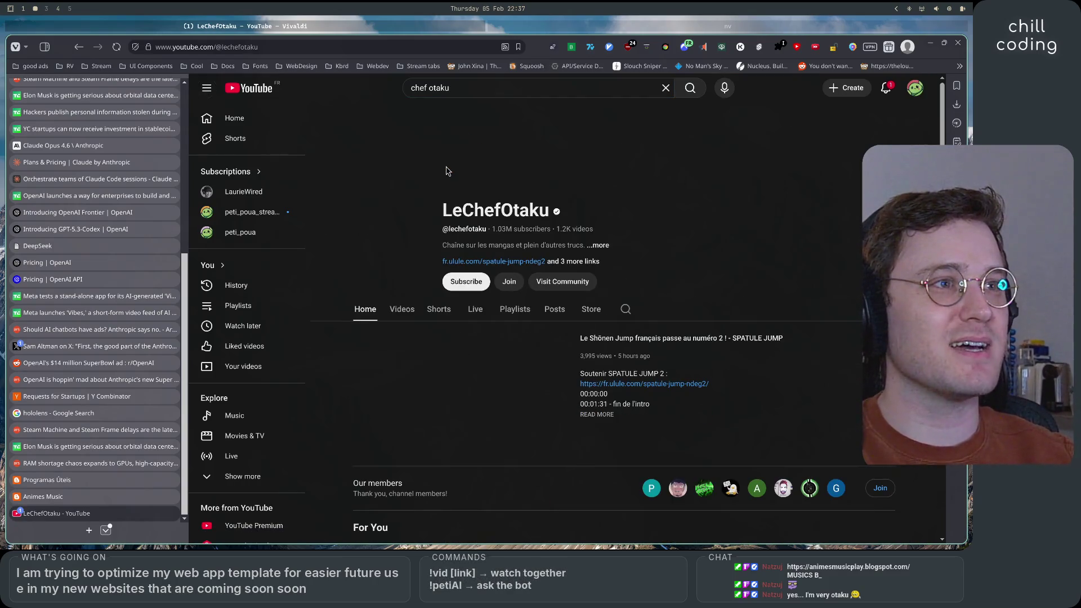
click(398, 307)
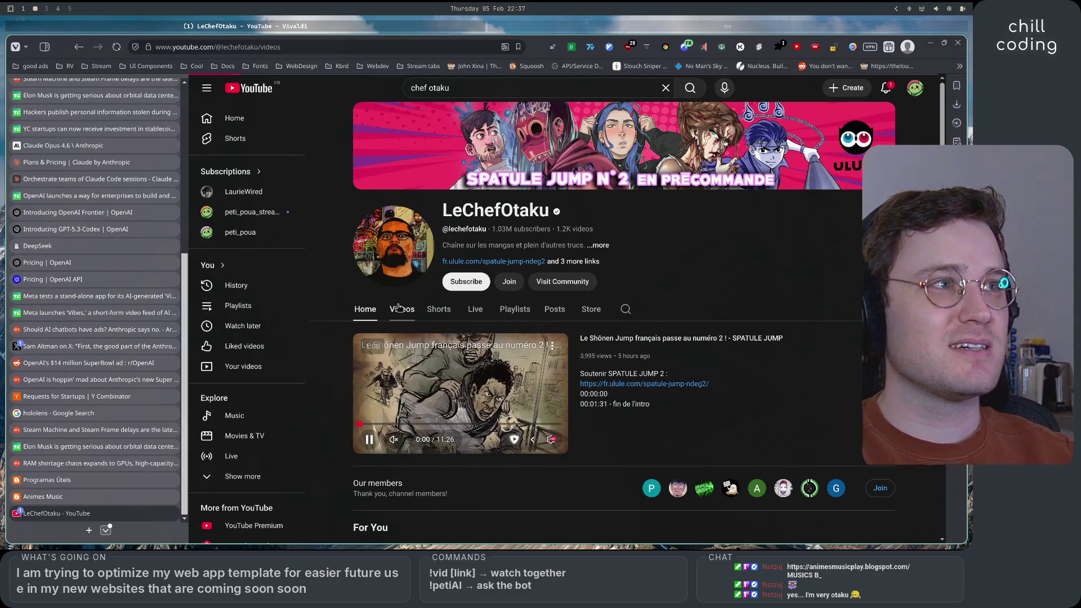
scroll(374, 322, down, 2)
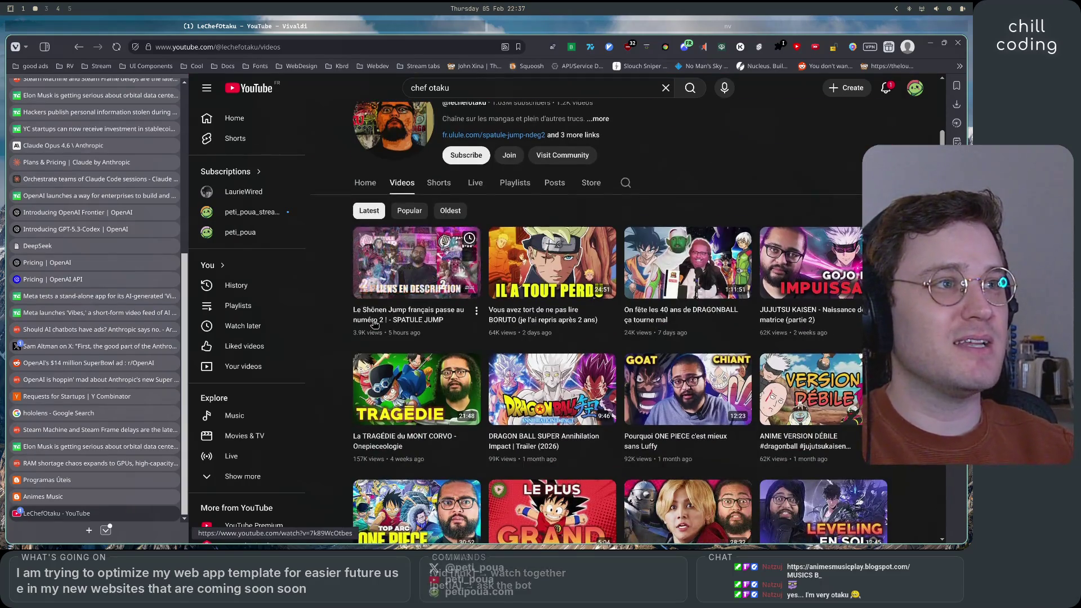
scroll(360, 378, down, 1)
scroll(345, 434, down, 2)
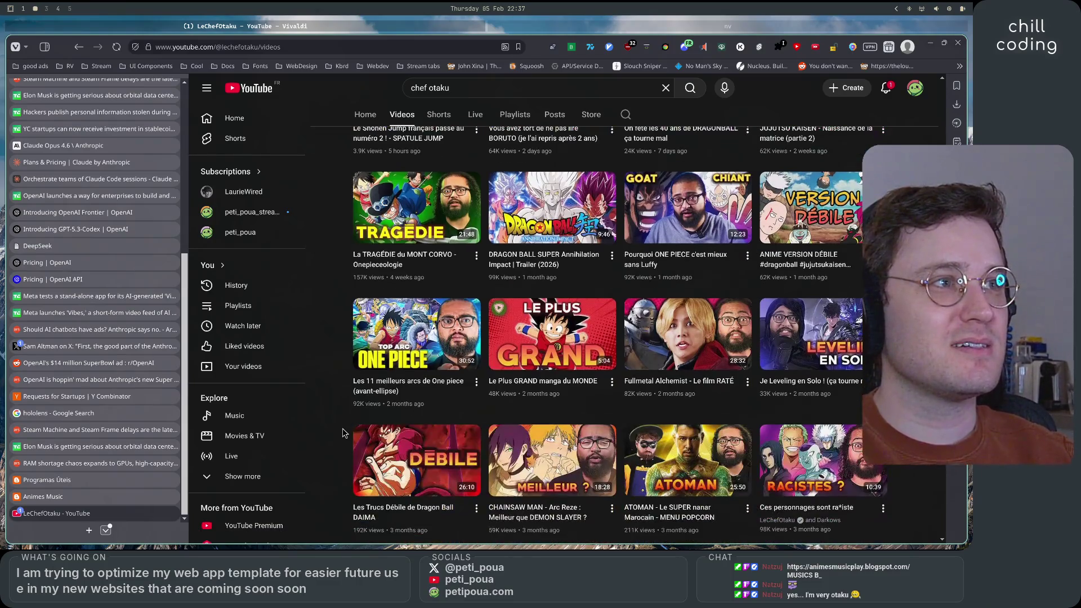
scroll(344, 433, down, 5)
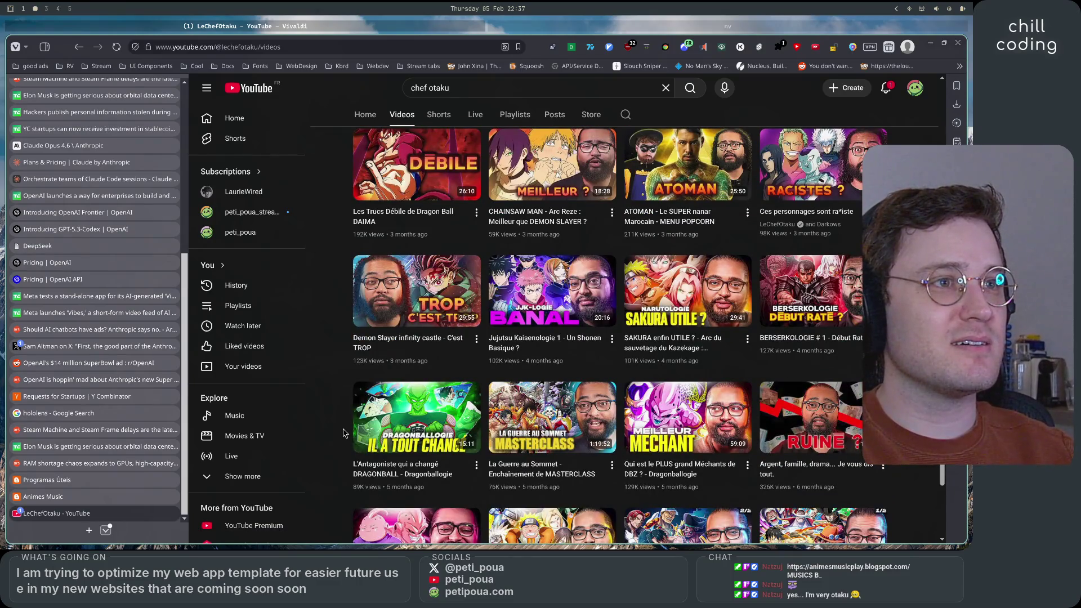
scroll(343, 433, down, 2)
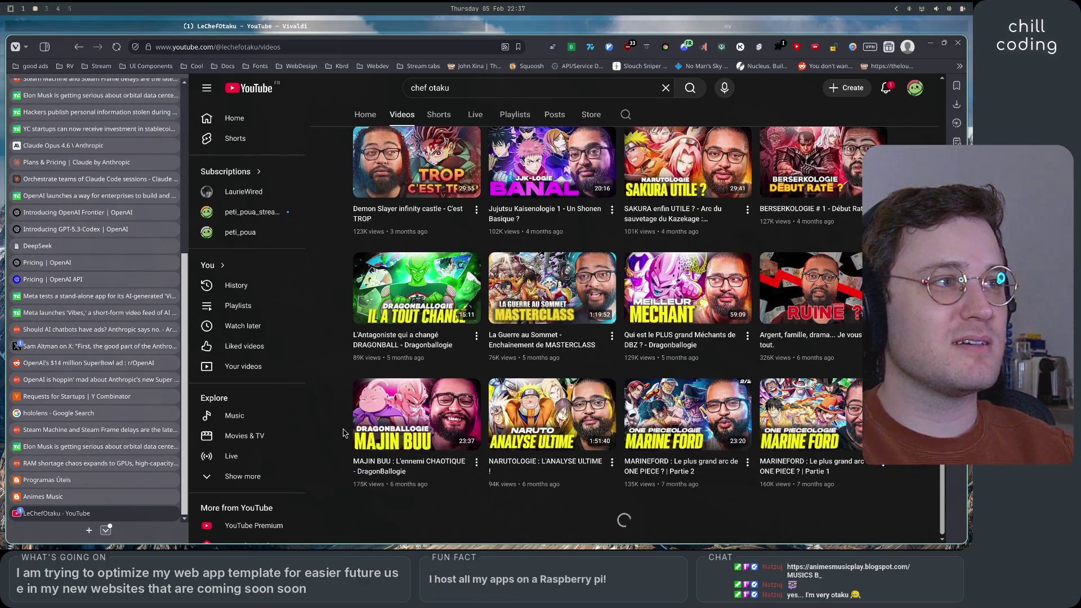
scroll(343, 433, up, 3)
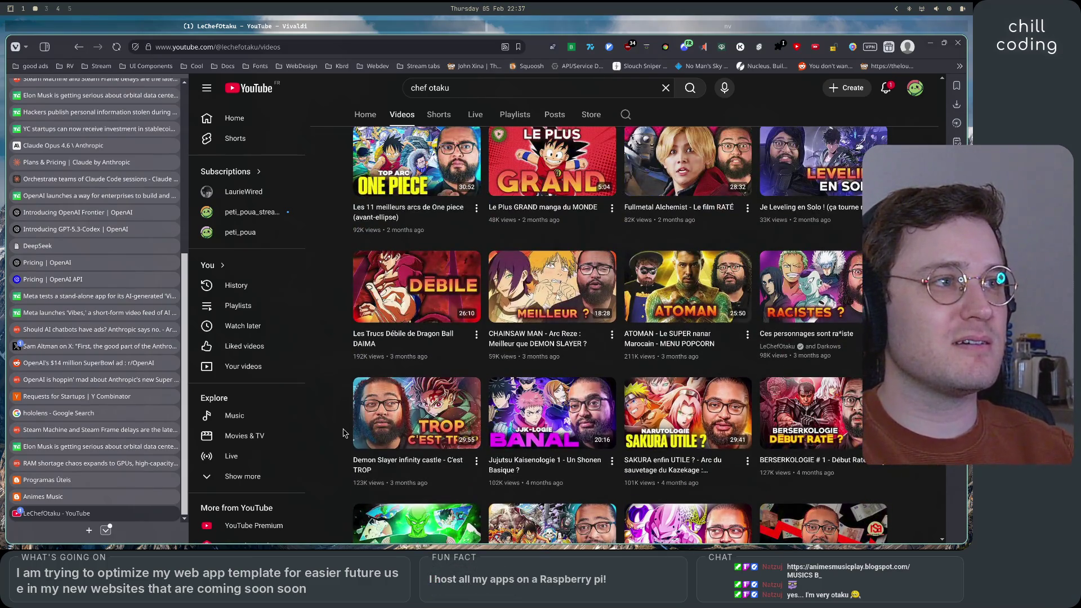
scroll(345, 432, down, 10)
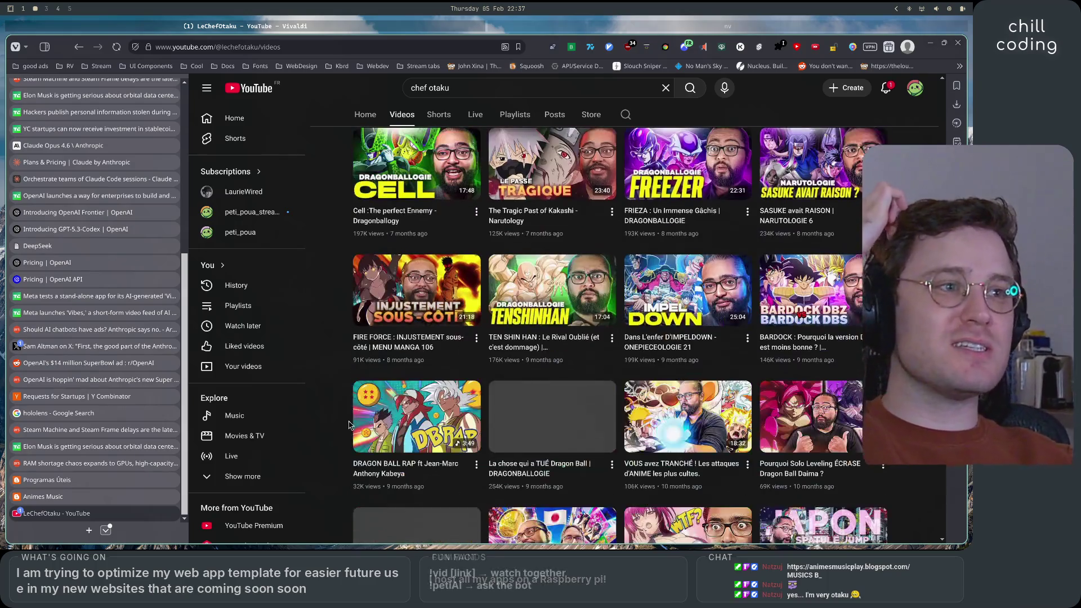
scroll(659, 403, up, 2)
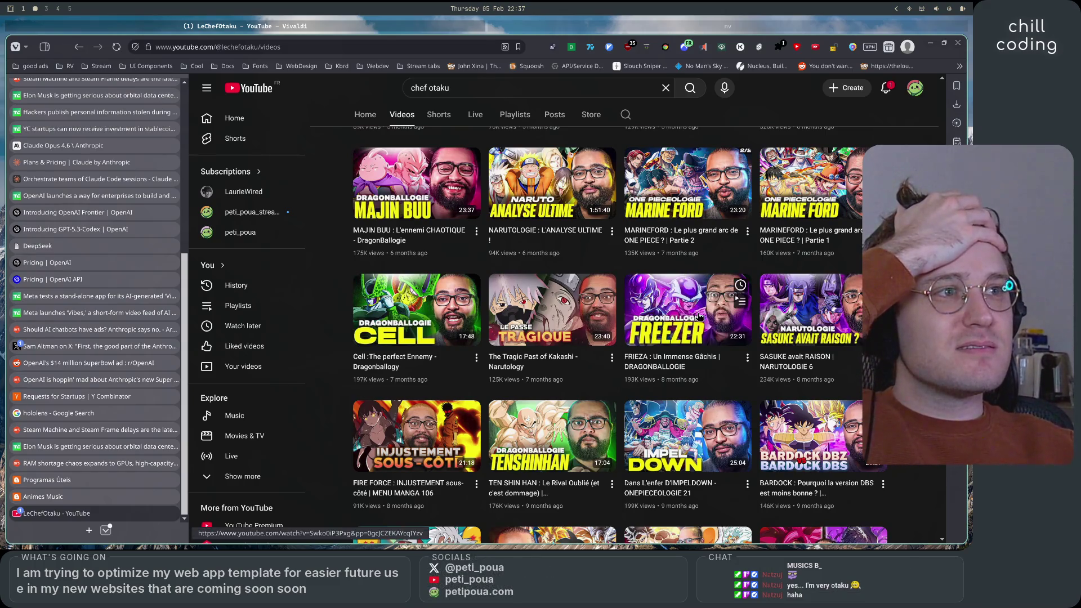
click(698, 320)
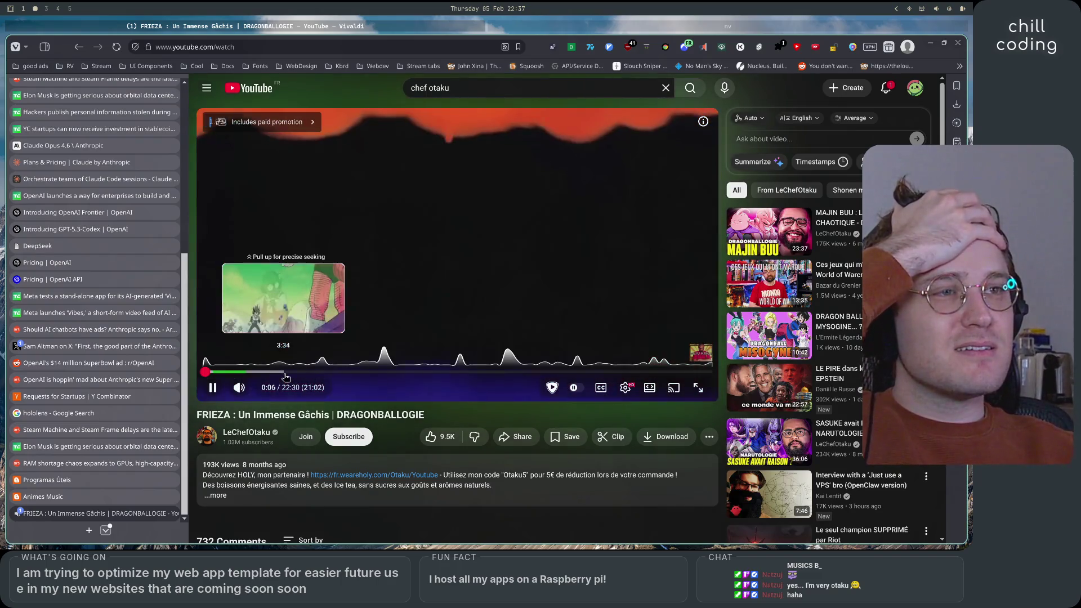
- Seek the FRIEZA video ahead, pause it at 7:27, and glance at the tab's back history
click(285, 375)
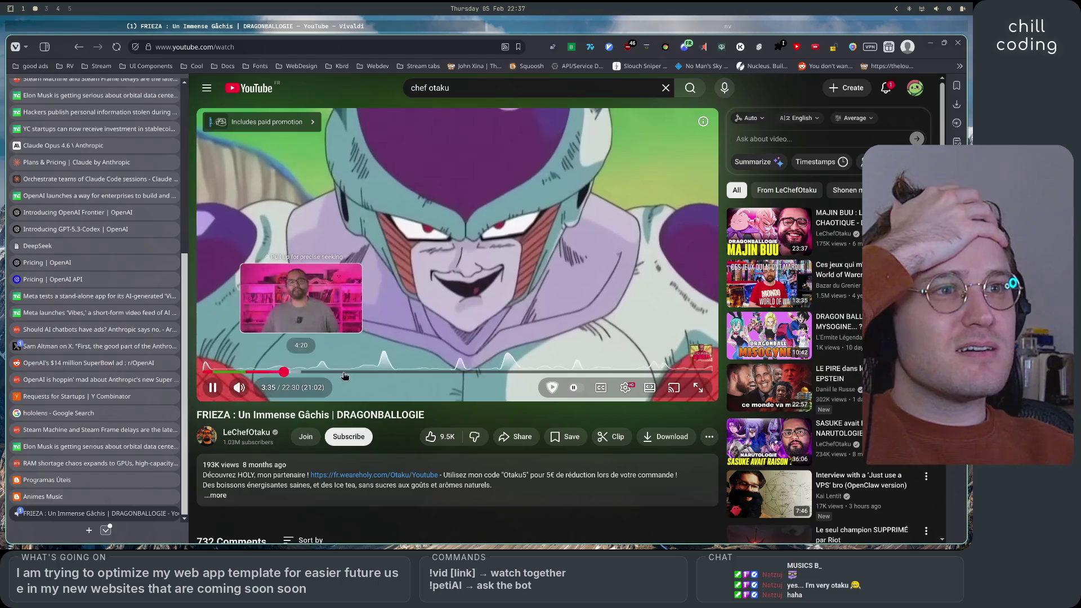
click(369, 375)
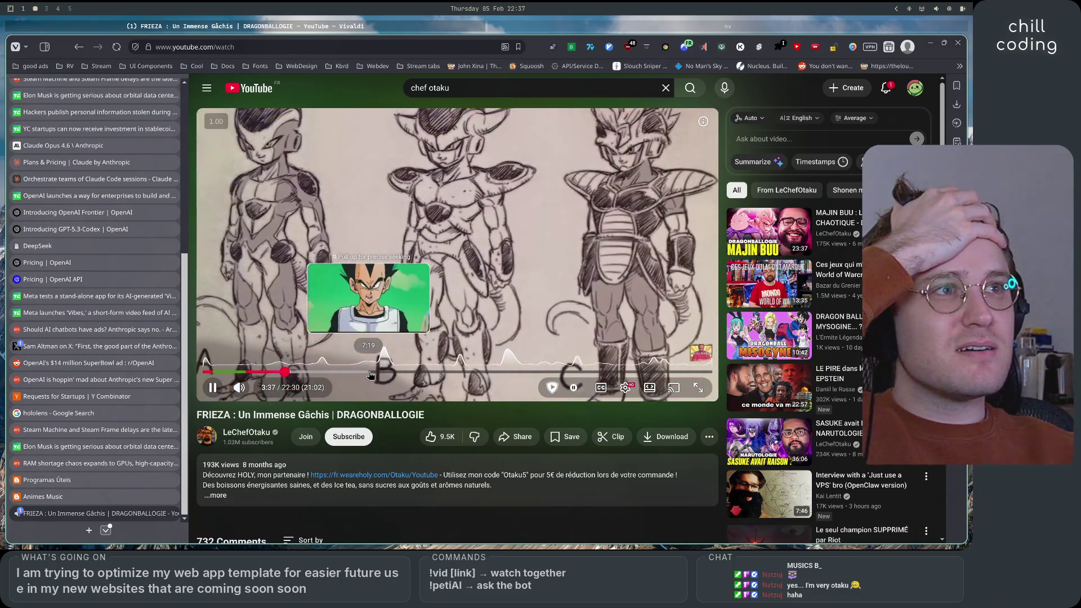
click(450, 373)
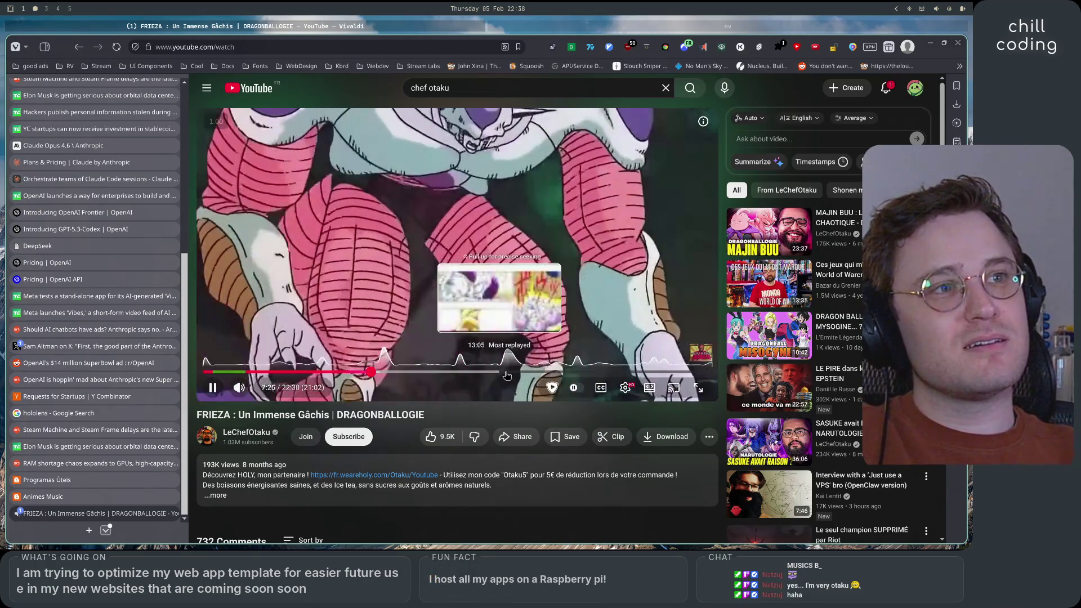
click(472, 276)
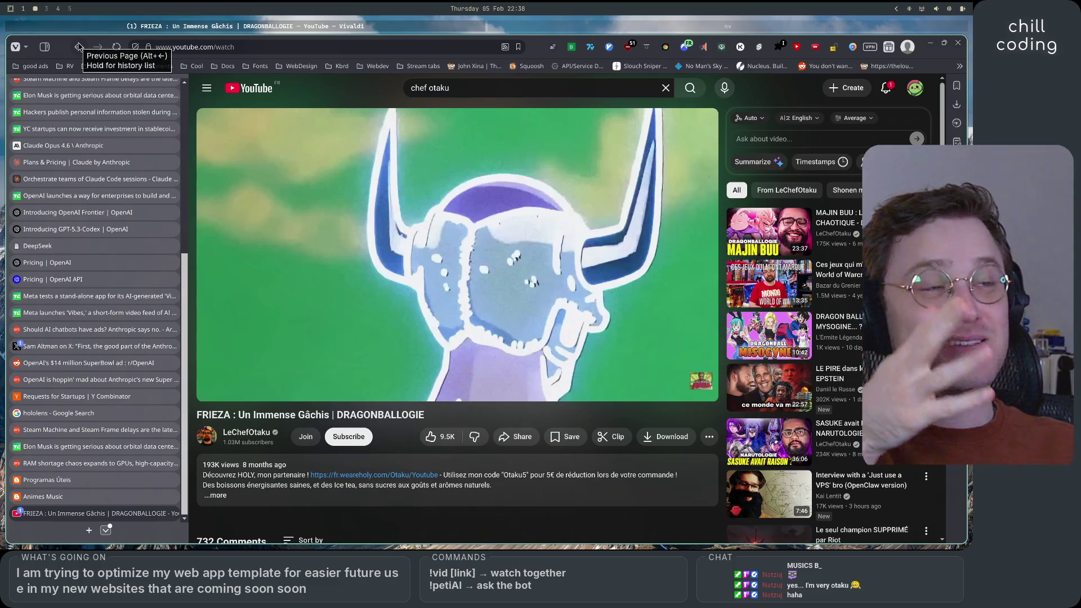
right_click(79, 47)
key(Escape)
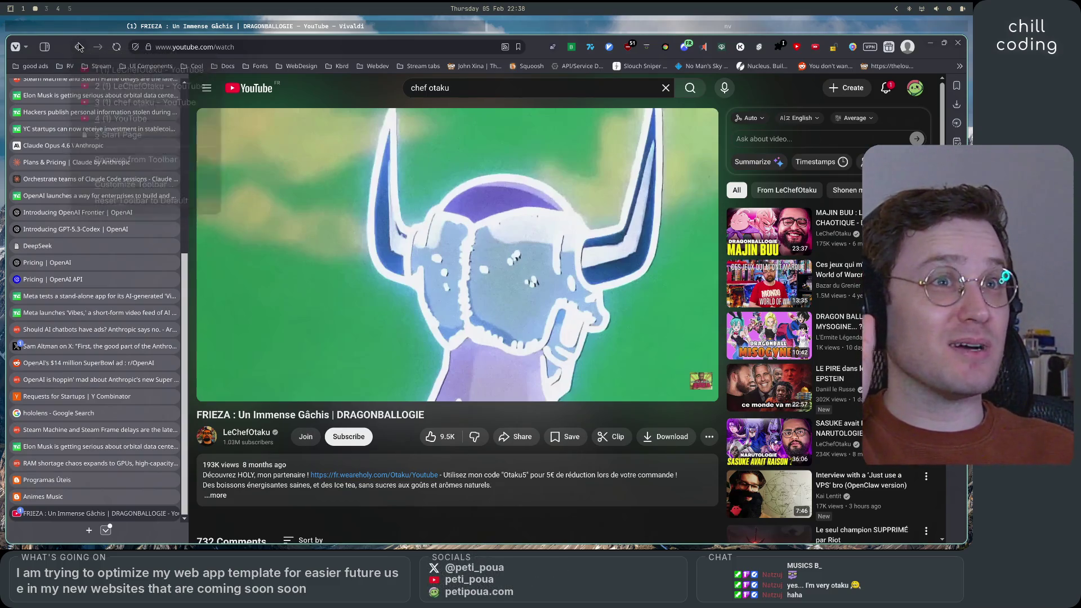
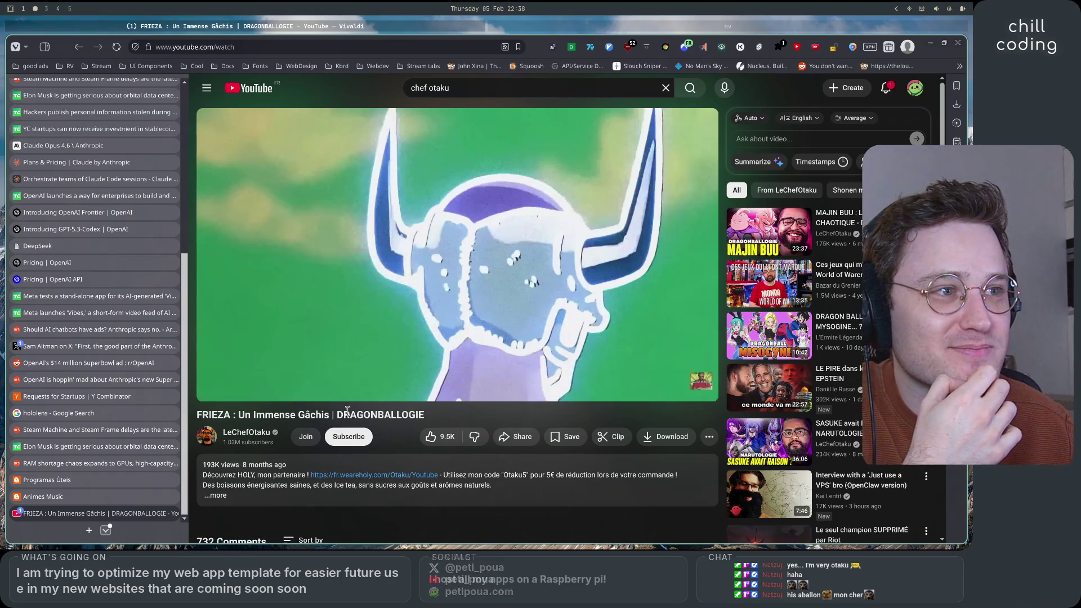
- Select parts of the FRIEZA video title, ending with '| DRAGONBALLOGIE' highlighted
drag(338, 415, 409, 415)
click(433, 417)
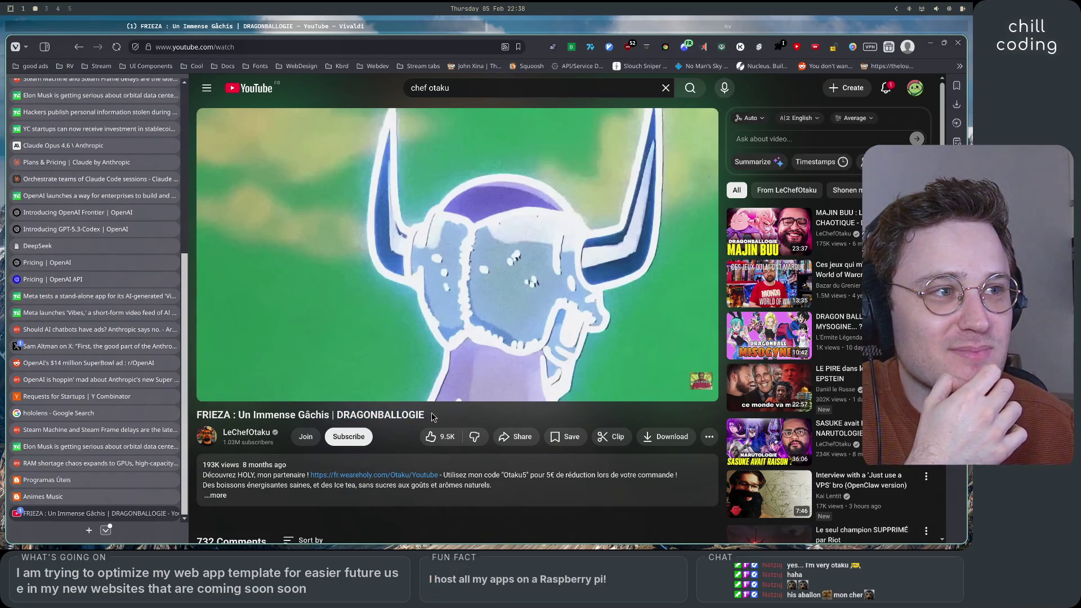
click(366, 419)
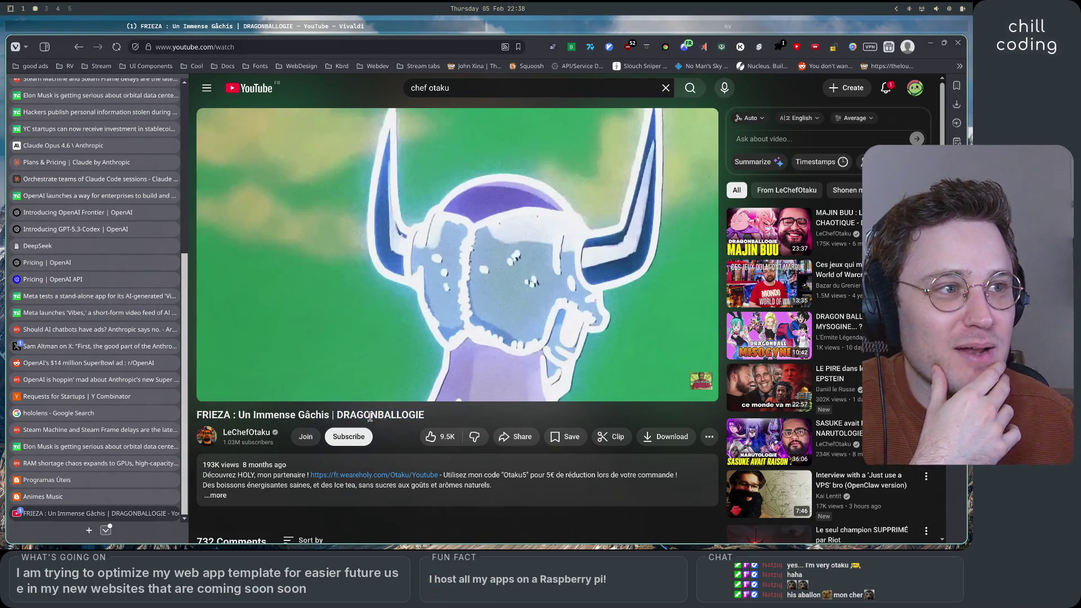
double_click(359, 417)
click(445, 419)
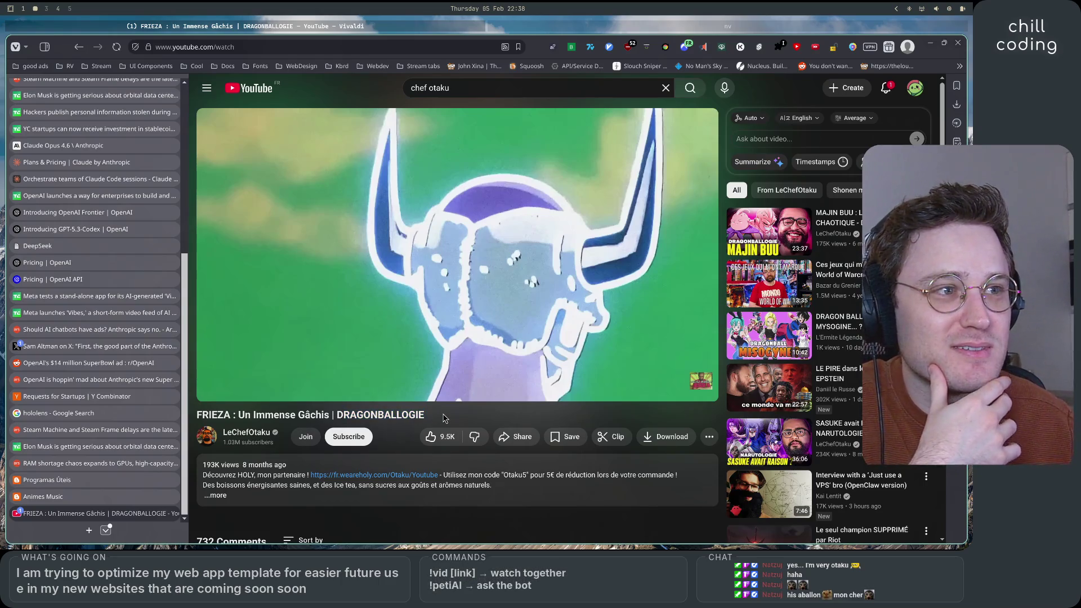
mouse_move(378, 417)
mouse_down()
mouse_move(334, 418)
mouse_move(344, 376)
mouse_up()
- Resume the video, skip ahead to 7:52, pause on the pink scene, then jump to 8:23
click(347, 351)
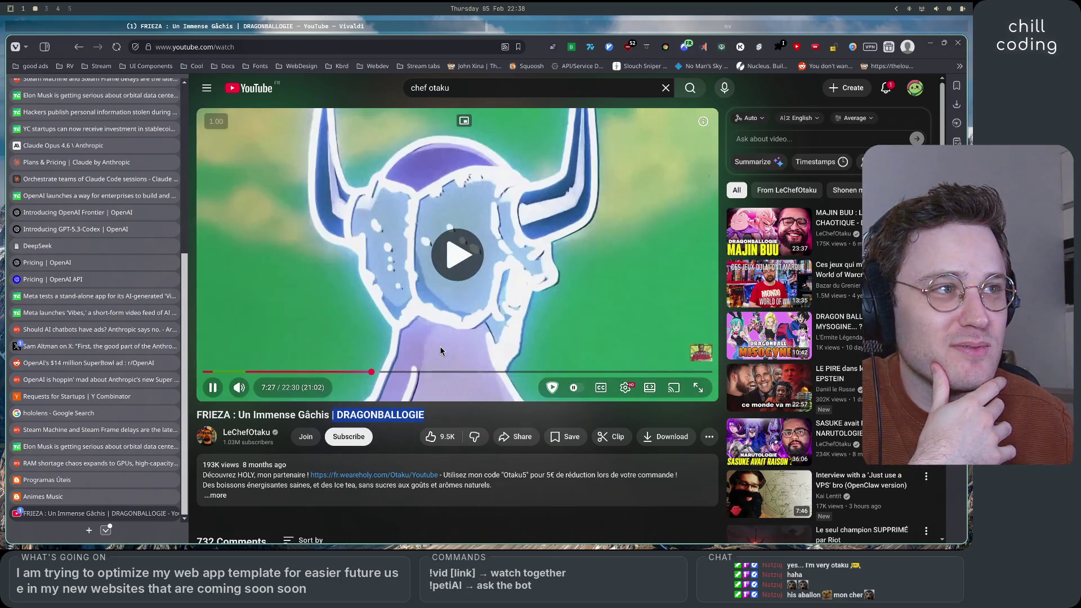
click(381, 373)
click(386, 321)
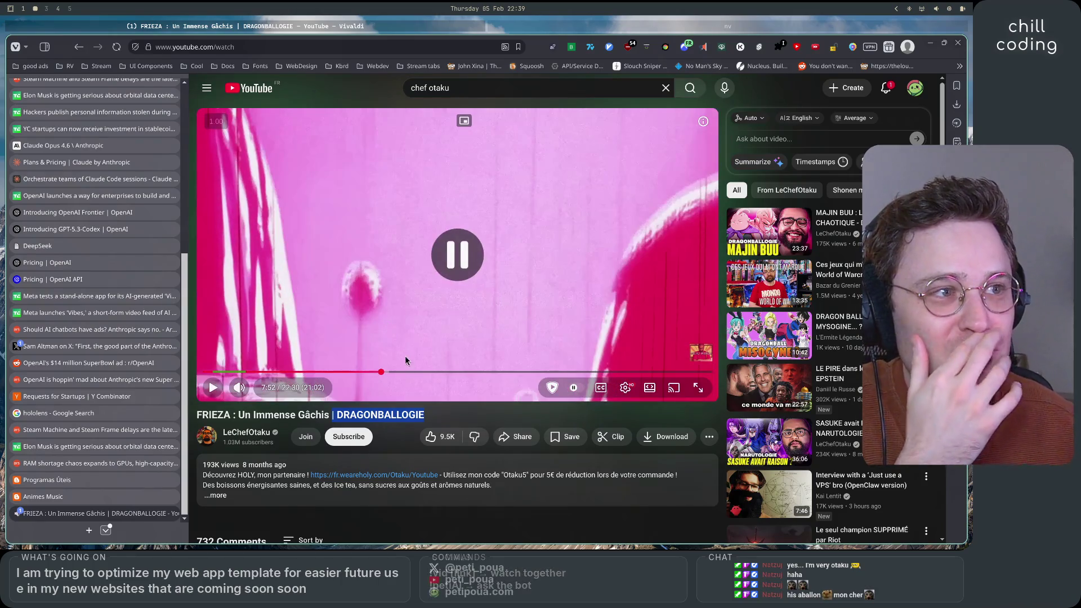
click(394, 372)
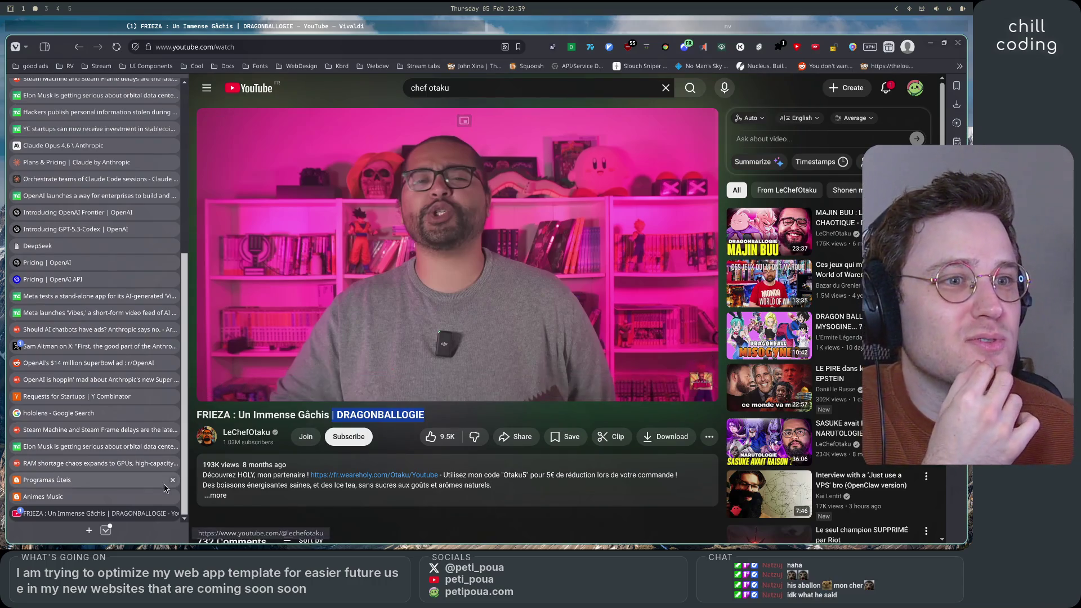
- Revisit the channel page, rewind the FRIEZA video to the 4:42 Frieza scene, pause, and close the tab
click(82, 51)
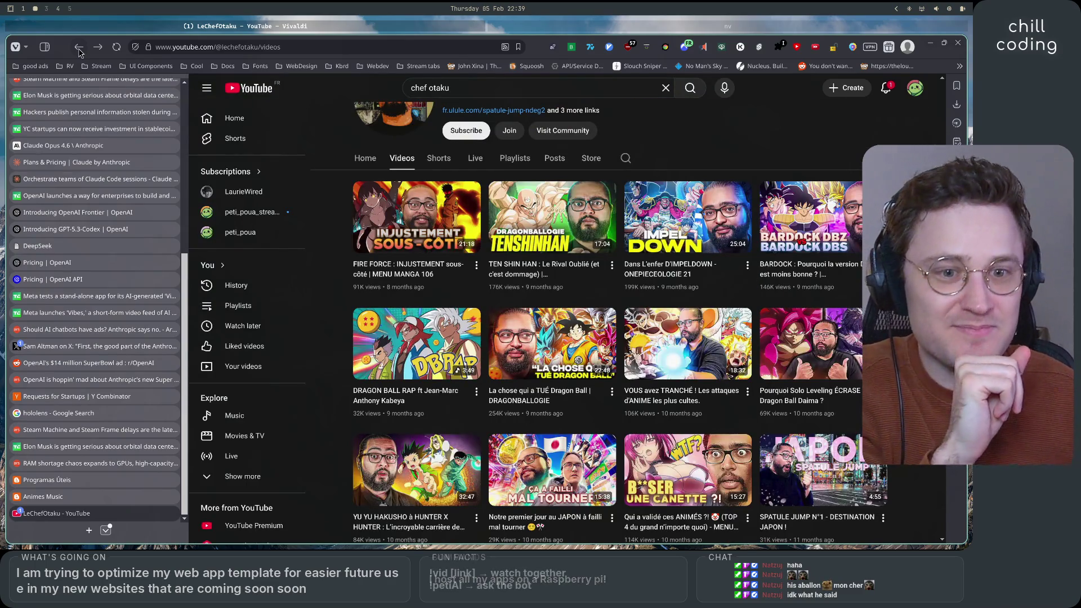
click(98, 50)
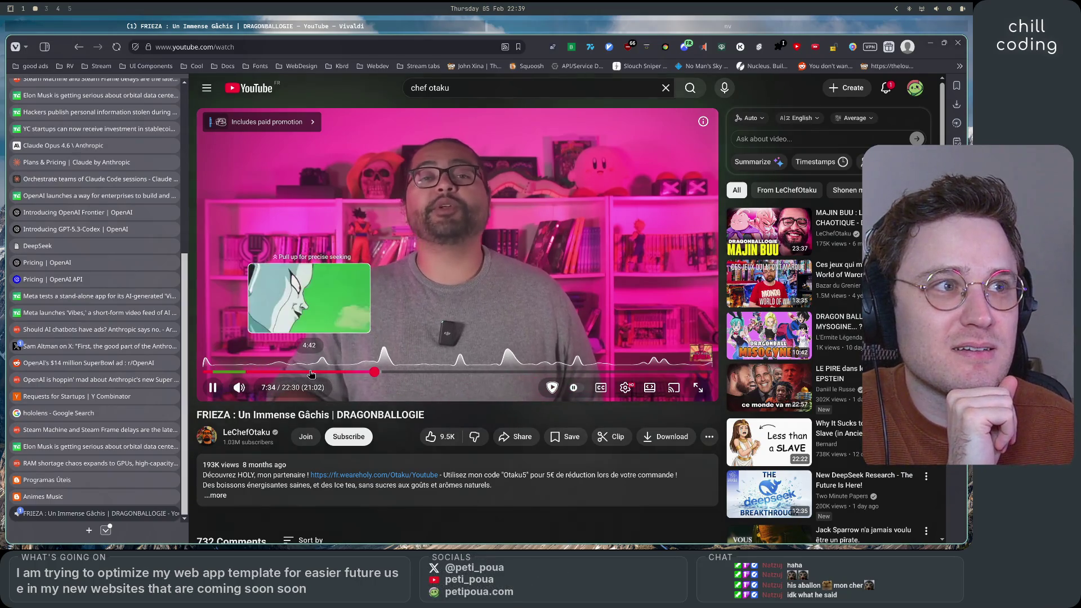
click(320, 373)
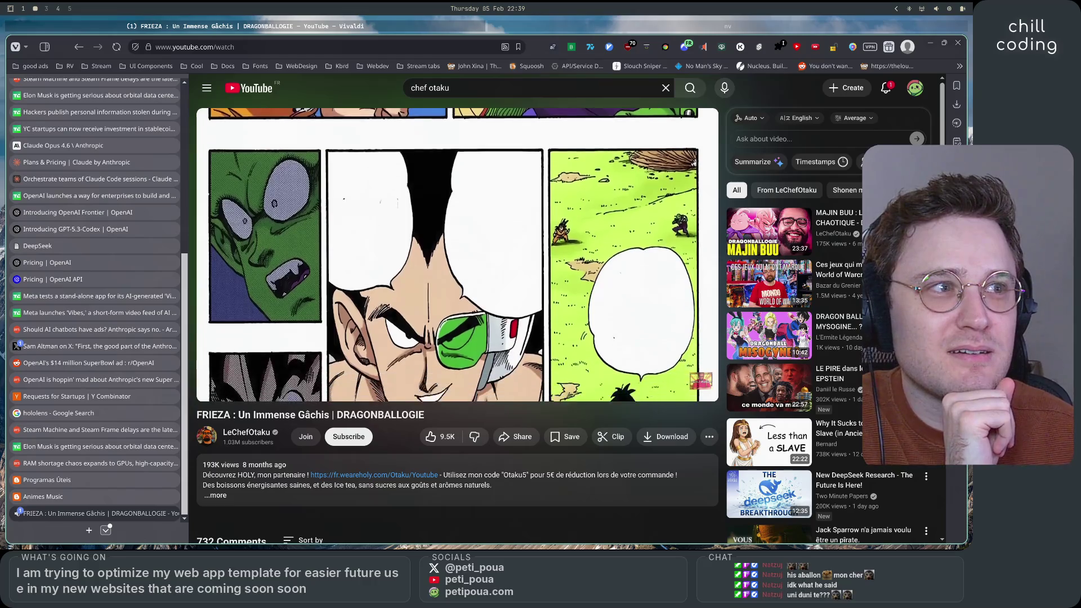
click(320, 276)
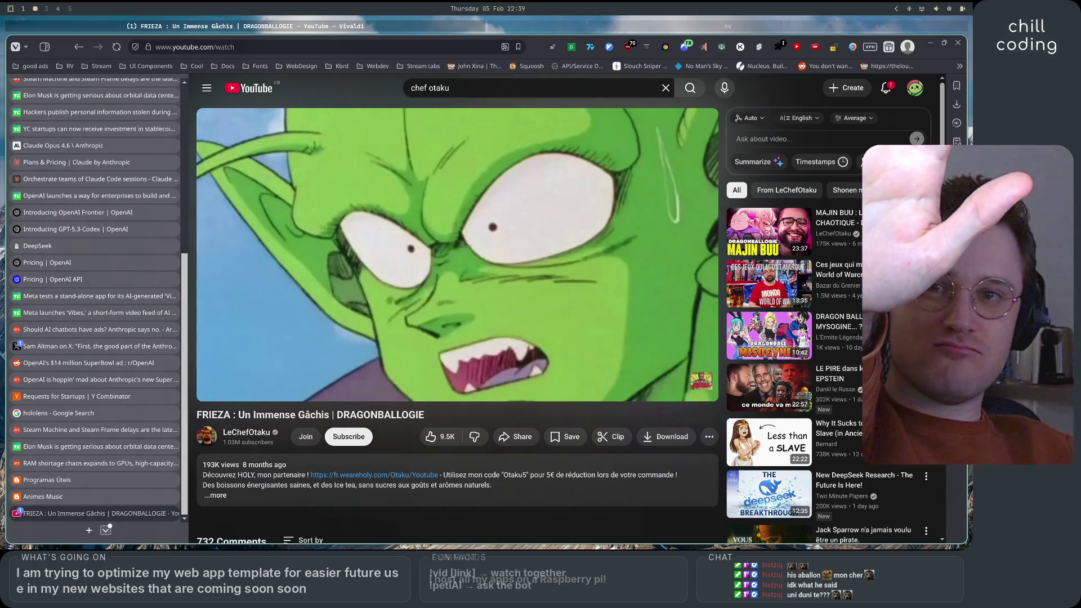
click(173, 515)
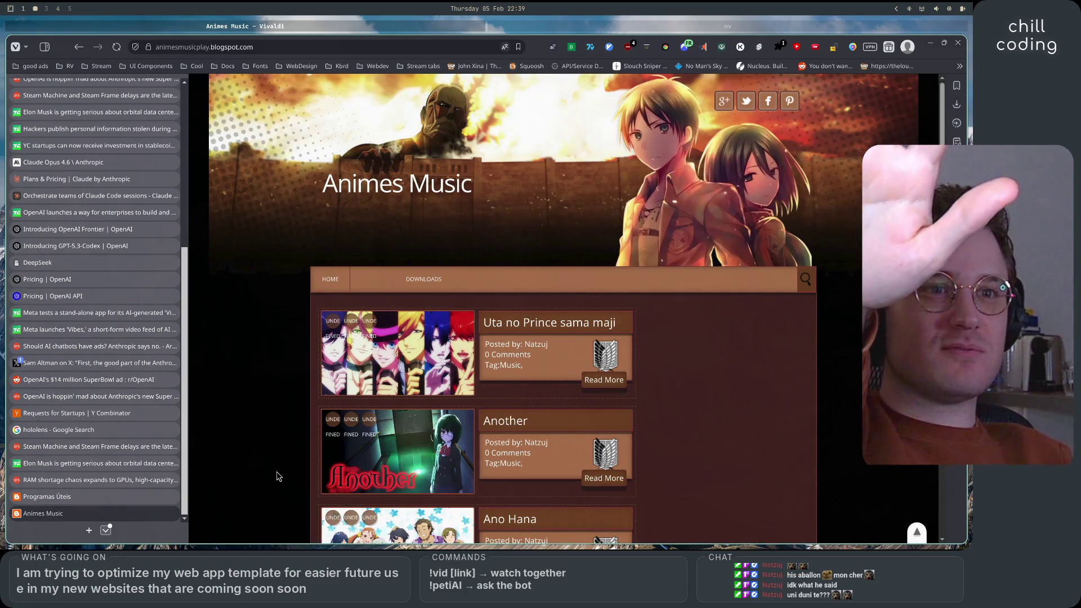
- Close the Animes Music, leftover news and GPT-5.3-Codex article tabs down to the Start Page
click(173, 514)
click(172, 513)
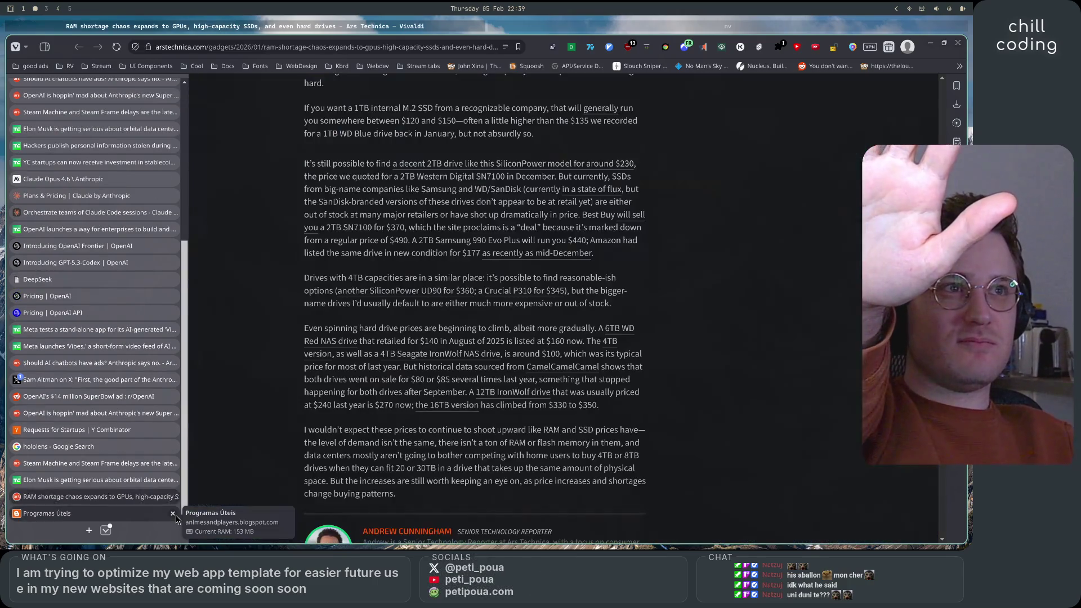
click(173, 514)
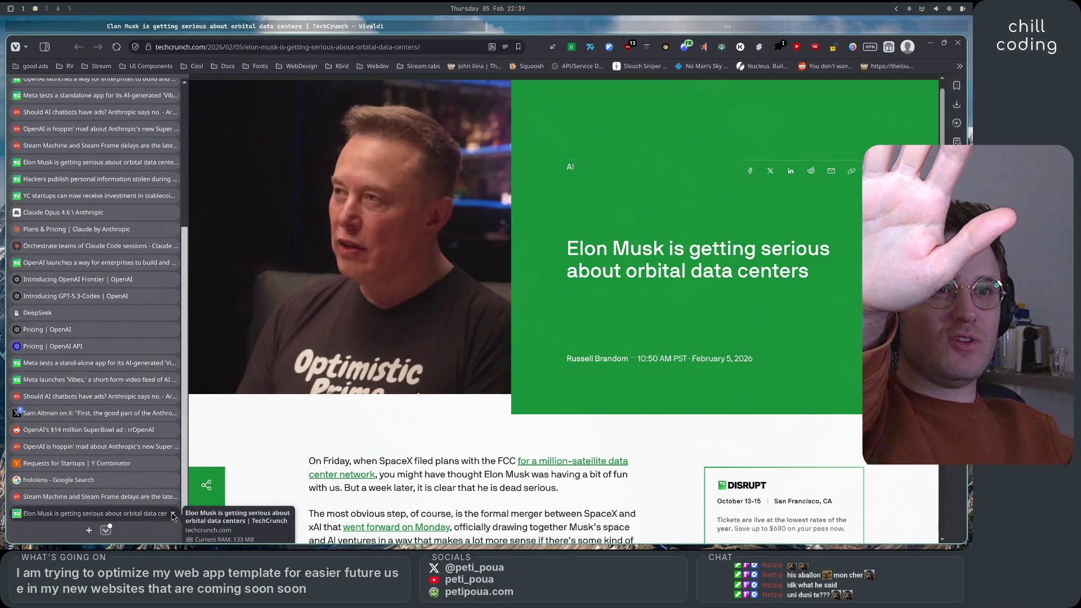
click(173, 514)
click(173, 513)
click(173, 514)
click(172, 514)
click(173, 514)
click(173, 513)
click(173, 513)
click(173, 514)
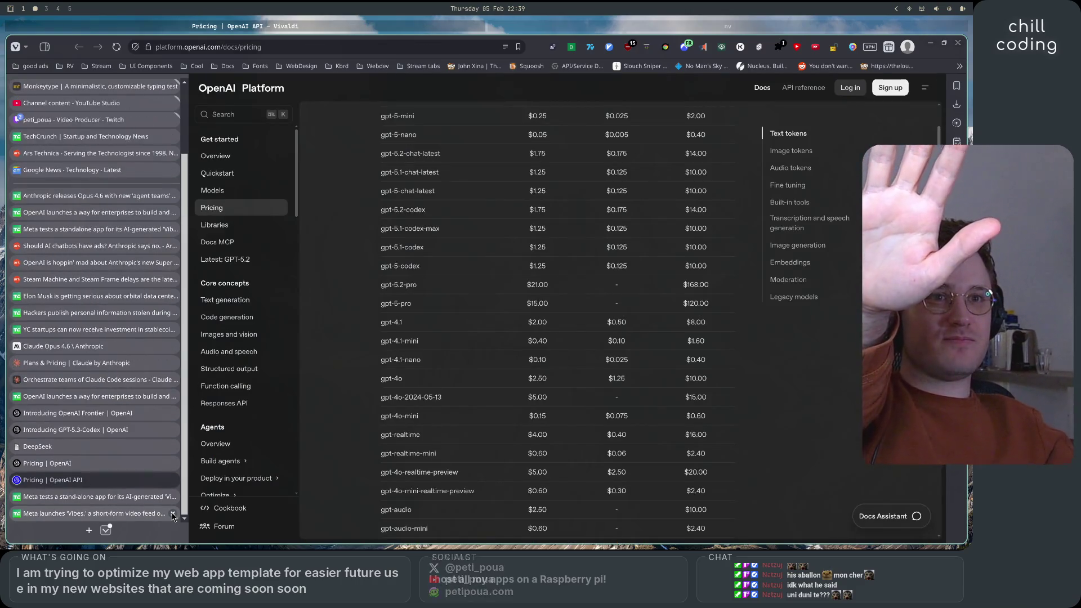
click(173, 514)
click(173, 514)
click(173, 513)
click(173, 514)
click(173, 514)
double_click(173, 513)
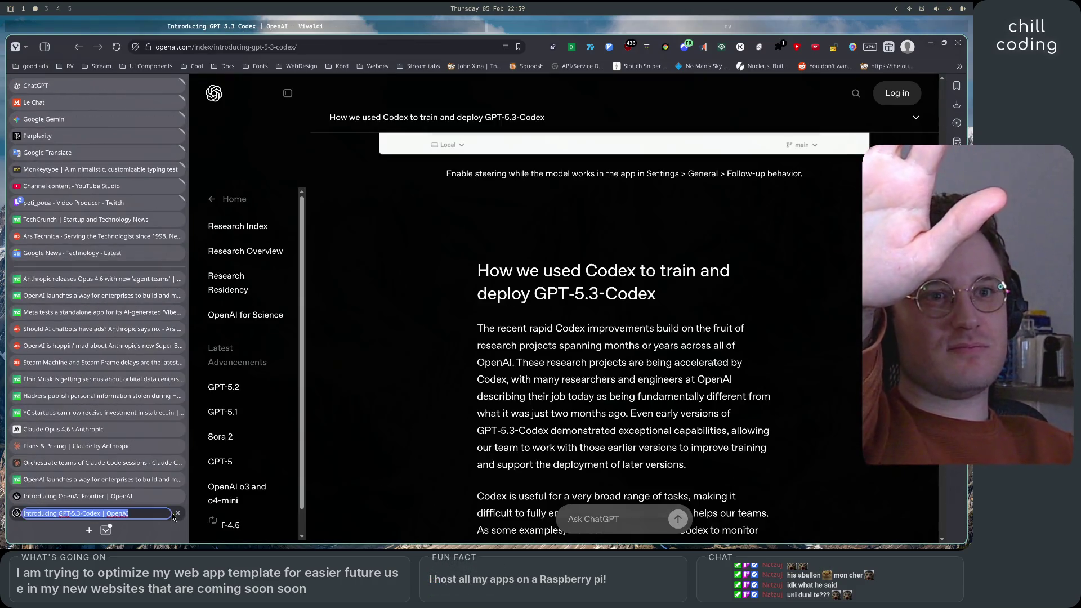
click(176, 514)
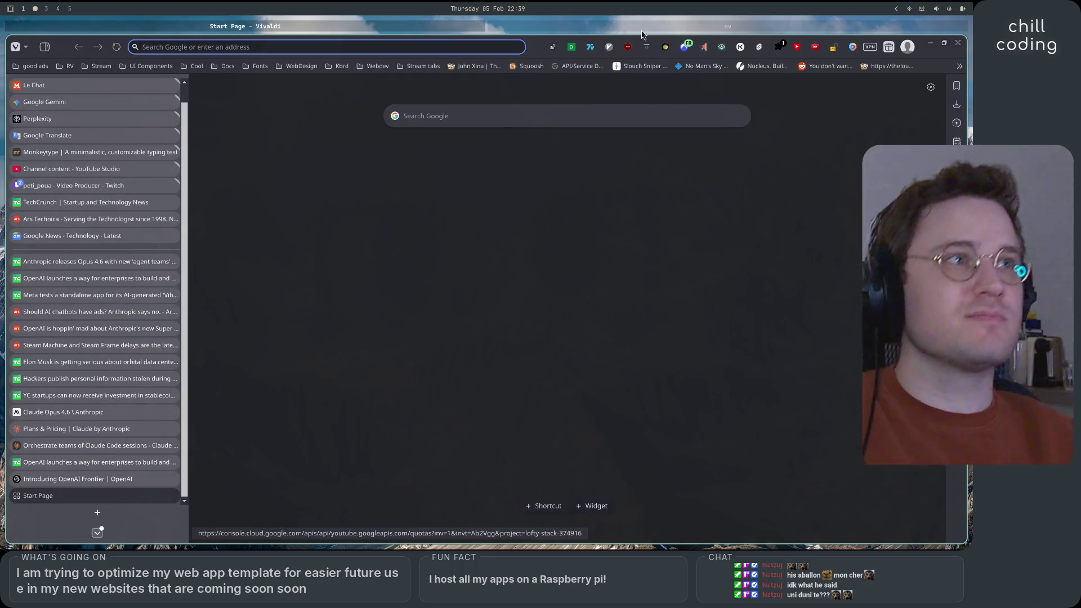
click(642, 32)
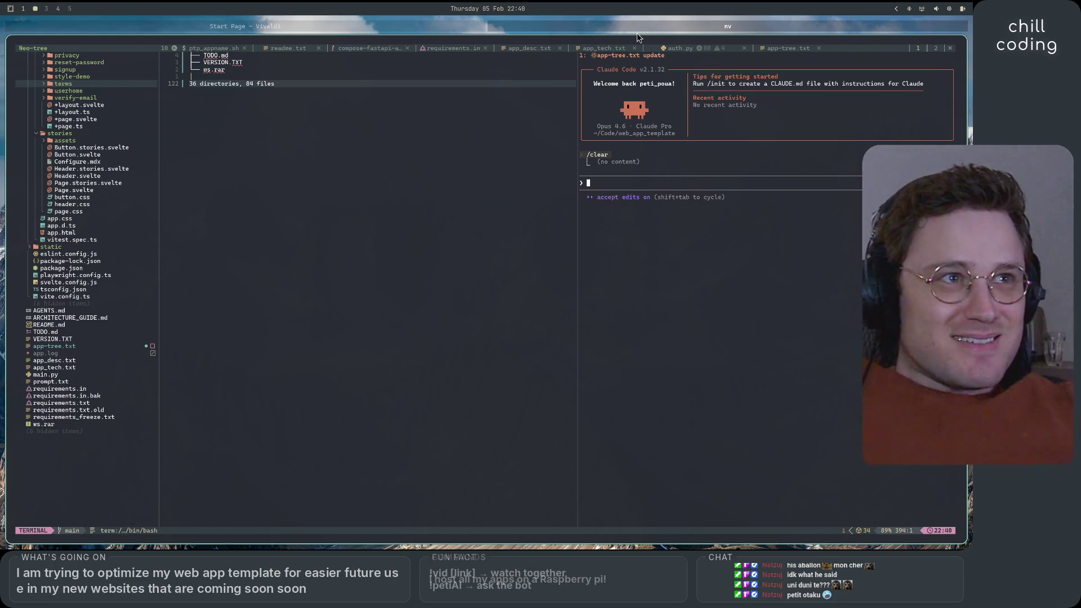
scroll(394, 417, up, 20)
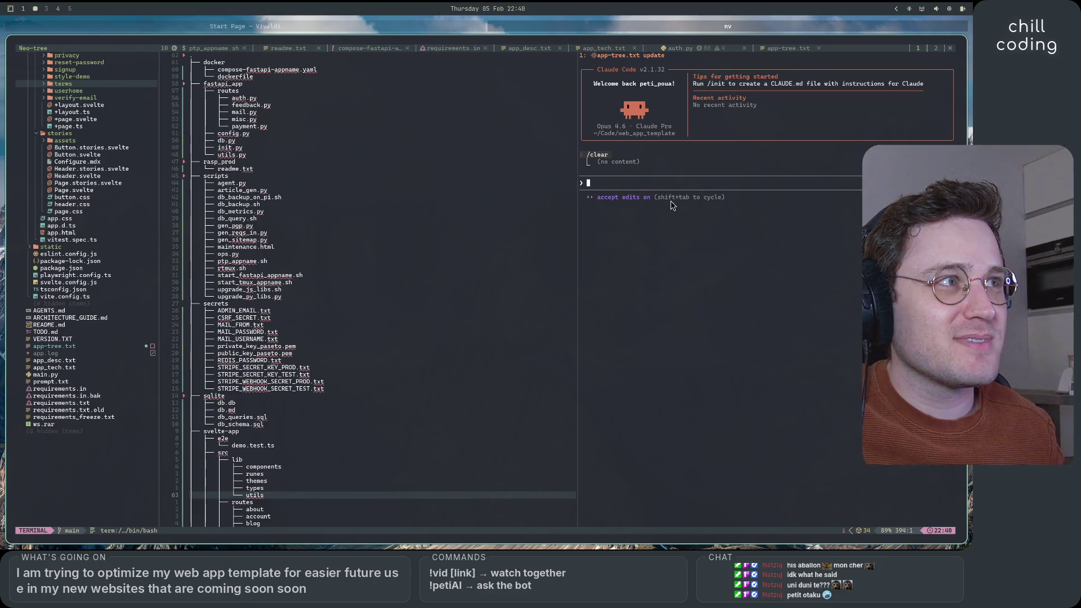
scroll(103, 392, up, 20)
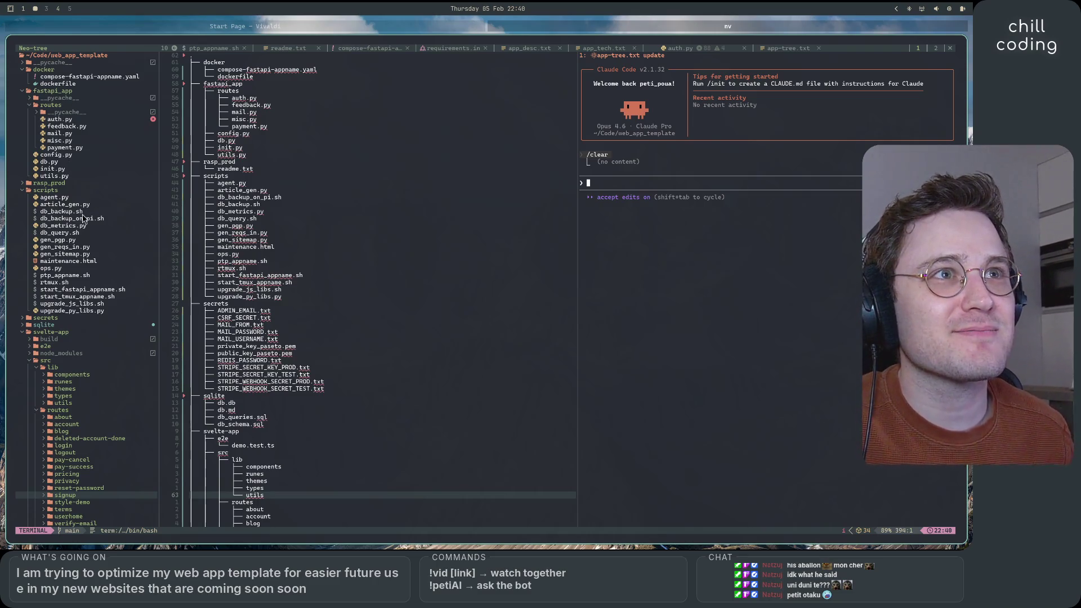
scroll(109, 318, down, 10)
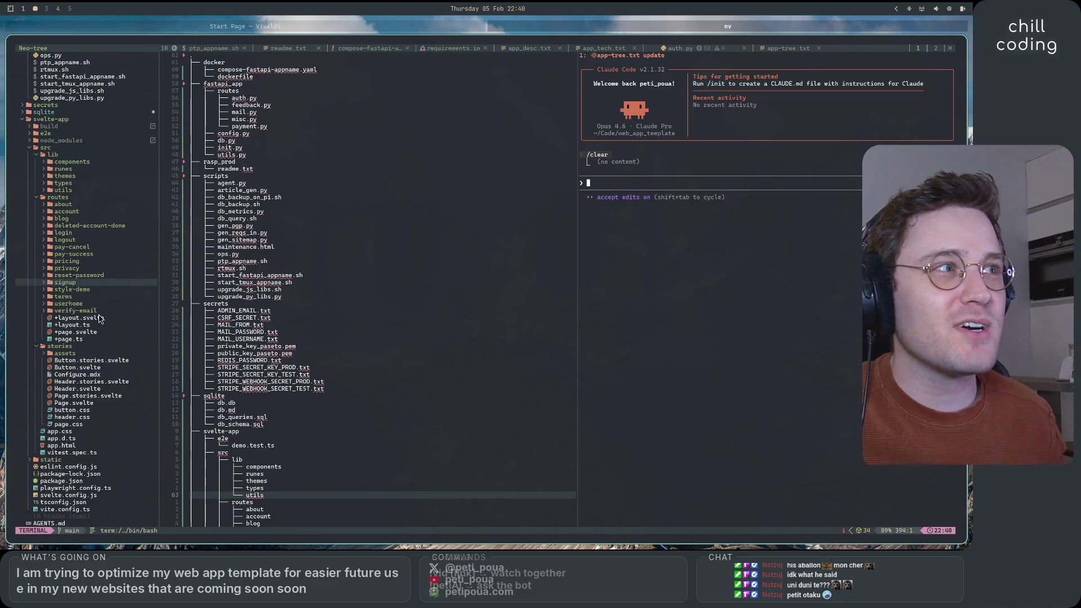
scroll(59, 288, down, 2)
scroll(59, 288, down, 7)
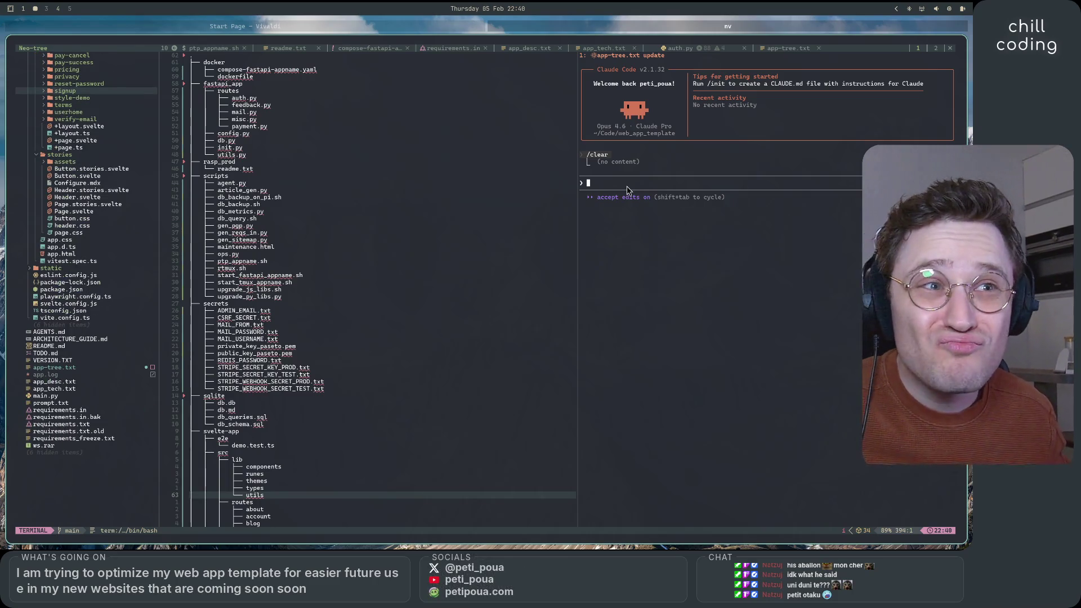
- Write a prompt asking Claude to analyze the web app template's architecture and file tree without acting
key(ctrl+backslash)
key(ctrl+n)
text(analy)
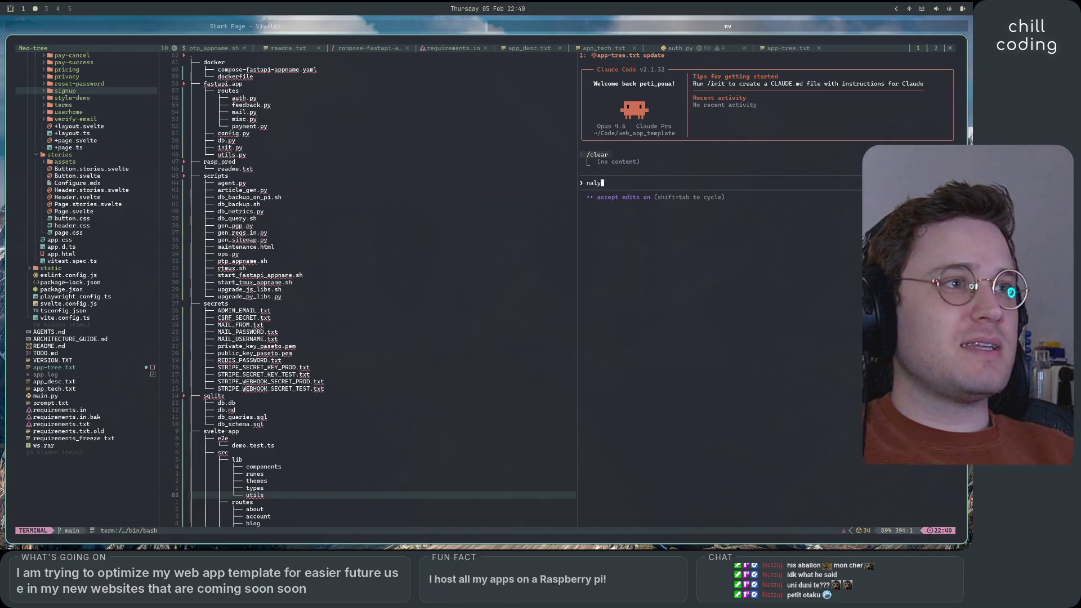
text(ze )
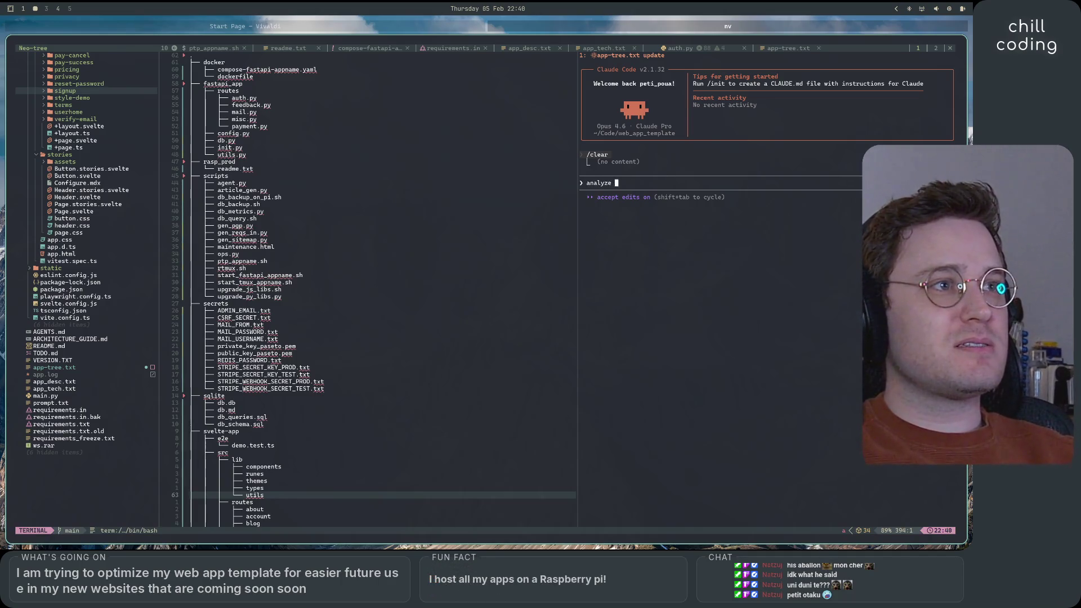
text(thisn c cod)
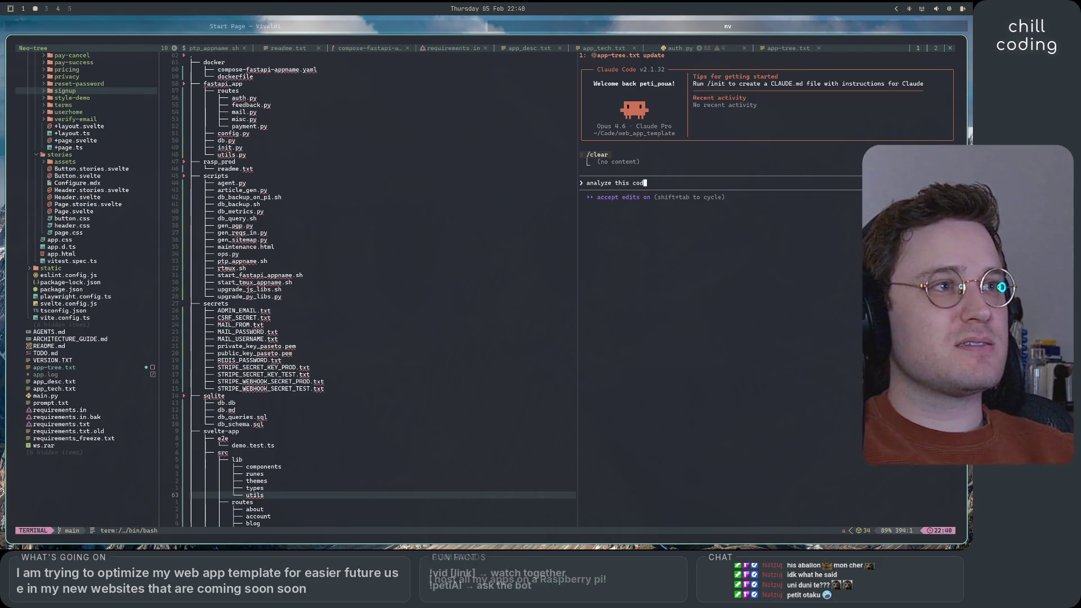
text(eba fo)
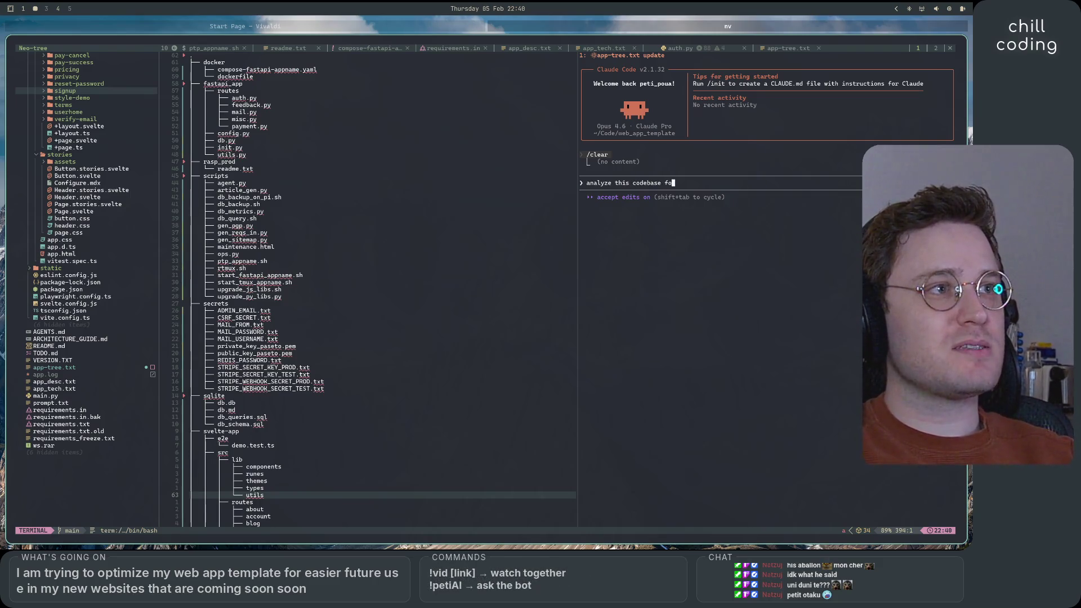
text(a template)
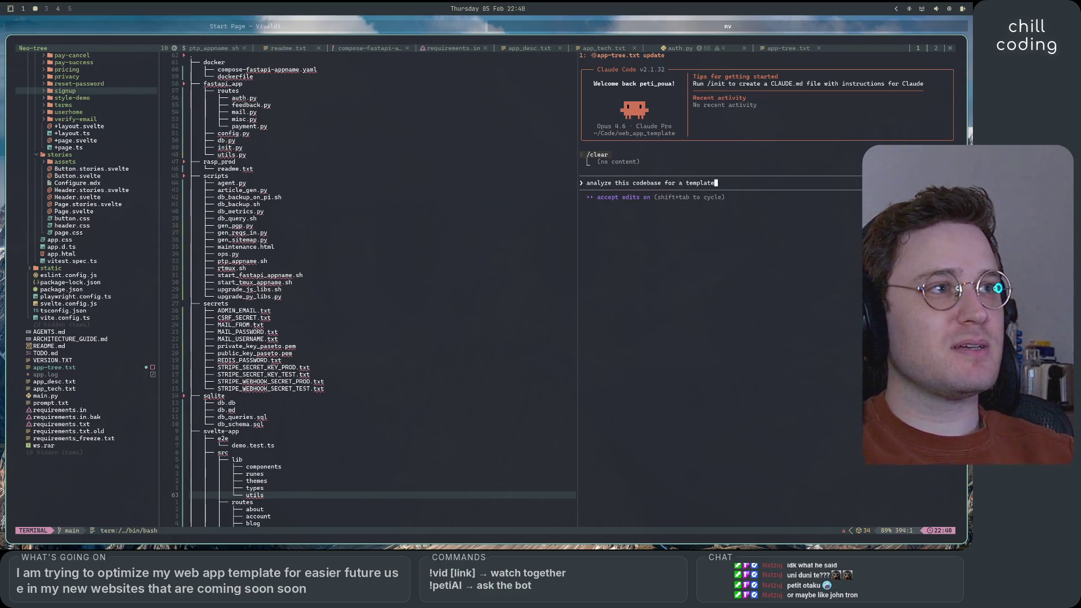
text( web app, and tell)
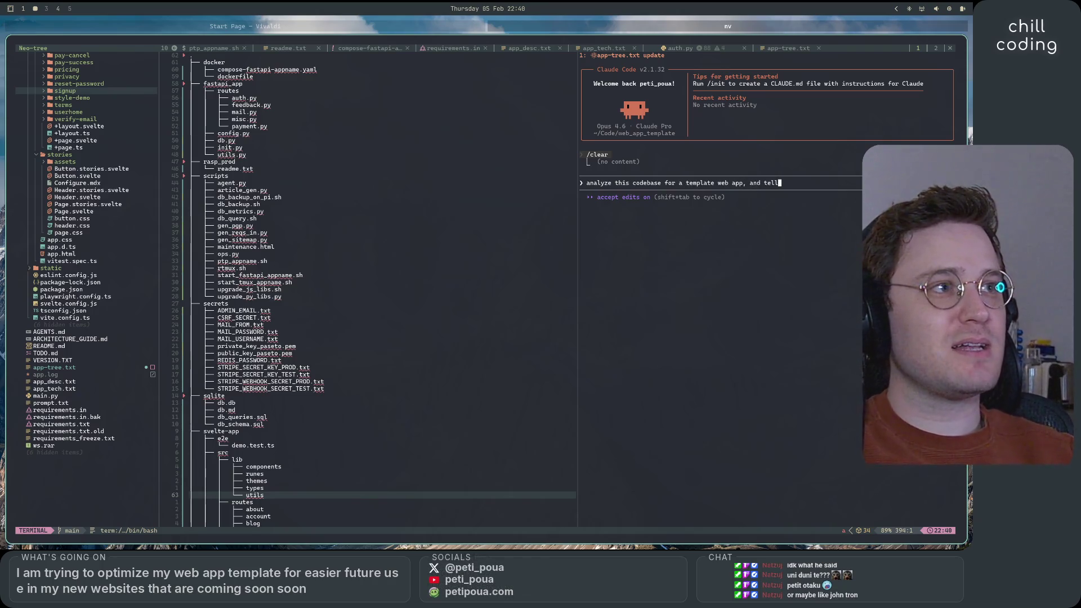
text( me how it could be stre)
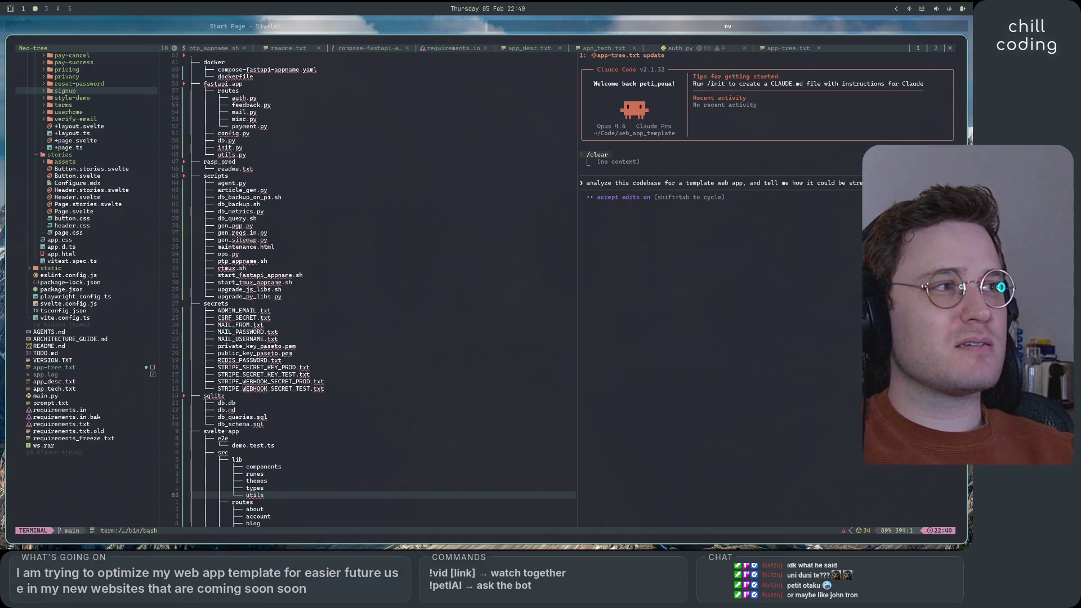
text(intem)
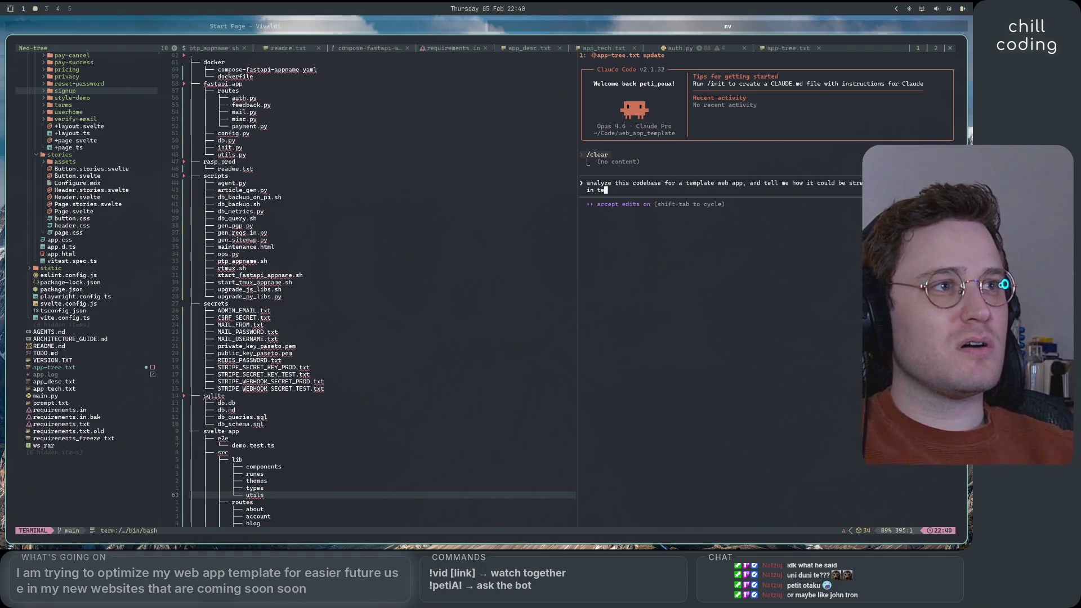
text( terms of)
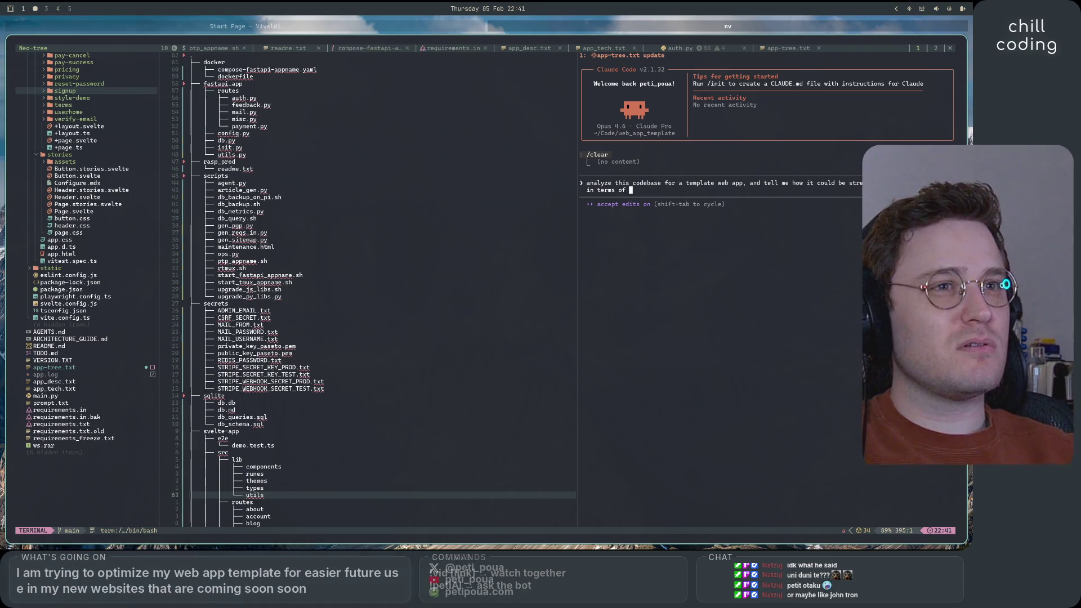
text(archit)
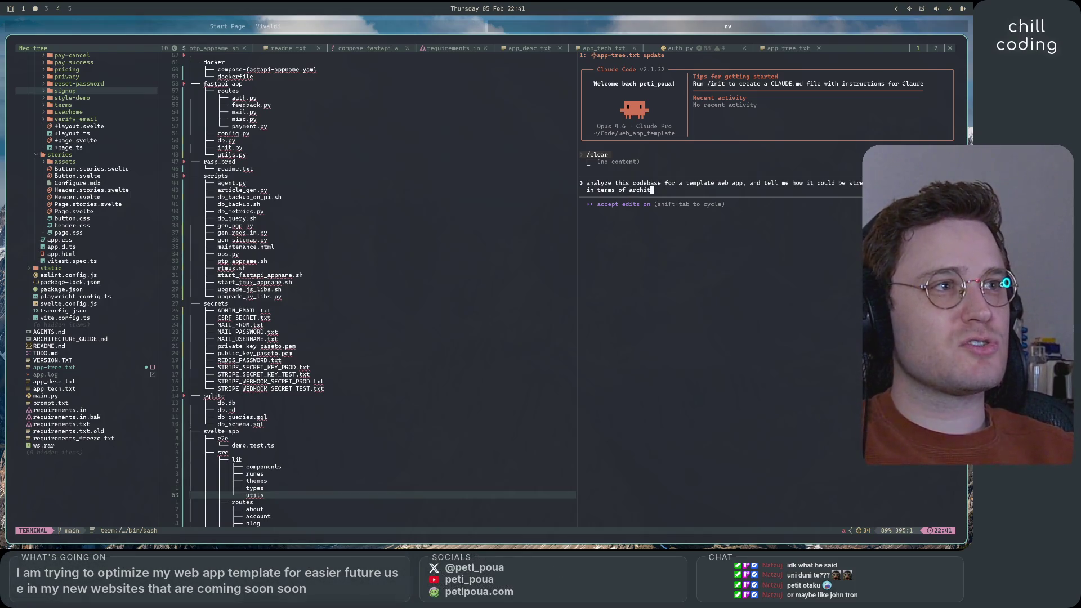
text(ecture, filetree, etc)
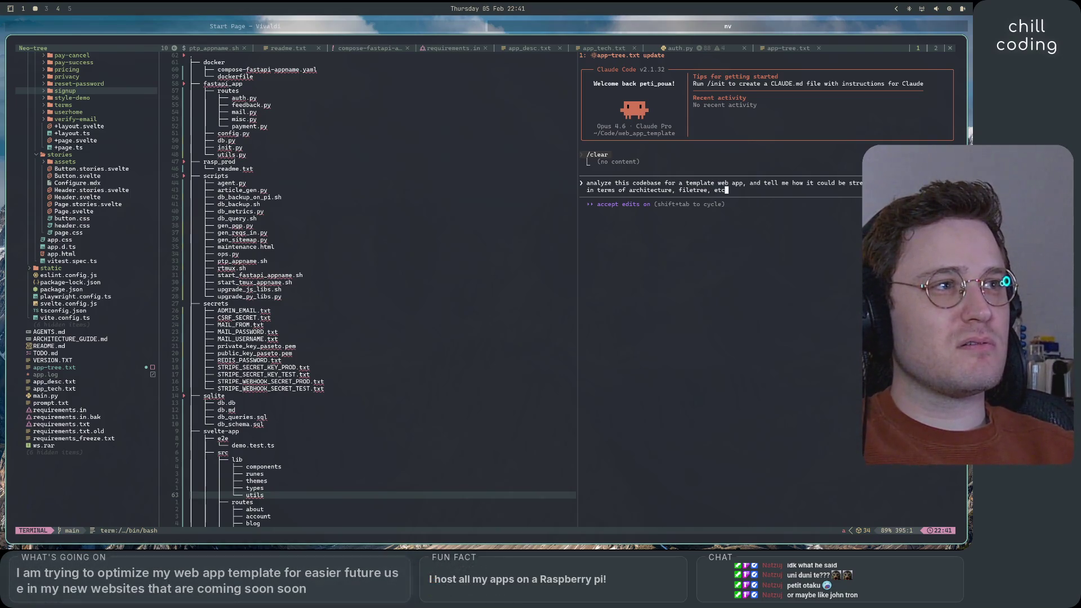
text(. do not act, only de)
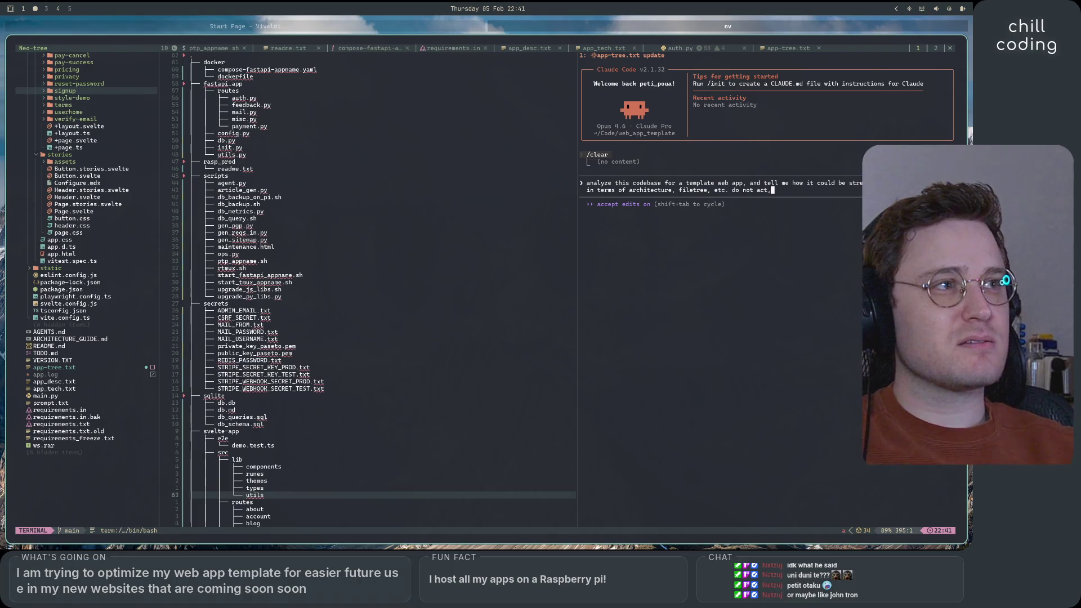
text(escribe)
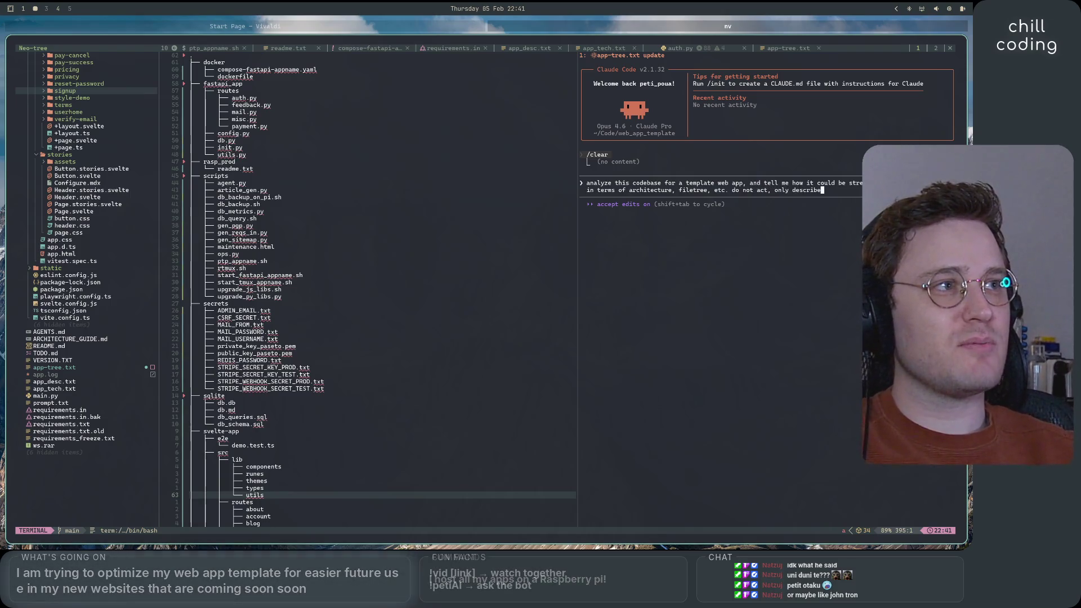
- Cycle the permission modes with Shift+Tab and send the streamlining analysis request
key(shift+Tab)
key(shift+Tab)
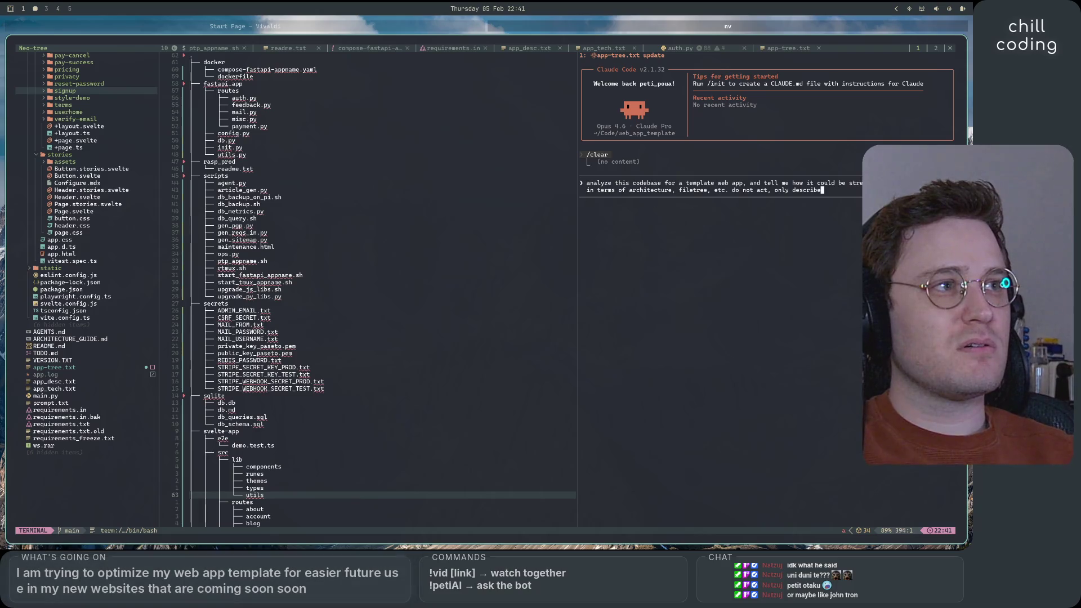
key(shift+Tab)
key(shift+Tab)
key(shift+Tab)
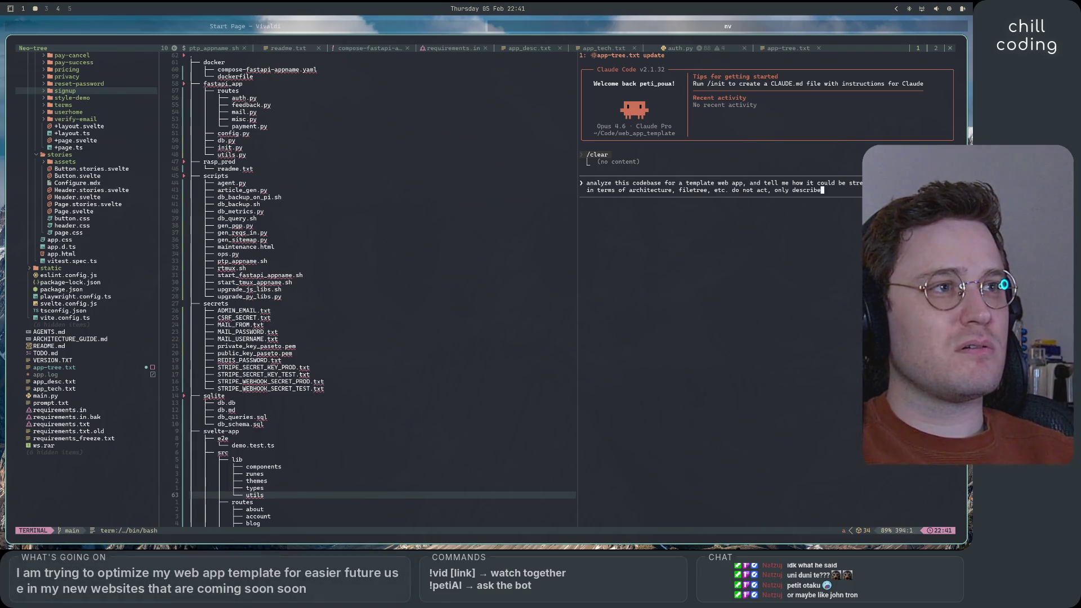
key(shift+Tab)
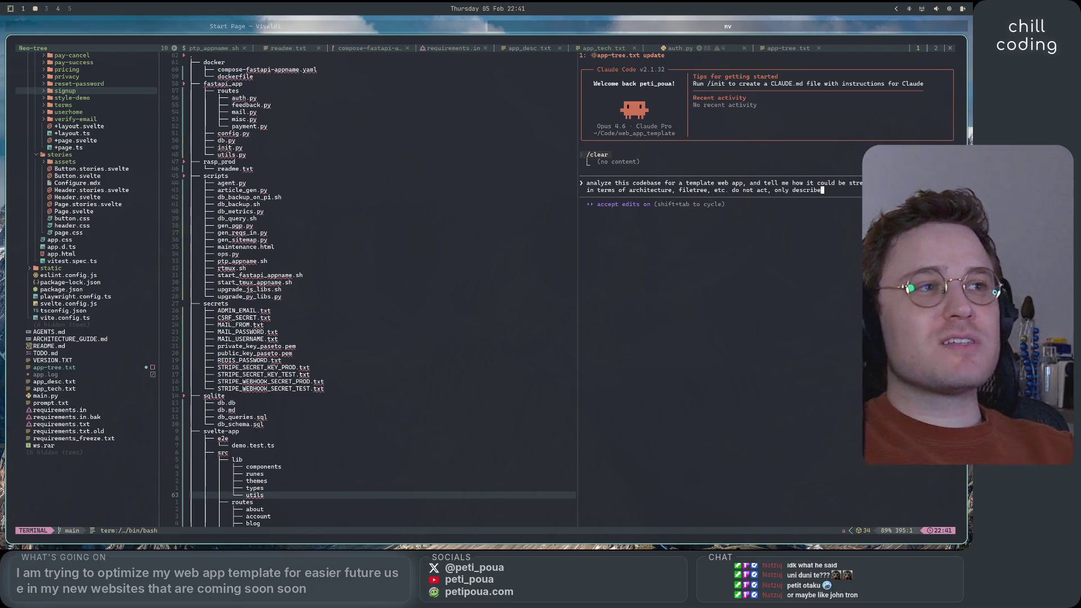
key(shift+Tab)
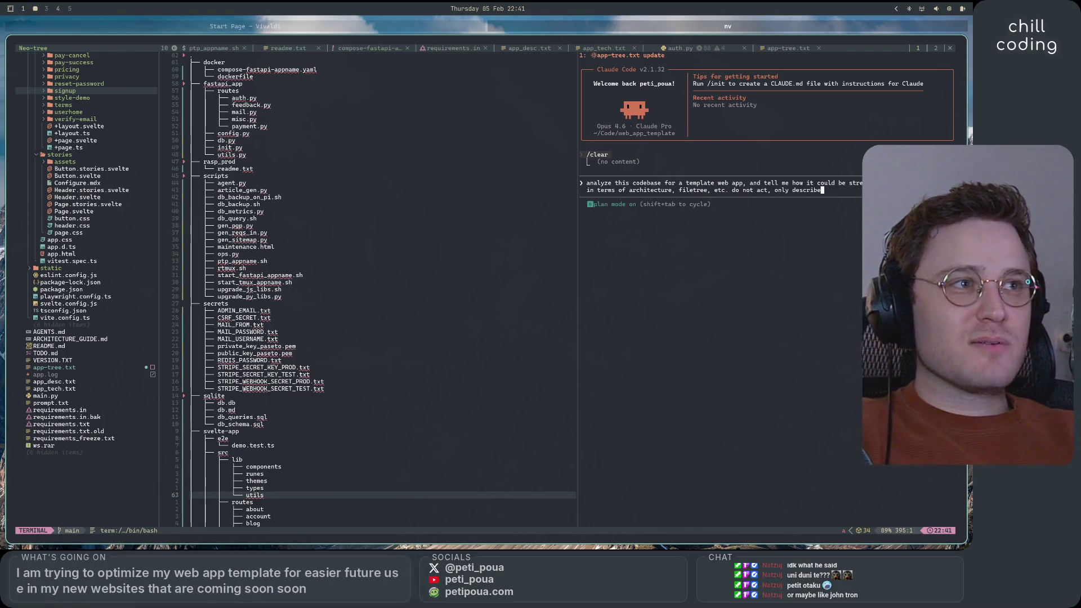
key(shift+Tab)
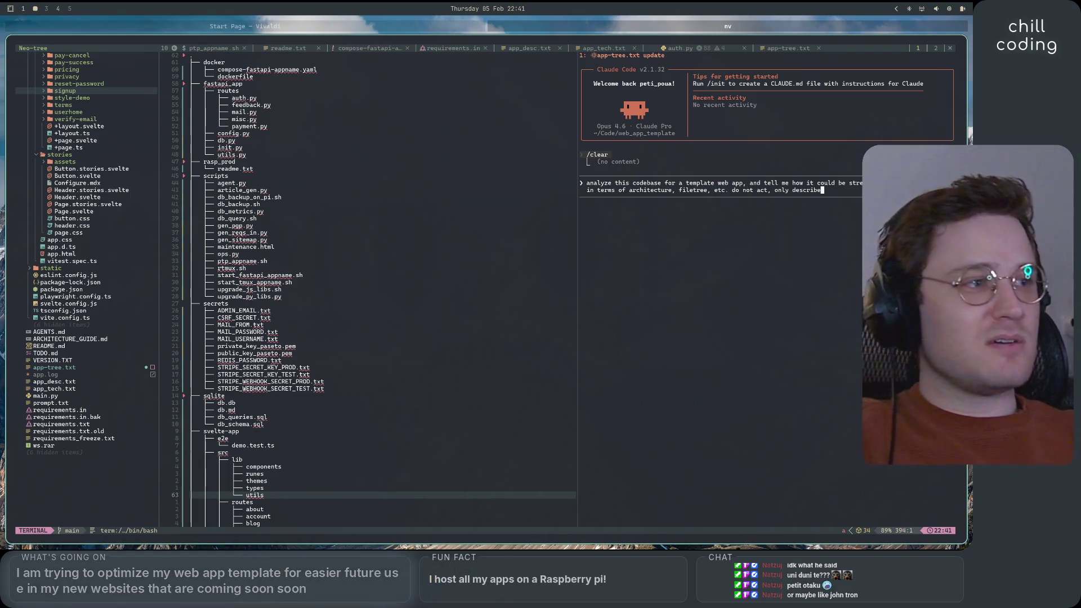
key(Return)
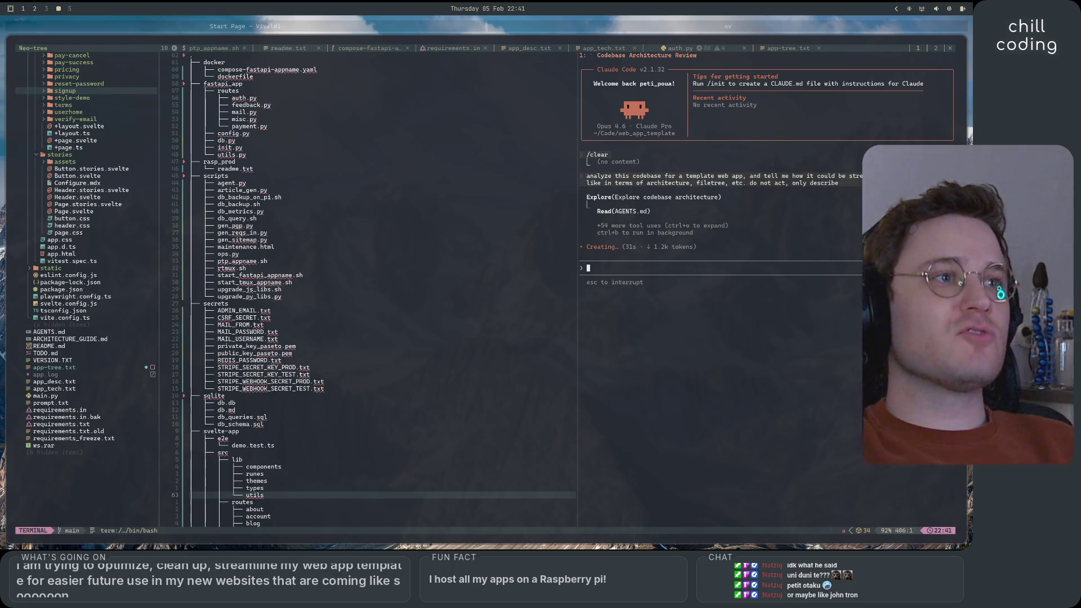
- In the browser, search Google for 'john tron' and open the JonTronShow YouTube channel result
key(super+2)
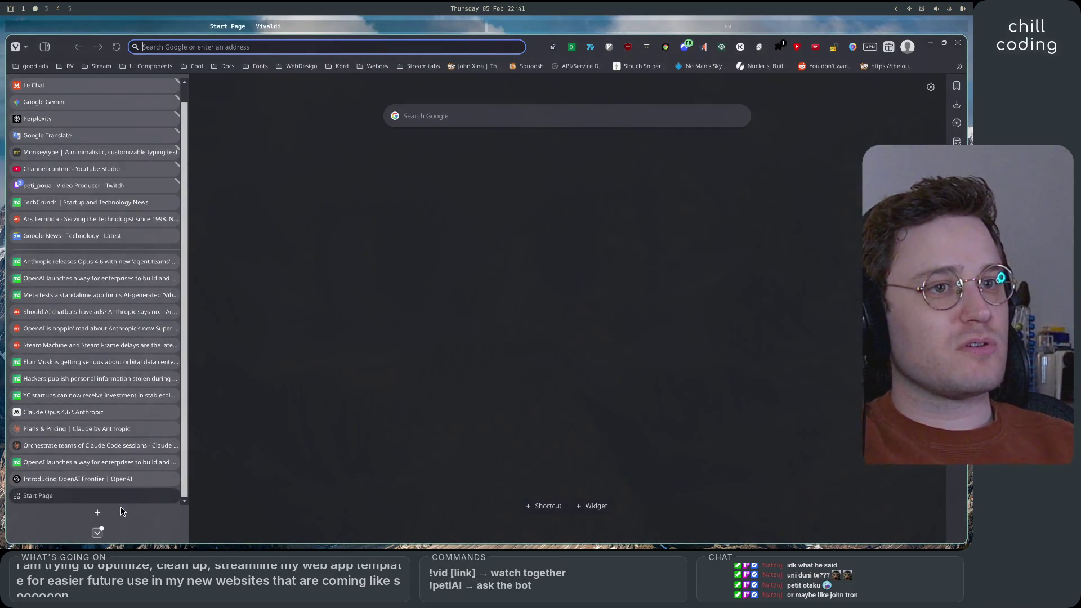
text(join.kzg.gg)
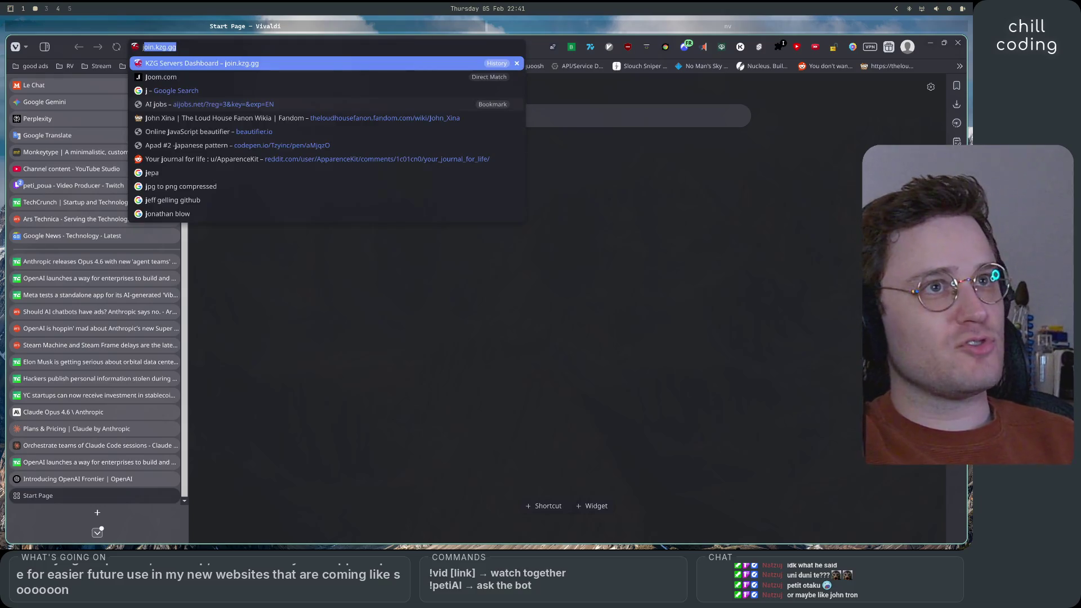
text(h)
key(BackSpace)
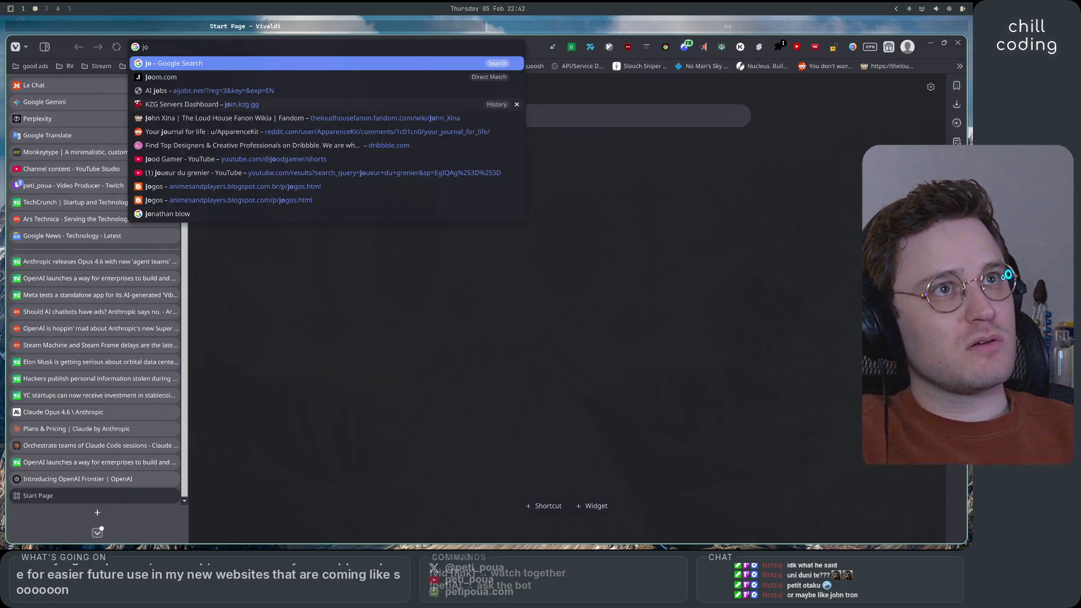
text(hn tron)
key(Return)
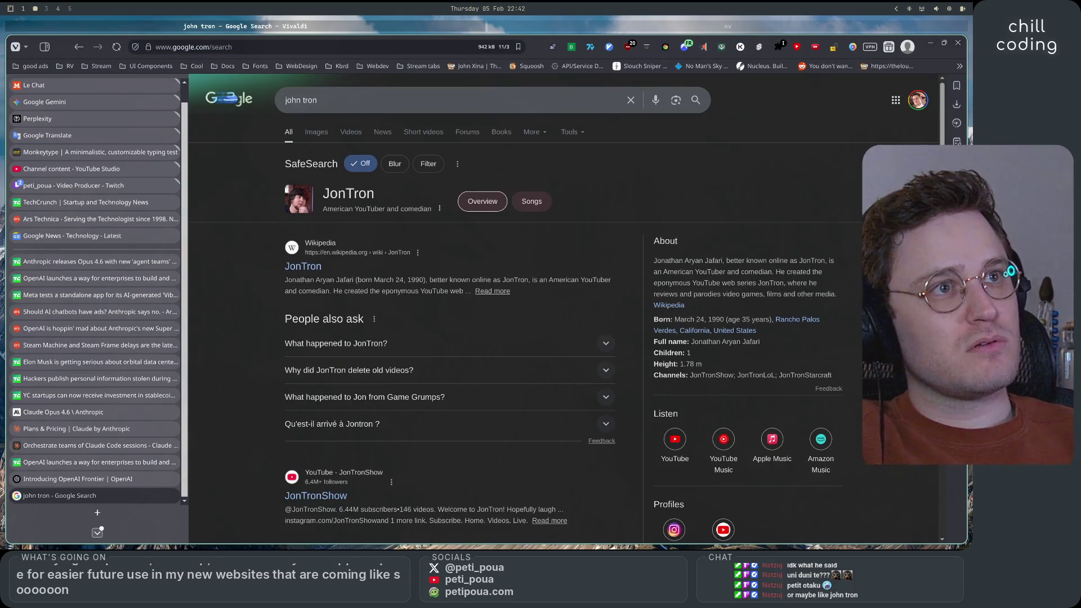
scroll(265, 439, down, 2)
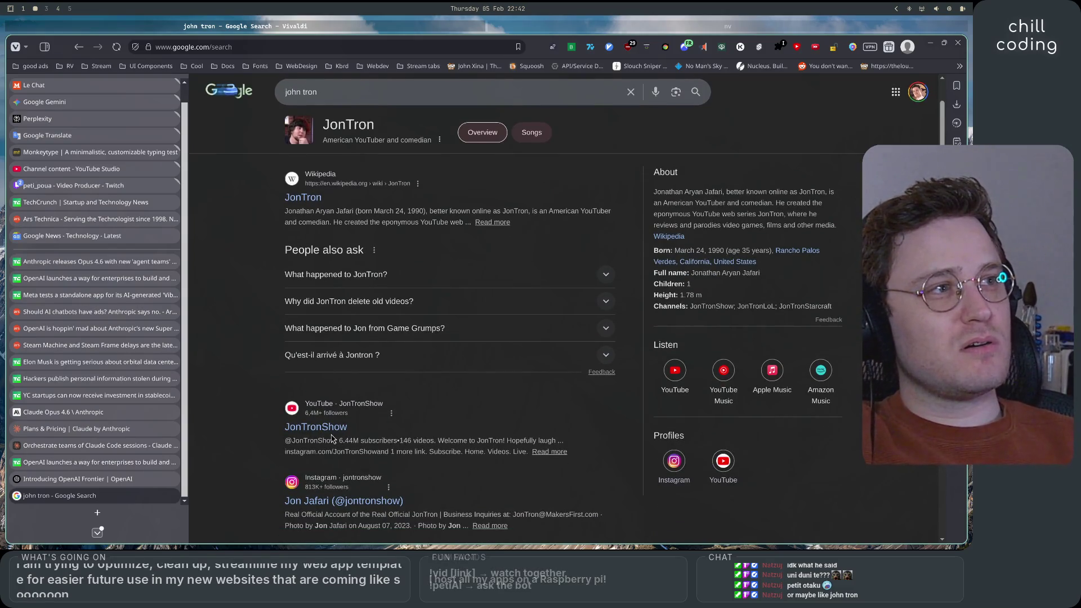
click(328, 431)
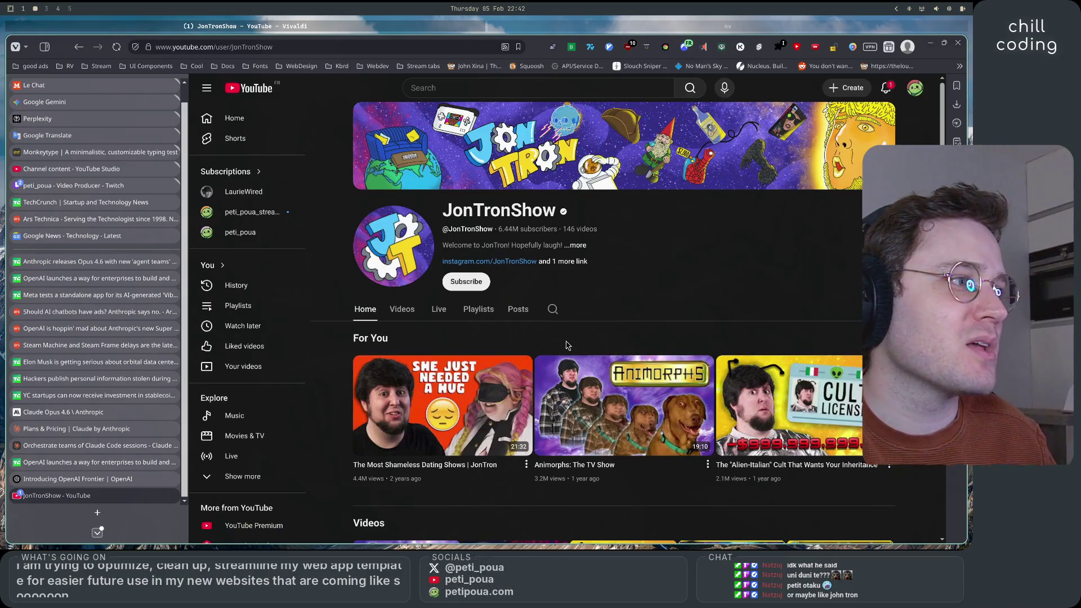
- Show JonTronShow's uploaded videos, browse the grid, and start a YouTube search with 'jon'
scroll(402, 287, down, 1)
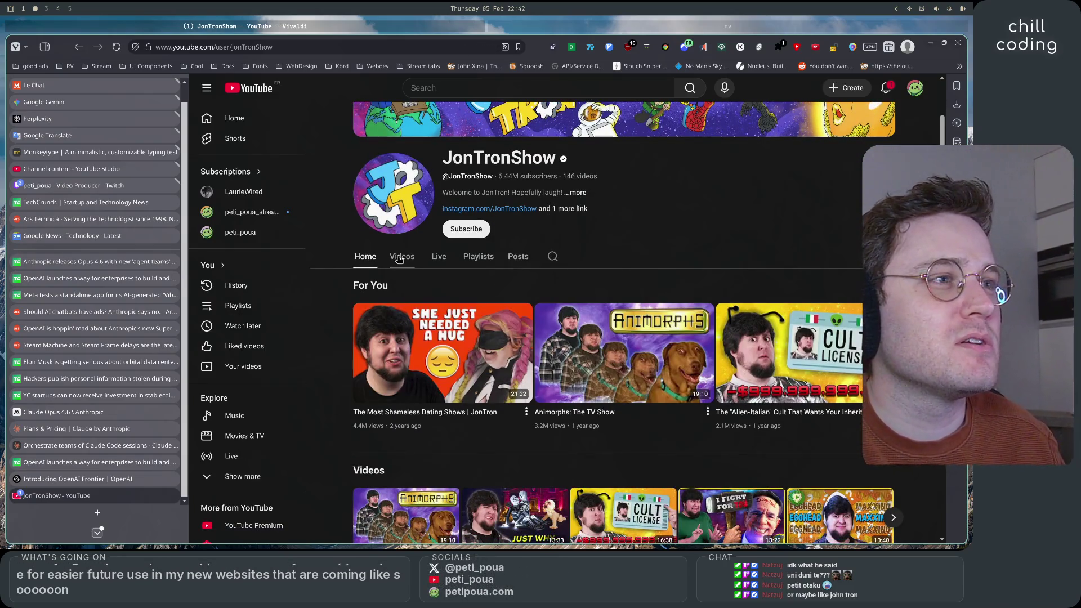
click(401, 257)
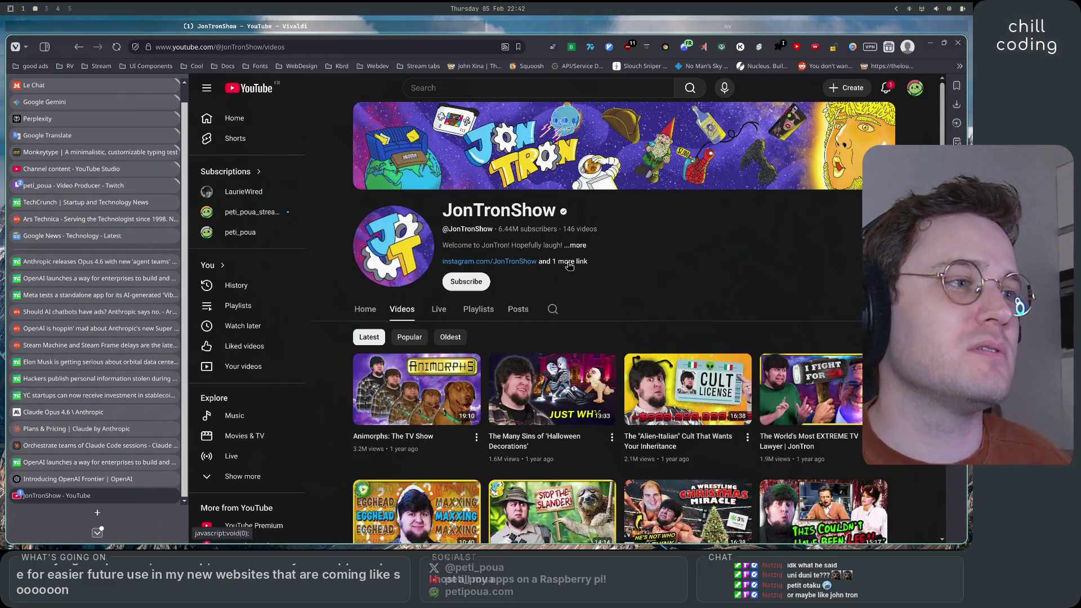
scroll(415, 307, down, 3)
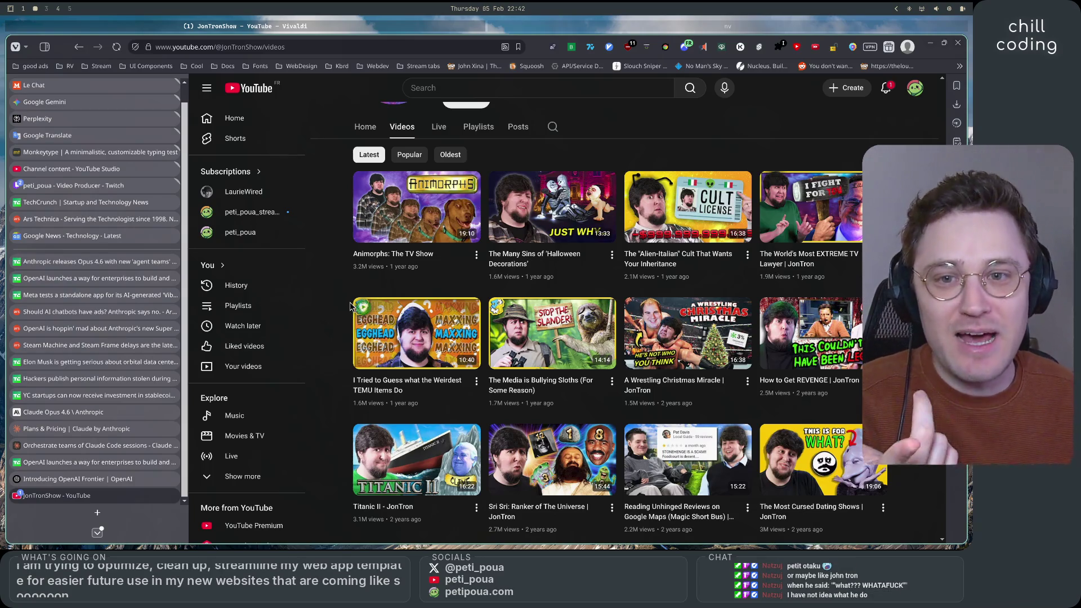
scroll(351, 302, down, 2)
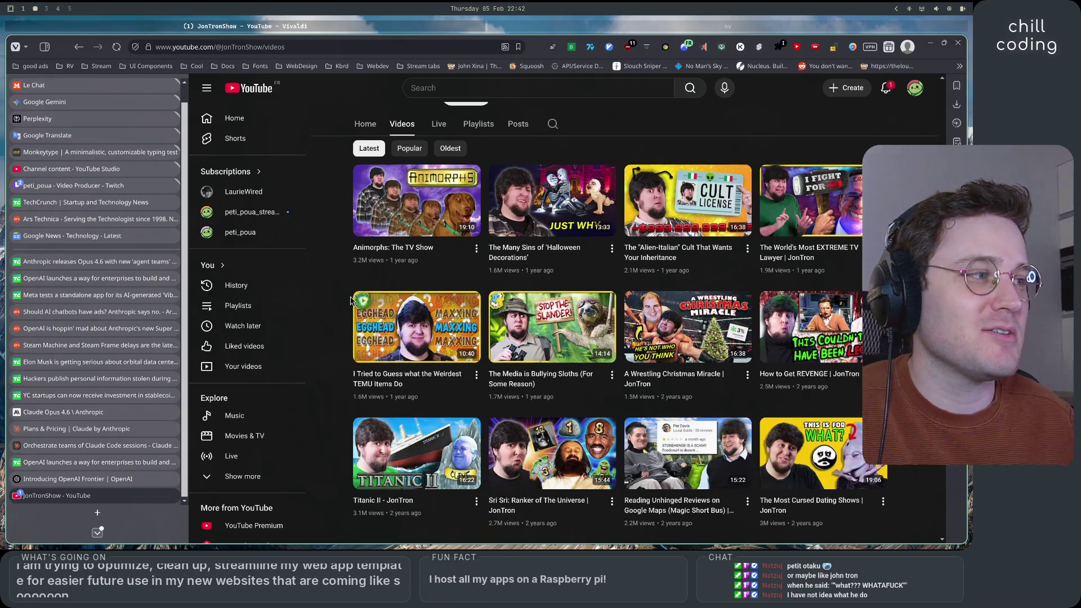
scroll(349, 304, up, 4)
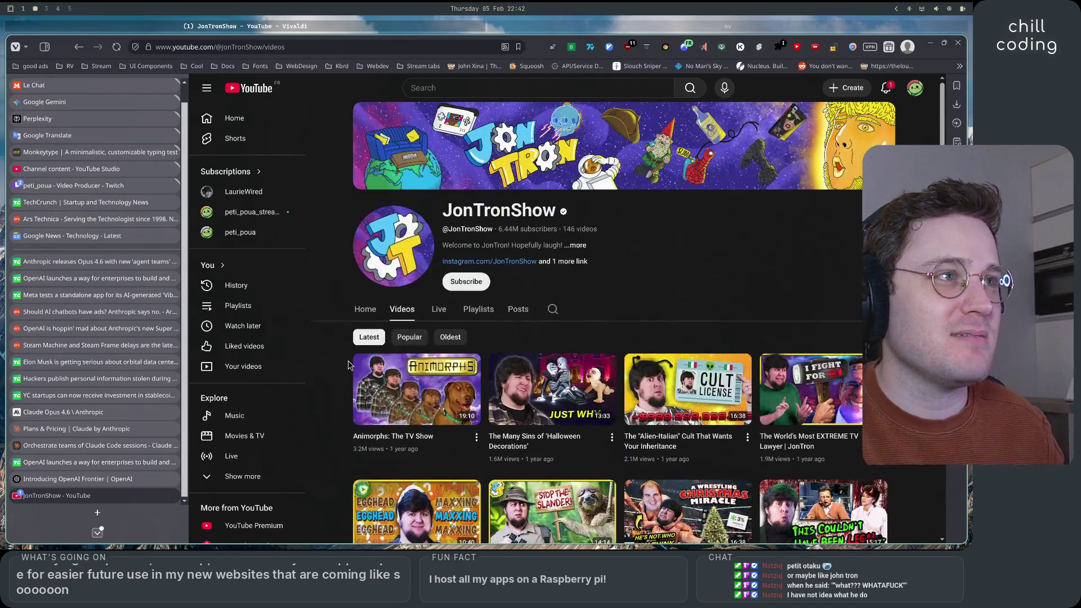
click(451, 91)
text(jon)
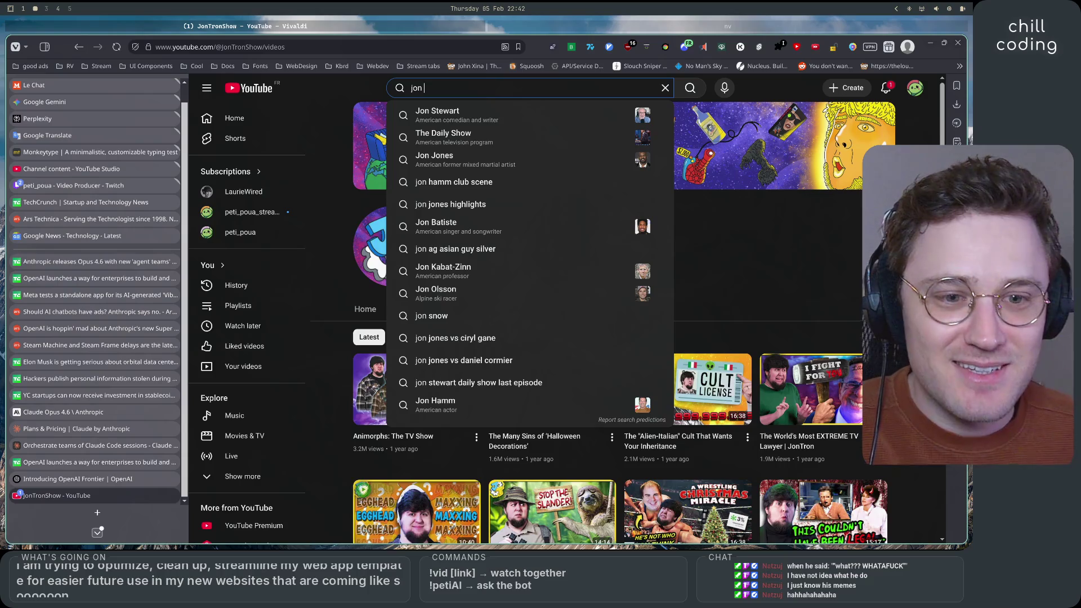
- Search YouTube for 'jon tron whatafuck', play the JON TRON WTF WHATAFUCK clip, then go back to the results
text(tron w)
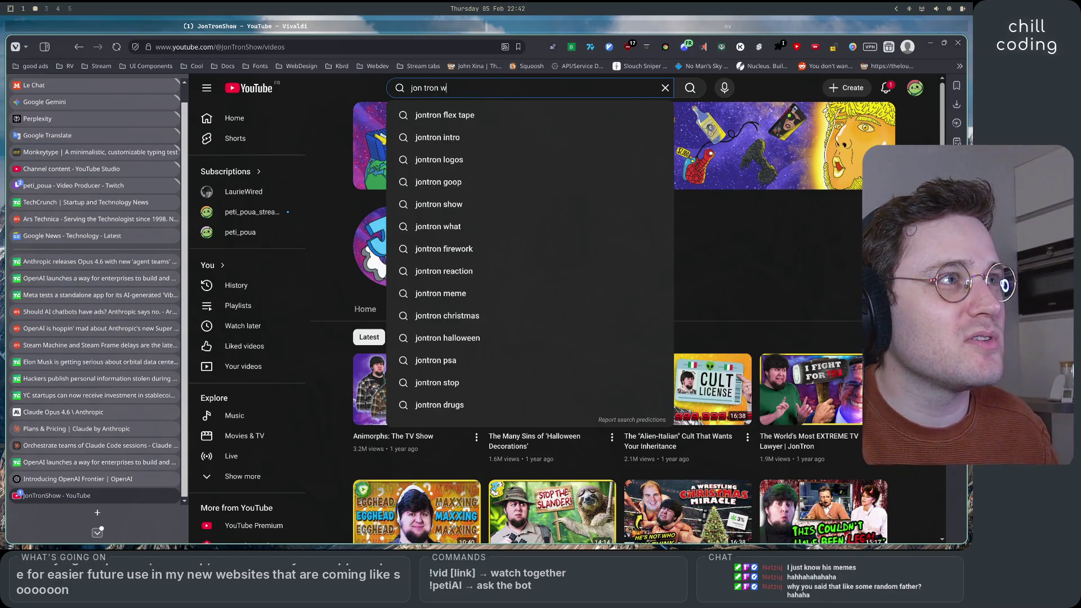
text(hatafuck)
key(Return)
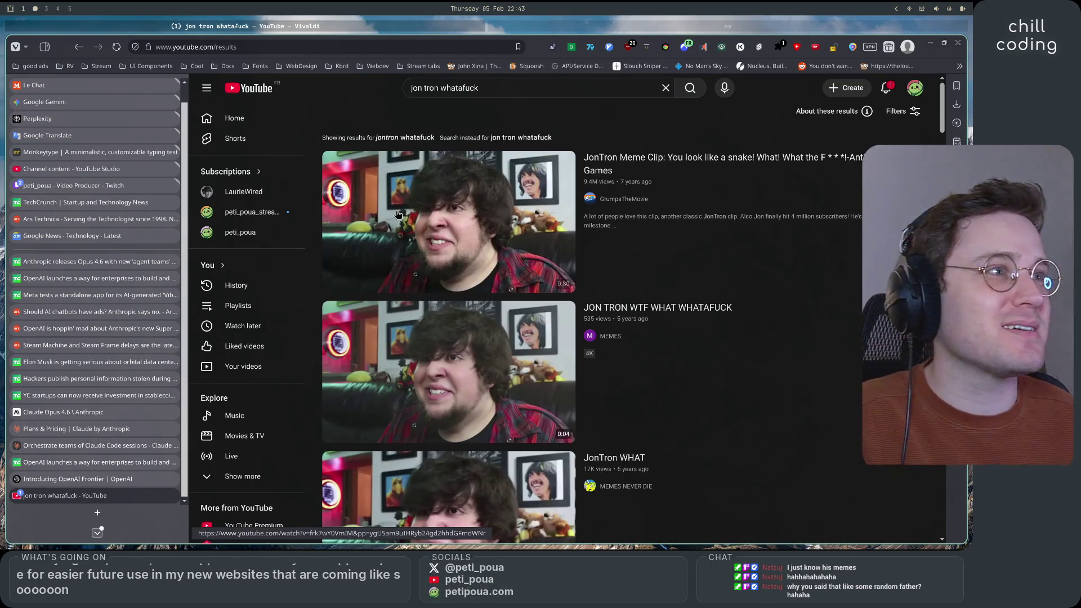
click(473, 362)
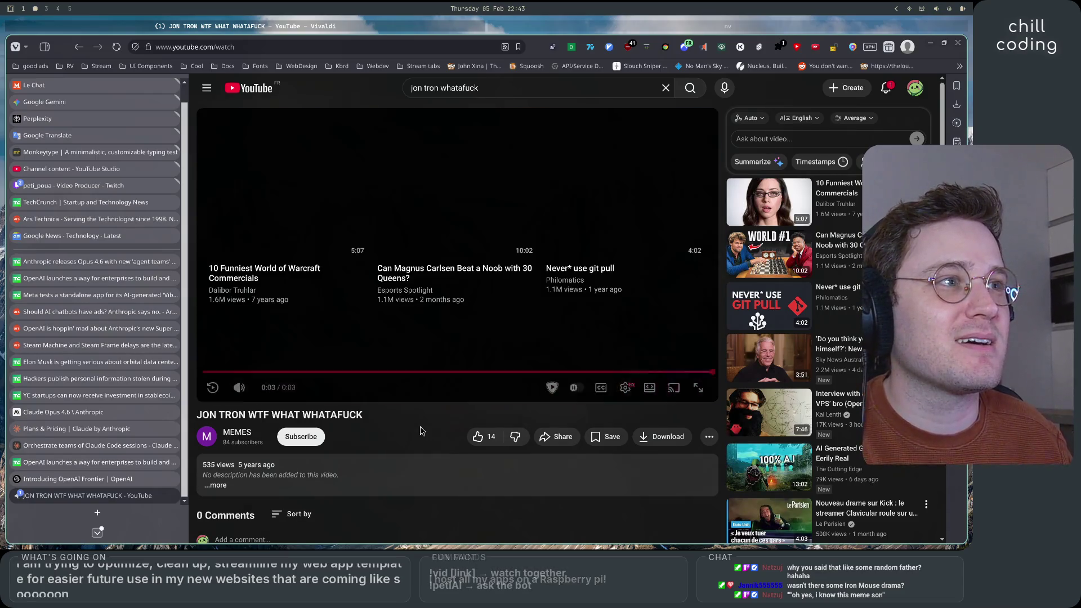
click(78, 47)
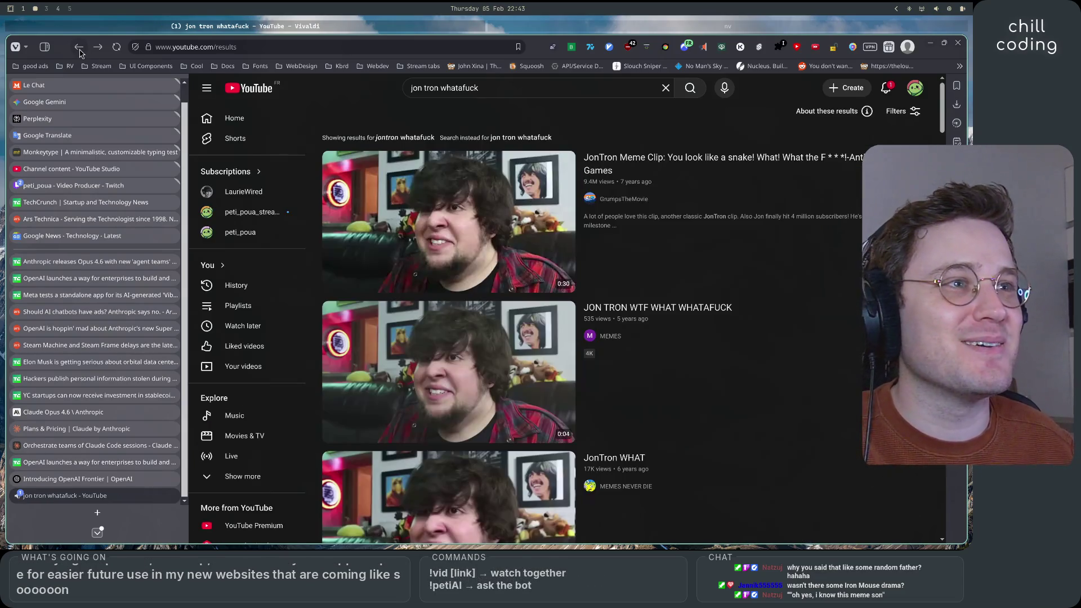
scroll(555, 306, down, 3)
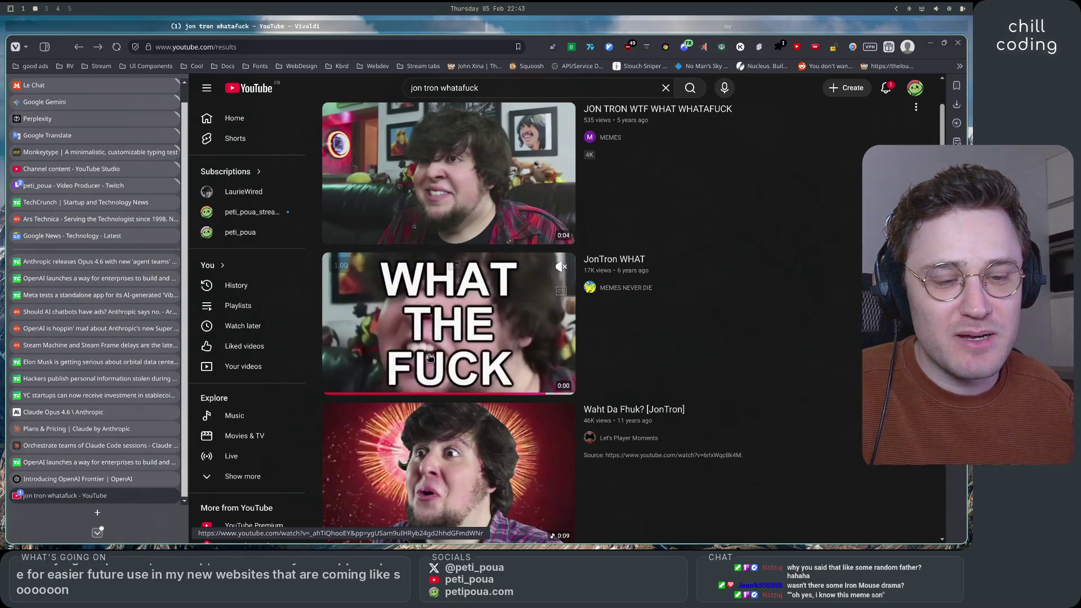
scroll(430, 358, up, 3)
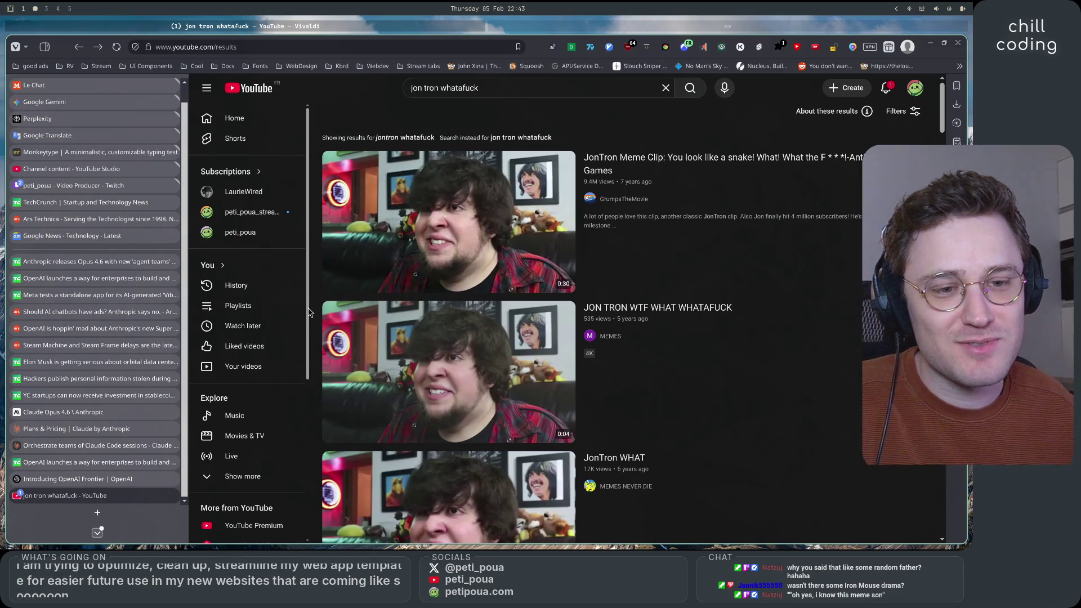
scroll(309, 313, down, 3)
scroll(313, 318, down, 3)
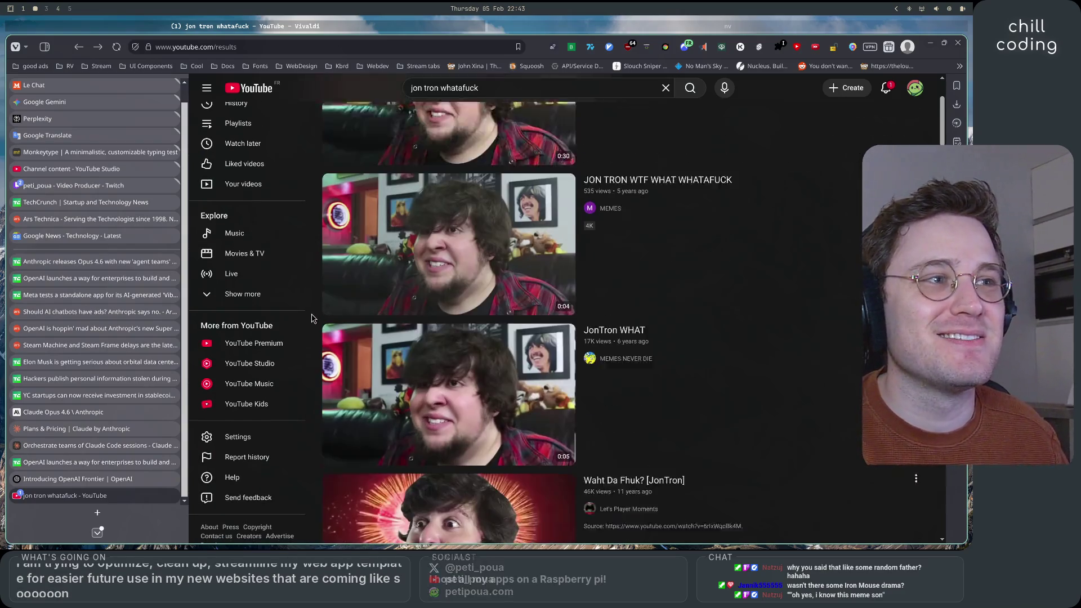
scroll(313, 318, down, 2)
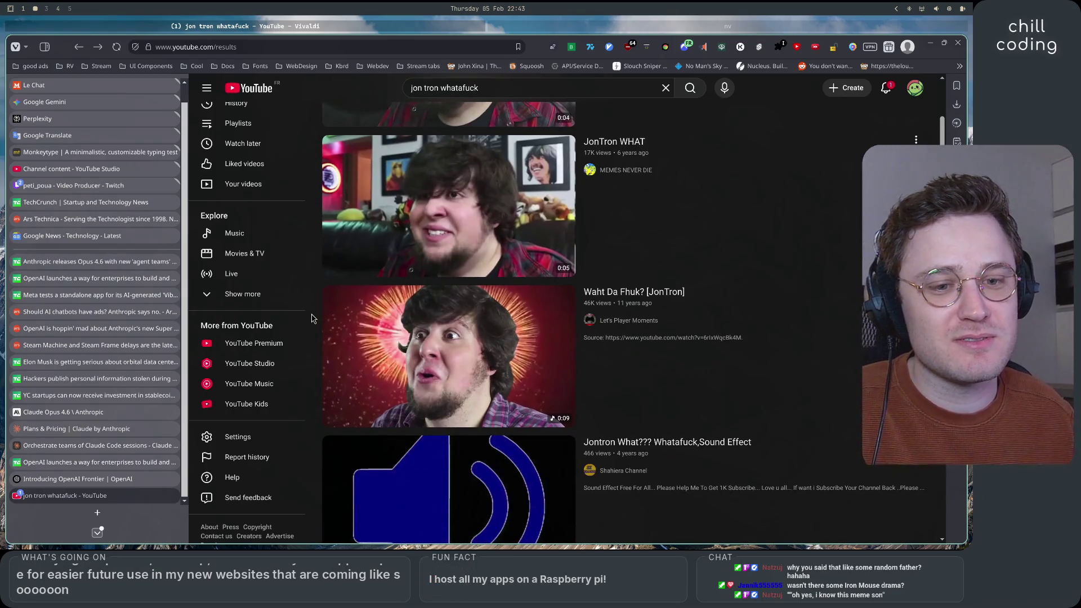
scroll(313, 318, up, 6)
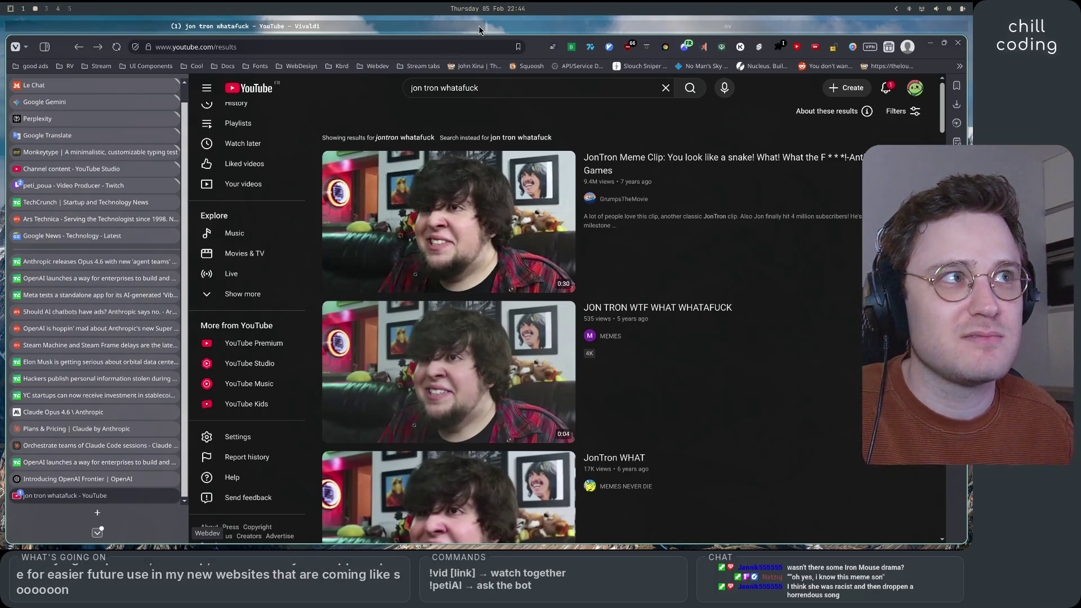
drag(478, 87, 441, 88)
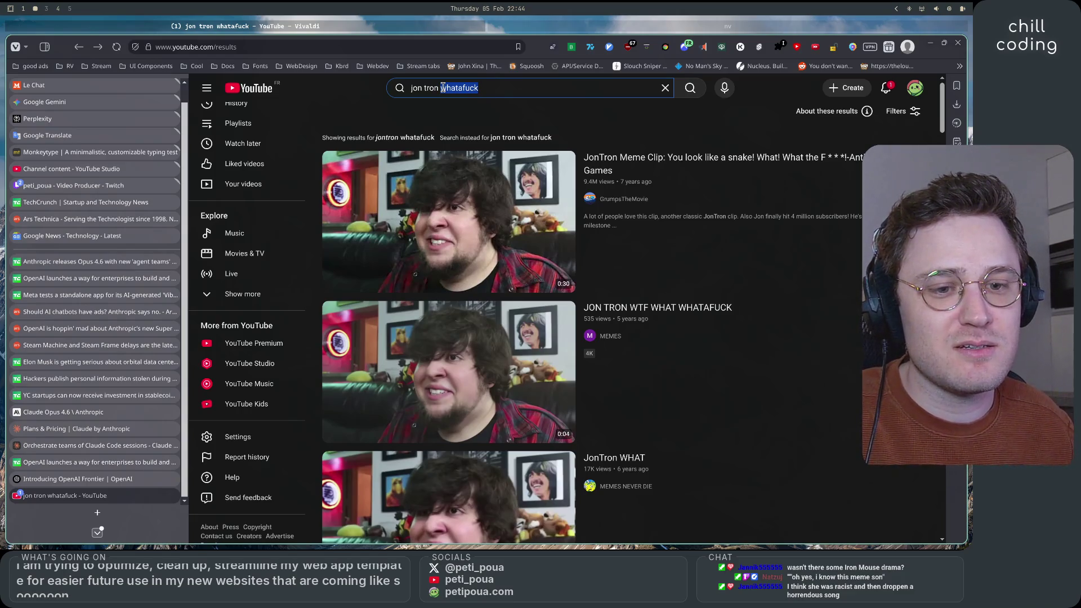
- Replace the JonTron query with 'iron mouse drama' and run the search
key(BackSpace)
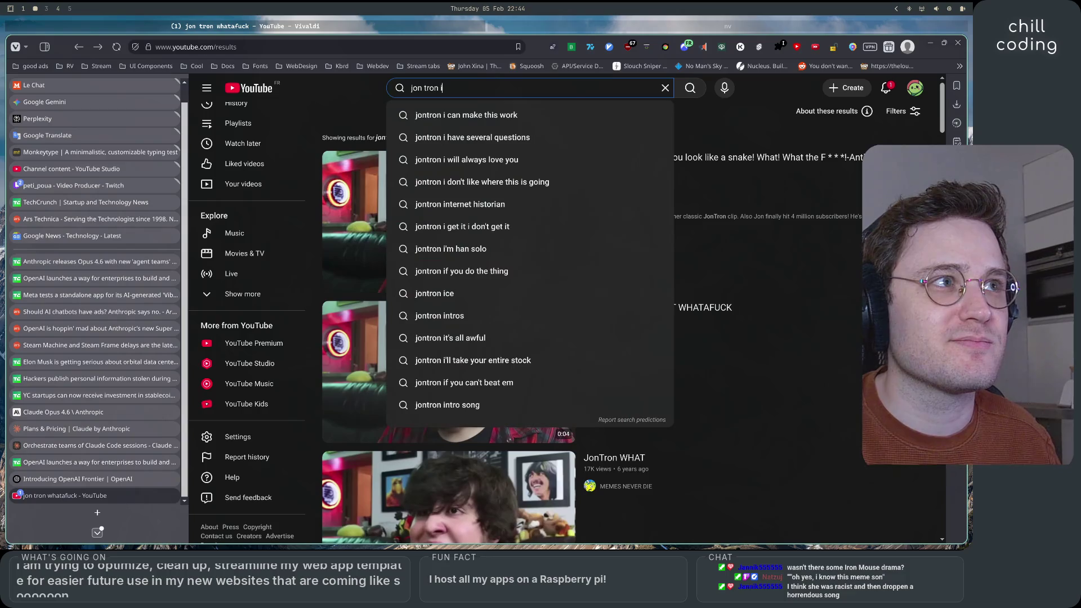
key(ctrl+BackSpace)
key(ctrl+BackSpace)
text(iron )
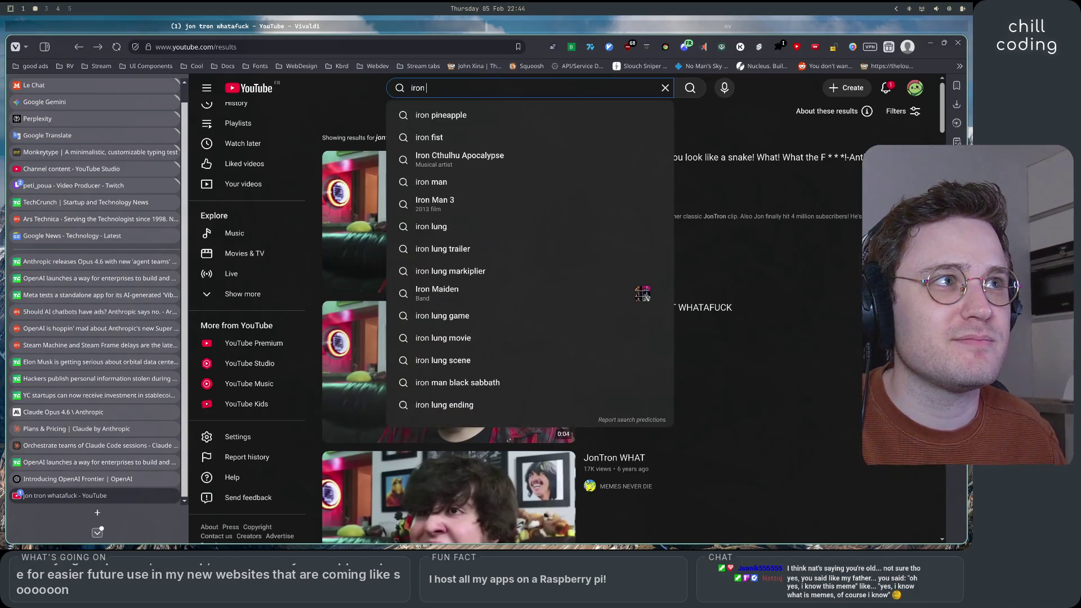
text(music)
key(BackSpace)
key(BackSpace)
key(BackSpace)
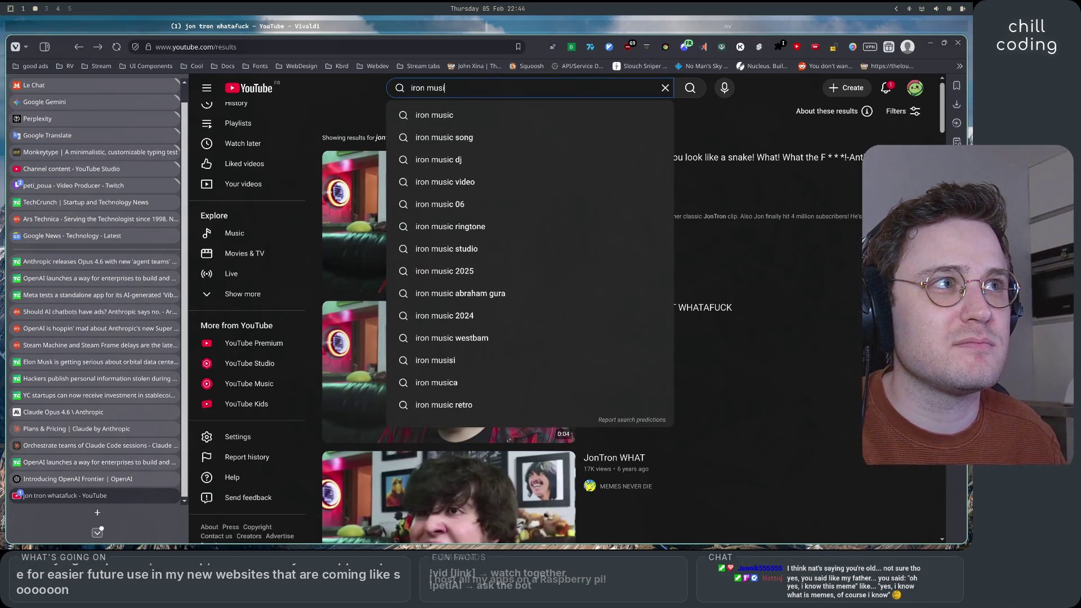
text(ouse m)
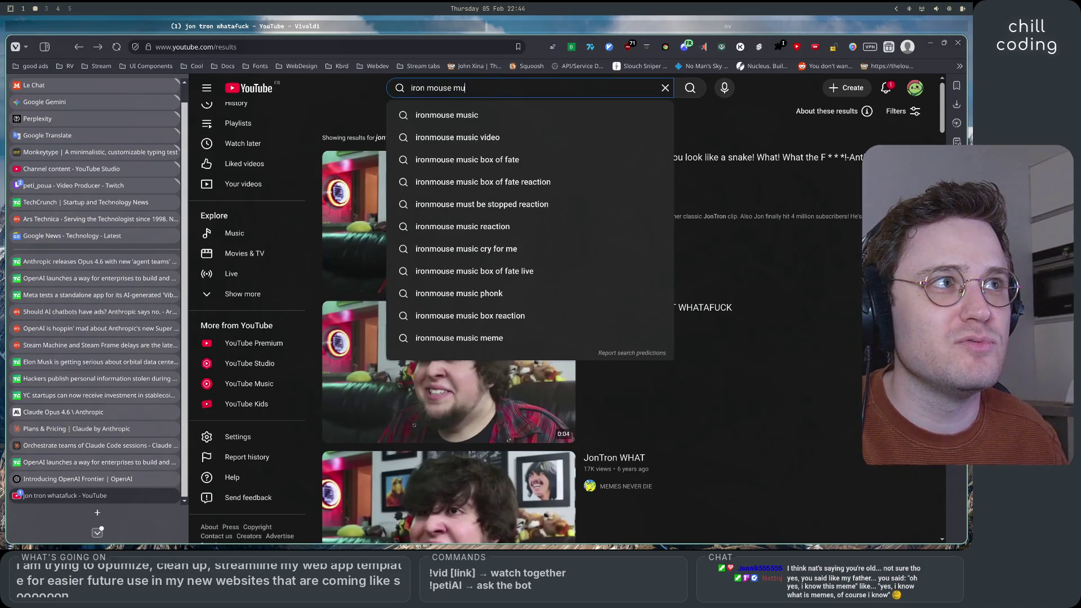
text(u)
key(BackSpace)
key(BackSpace)
text(drama)
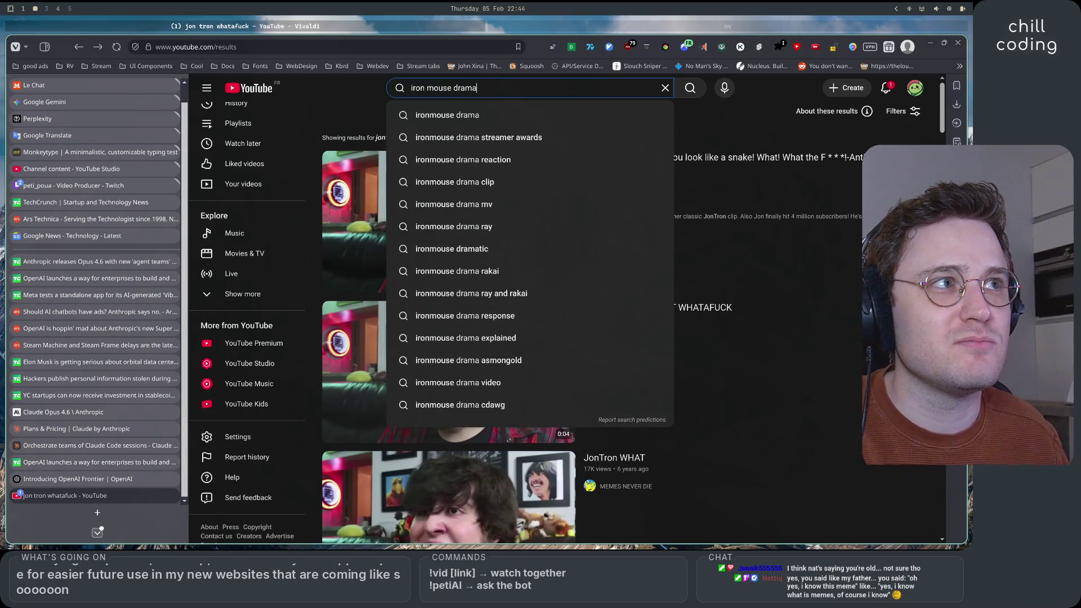
key(Return)
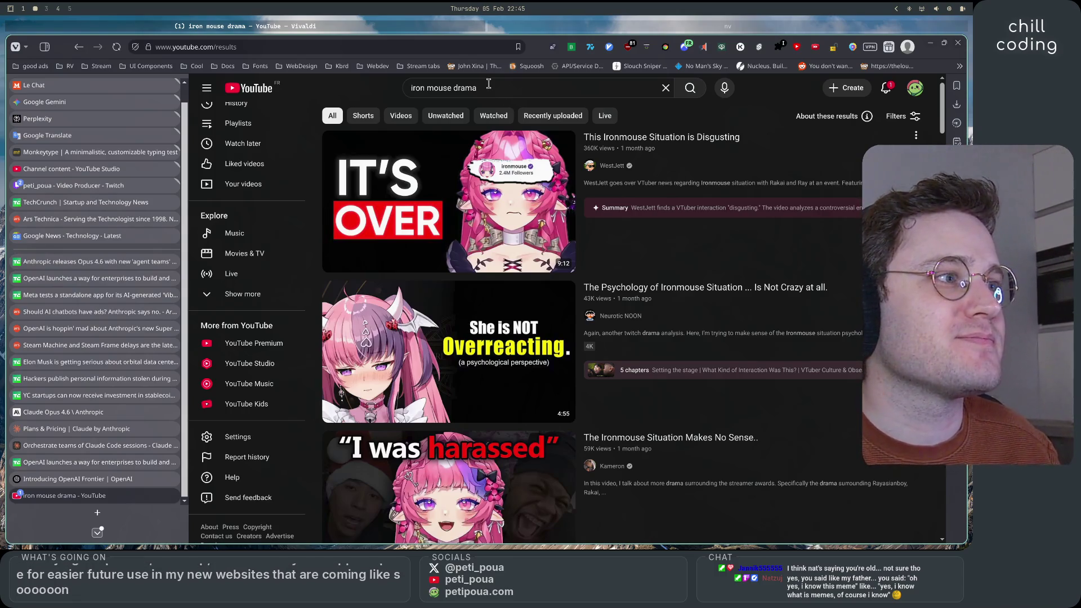
- Browse the results and open WestJett's 'This Ironmouse Situation is Disgusting' video
mouse_move(694, 187)
scroll(708, 280, down, 4)
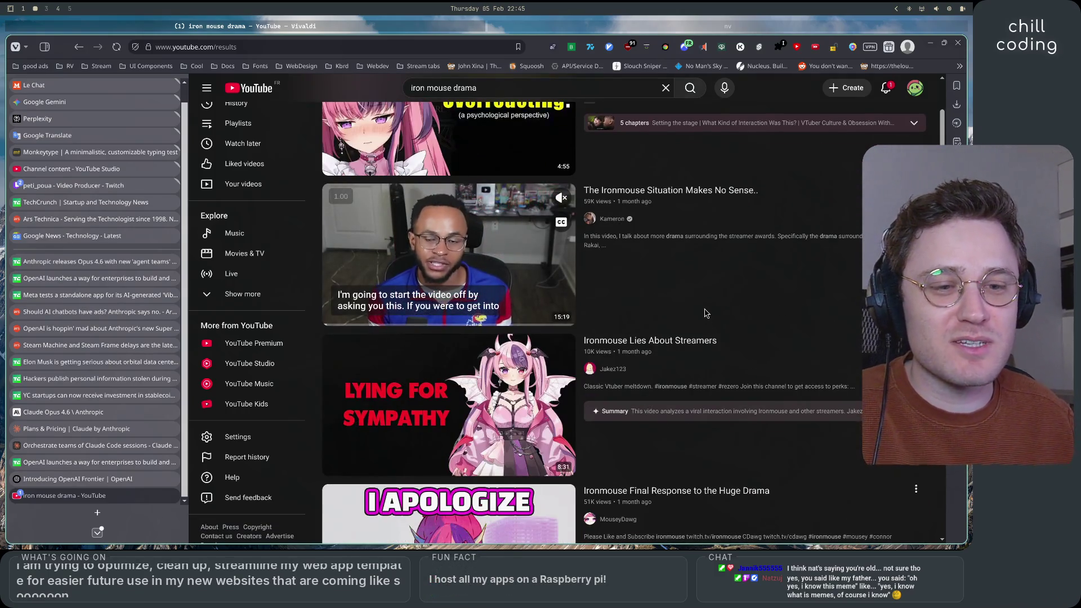
scroll(704, 315, down, 6)
scroll(700, 317, down, 5)
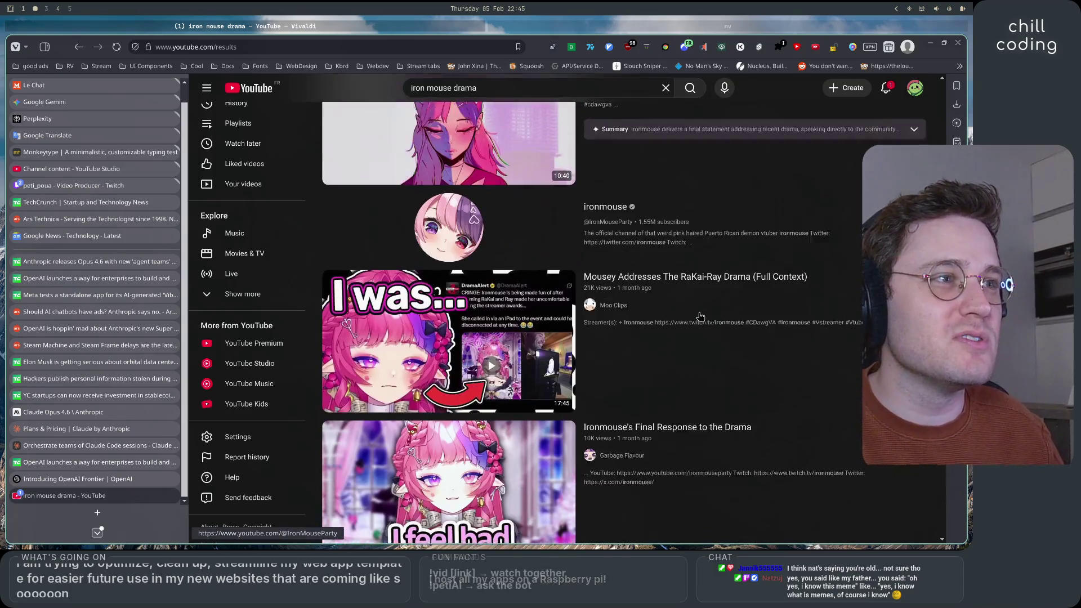
scroll(700, 317, down, 2)
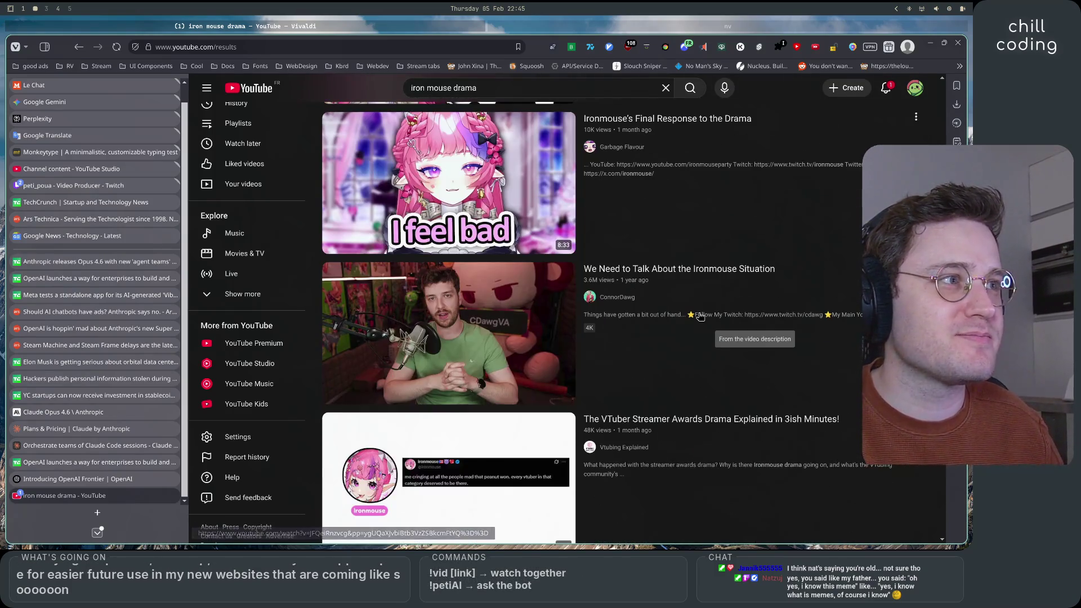
scroll(676, 360, up, 13)
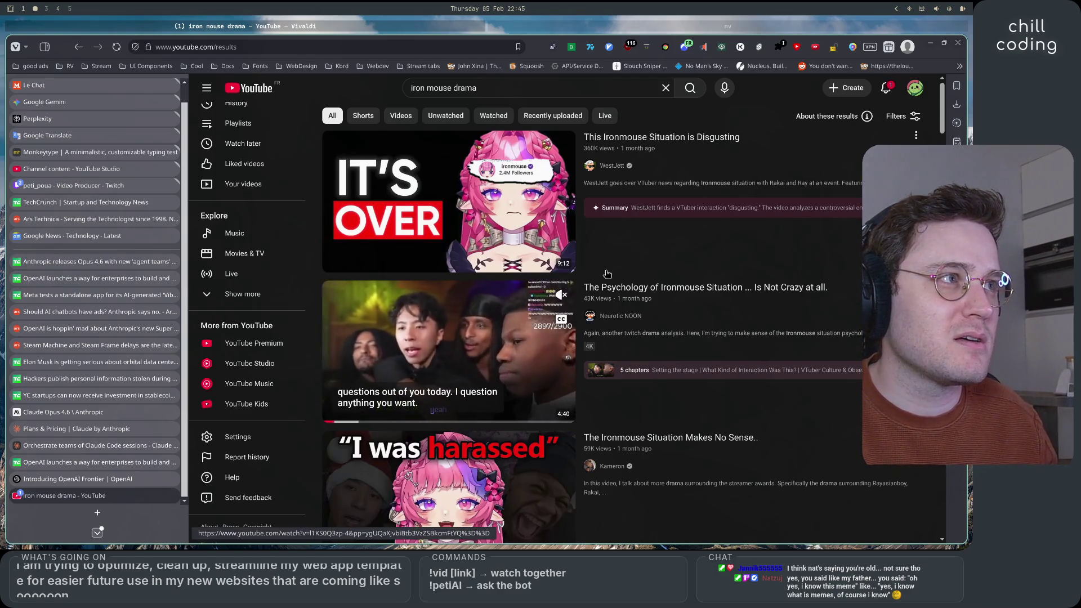
click(443, 192)
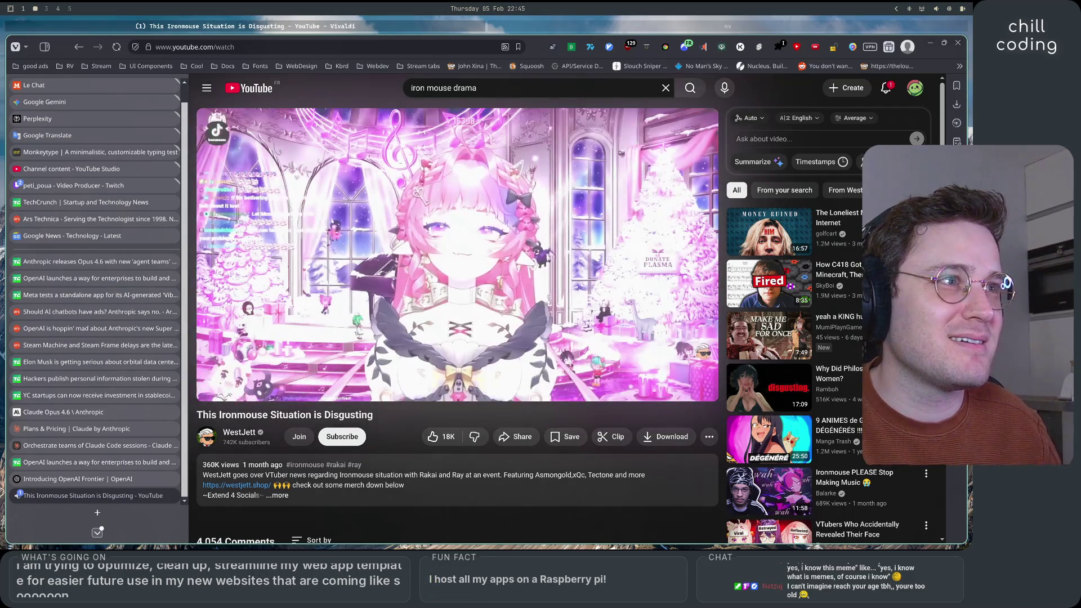
click(735, 161)
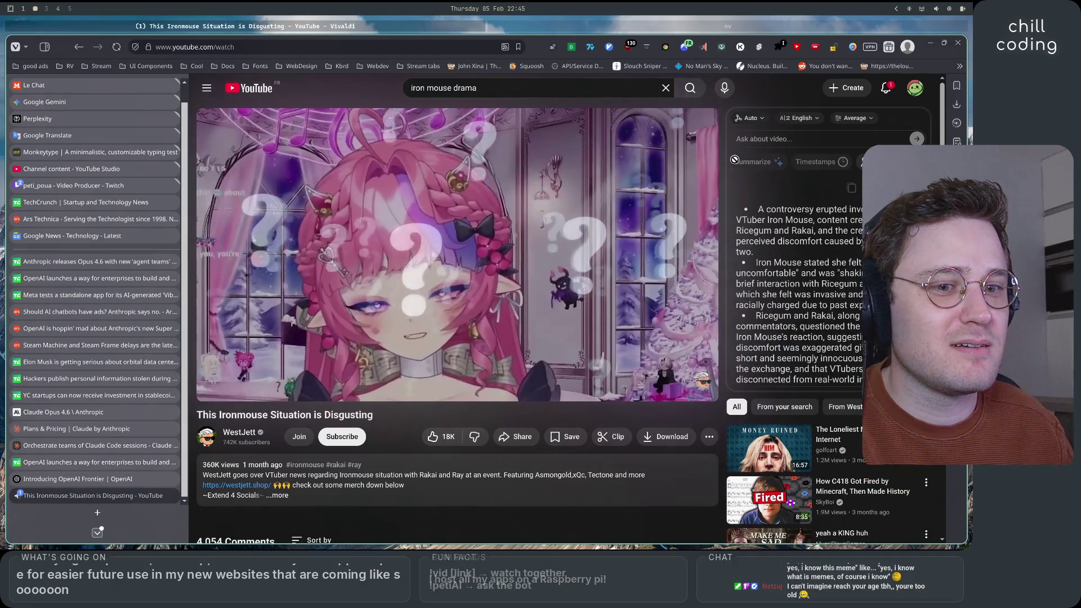
click(489, 274)
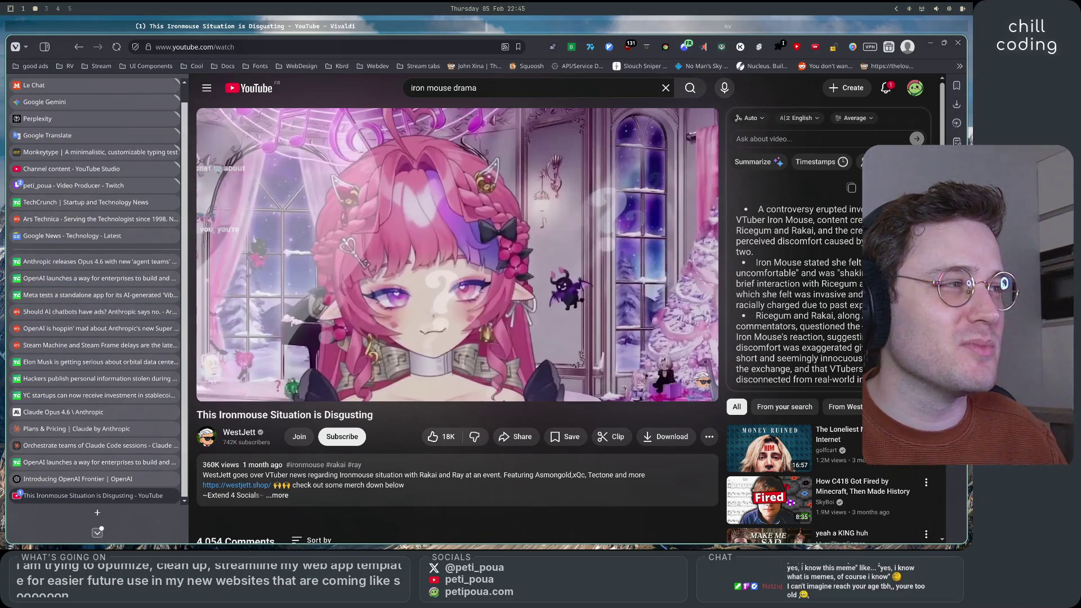
scroll(800, 293, down, 5)
scroll(800, 292, up, 5)
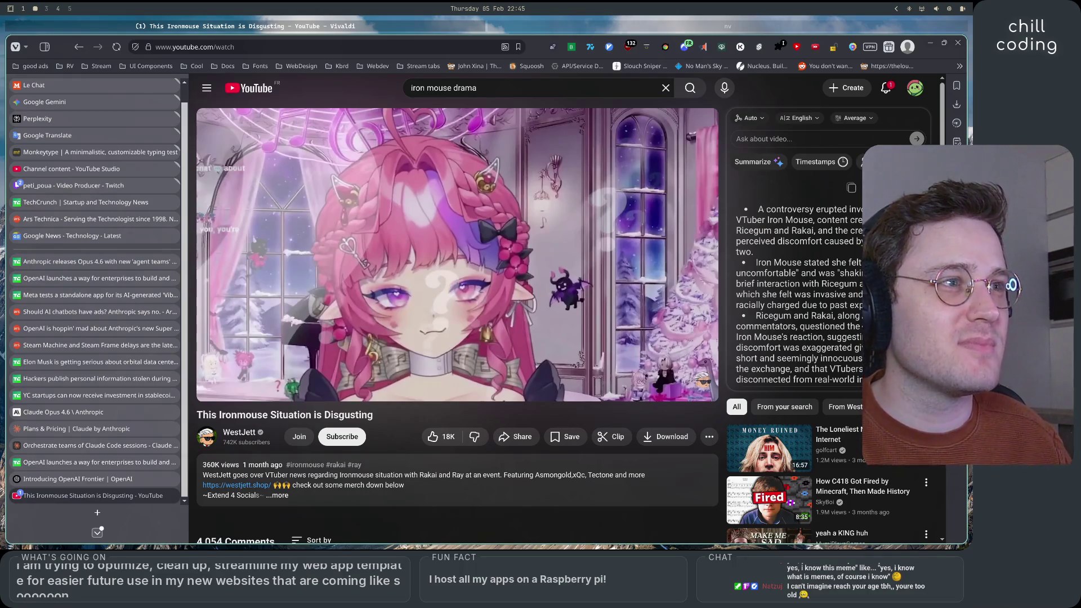
scroll(799, 293, down, 3)
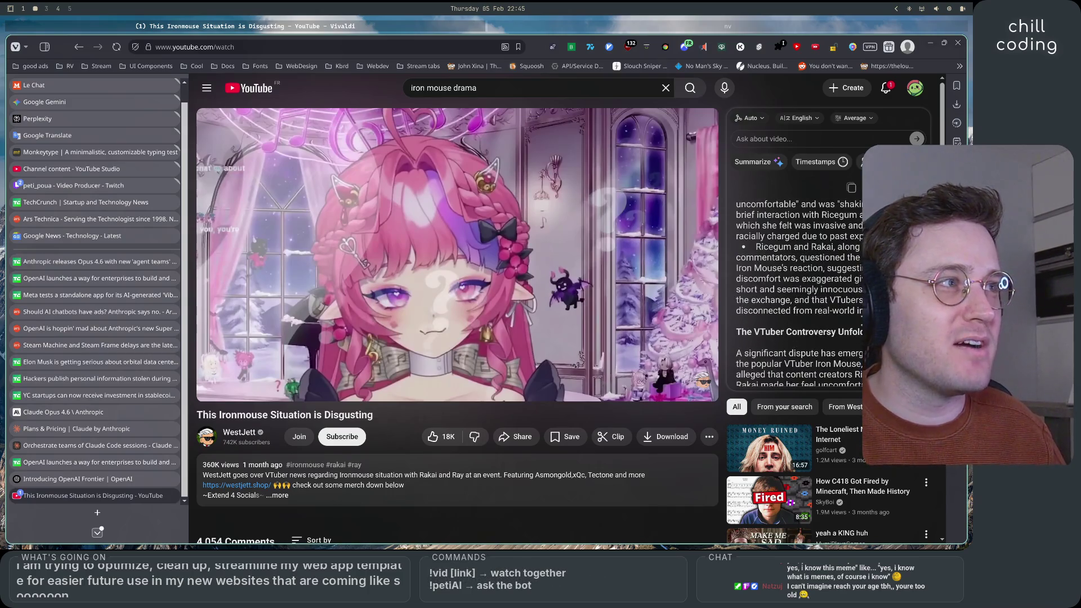
scroll(799, 293, up, 3)
scroll(800, 292, down, 3)
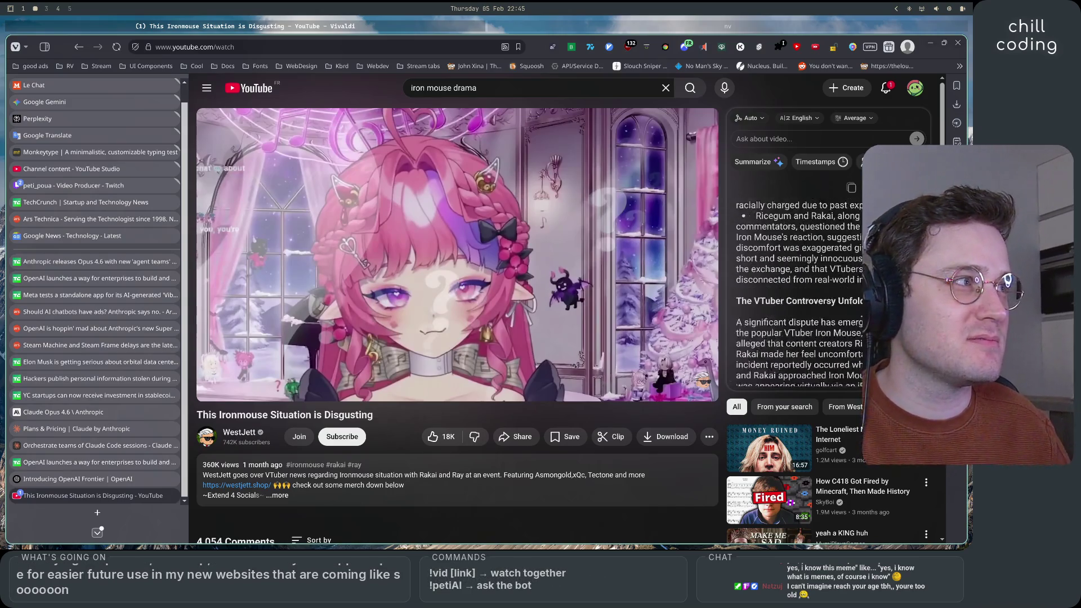
scroll(800, 293, up, 3)
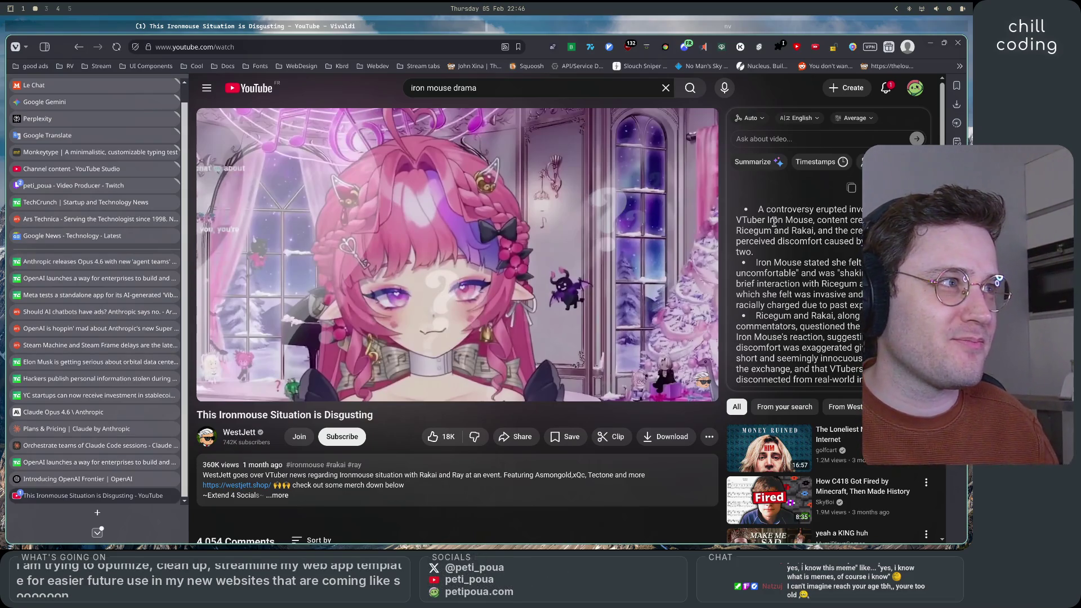
- Highlight and read through the first two AI summary bullets
mouse_move(836, 211)
mouse_down()
mouse_move(760, 222)
mouse_move(870, 222)
mouse_up()
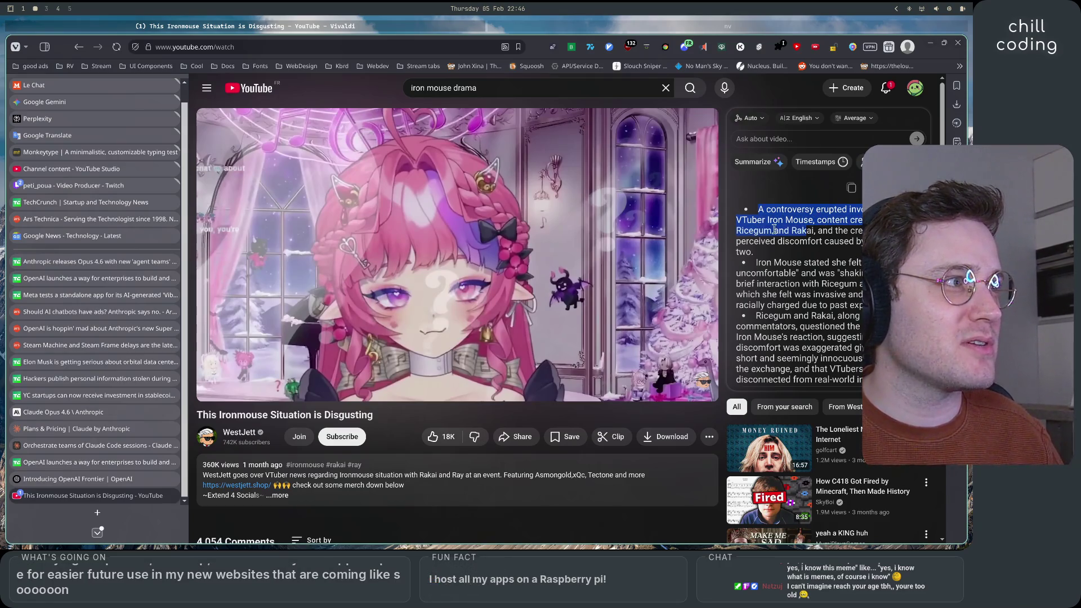
drag(806, 230, 848, 230)
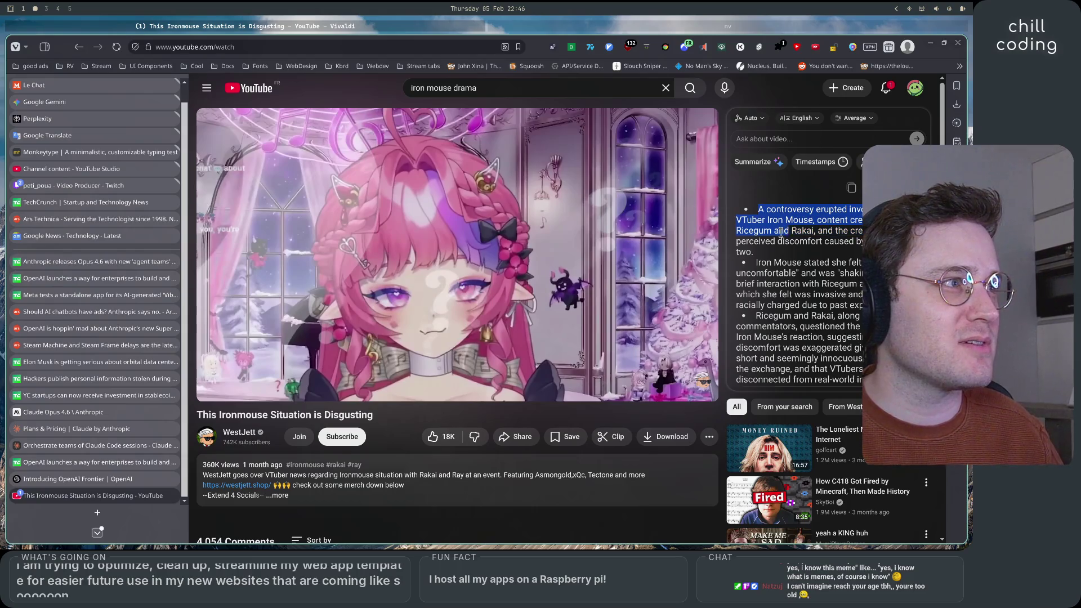
drag(781, 234, 868, 243)
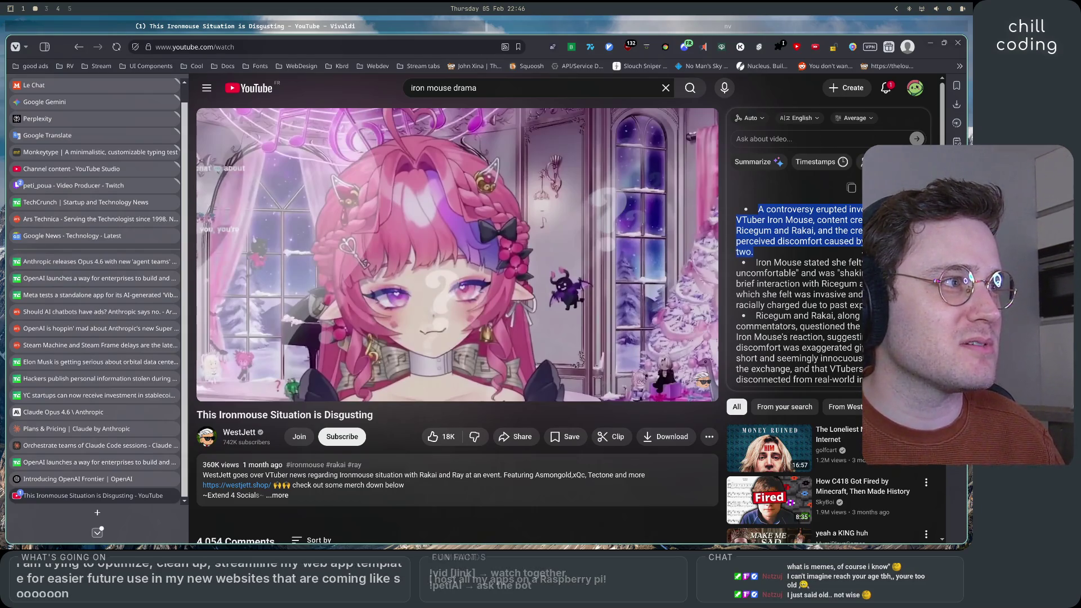
click(754, 267)
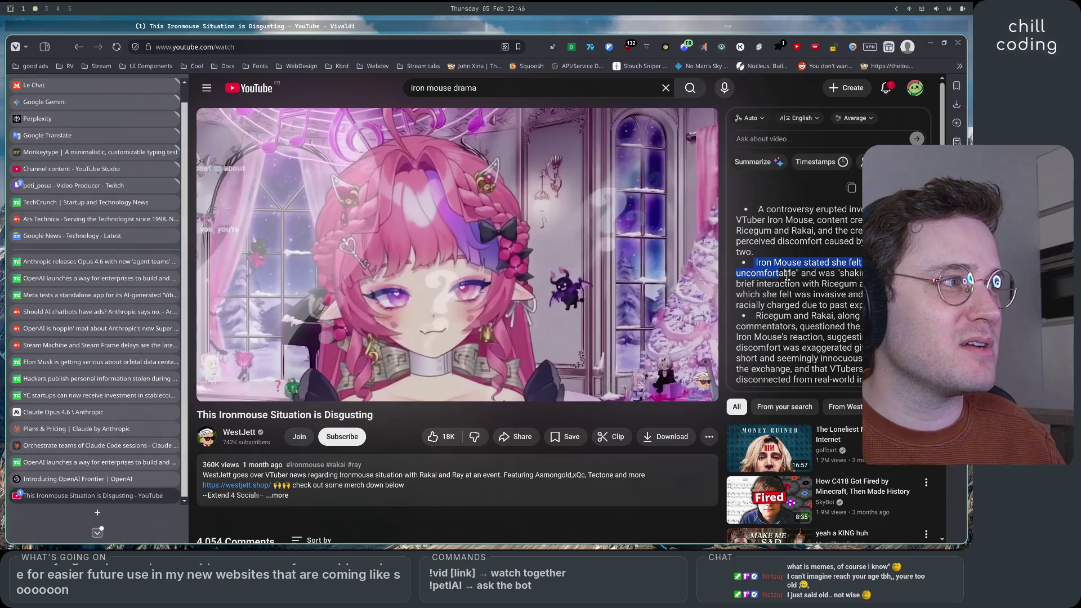
mouse_move(811, 286)
mouse_down()
mouse_move(864, 284)
mouse_move(762, 294)
mouse_move(868, 294)
mouse_up()
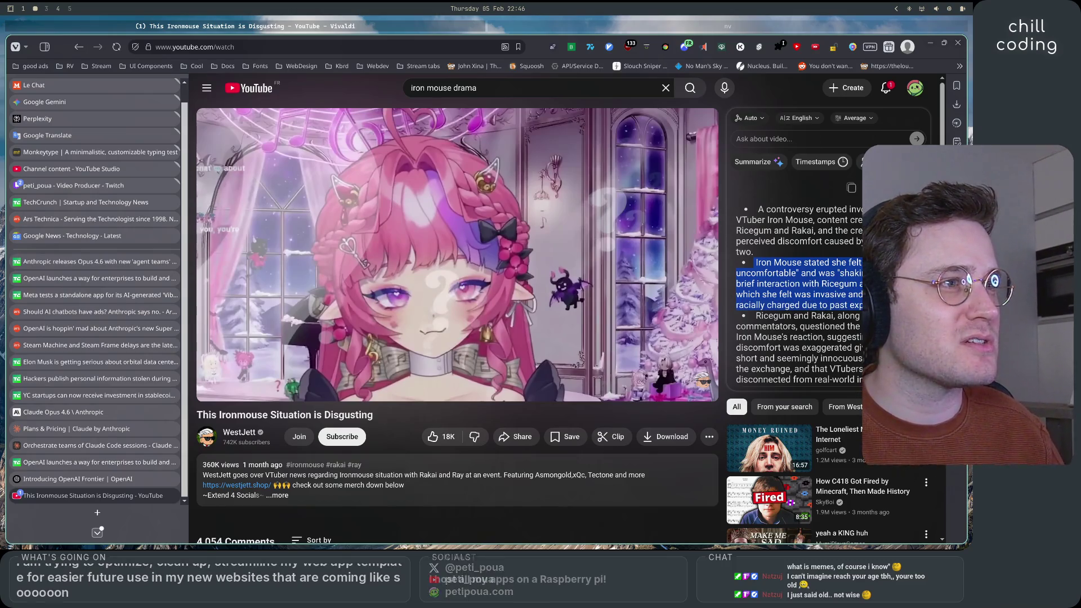
click(868, 294)
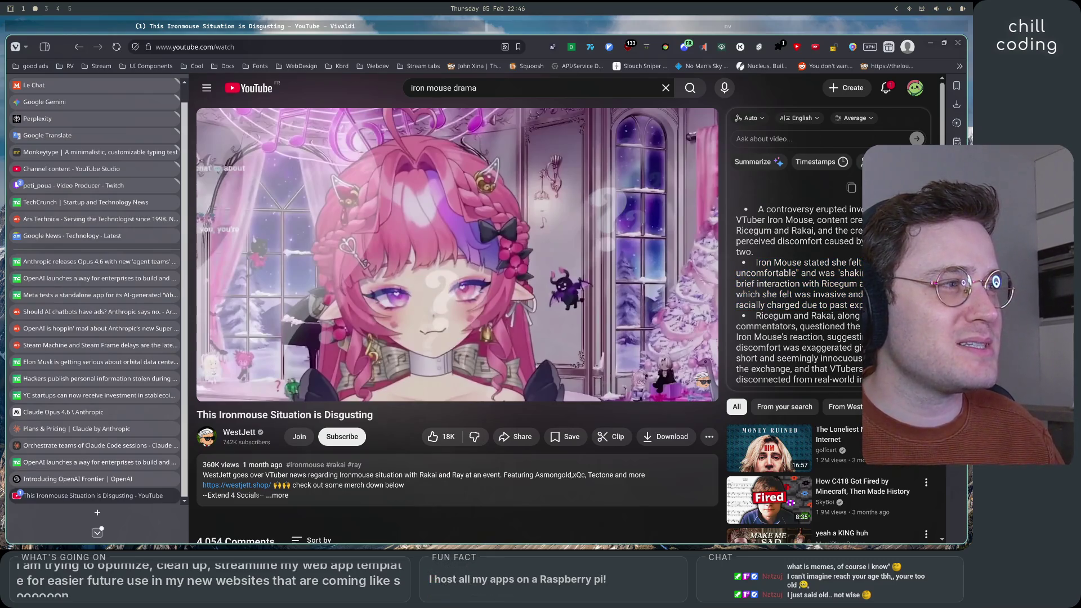
- Scroll on to read the commentators' bullet in the summary, then resume the video
scroll(800, 282, down, 2)
mouse_move(811, 249)
mouse_down()
mouse_move(870, 250)
mouse_move(867, 271)
mouse_up()
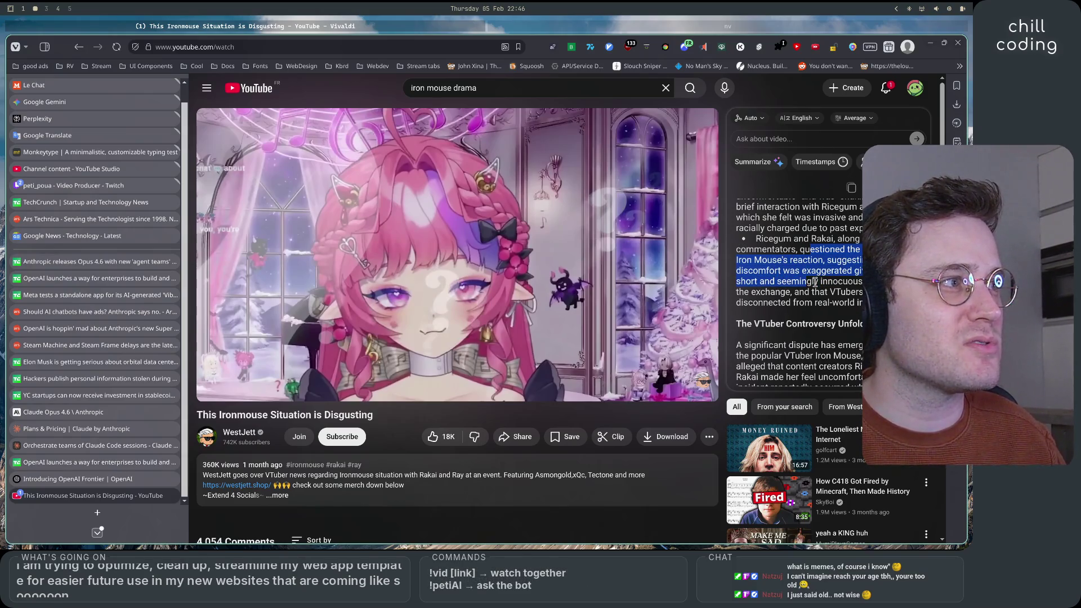
drag(761, 292, 867, 292)
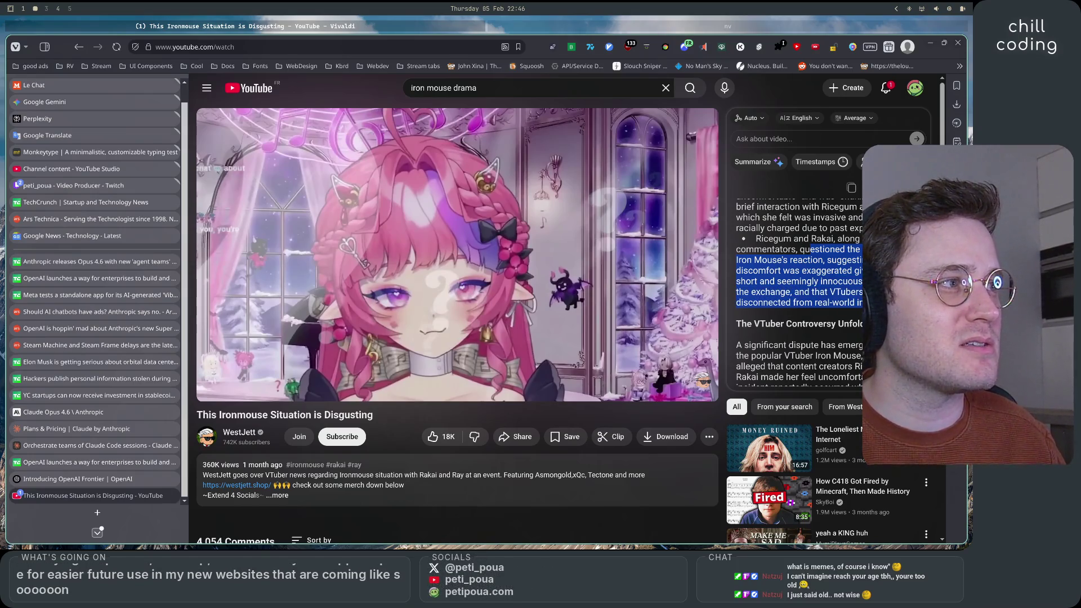
click(868, 292)
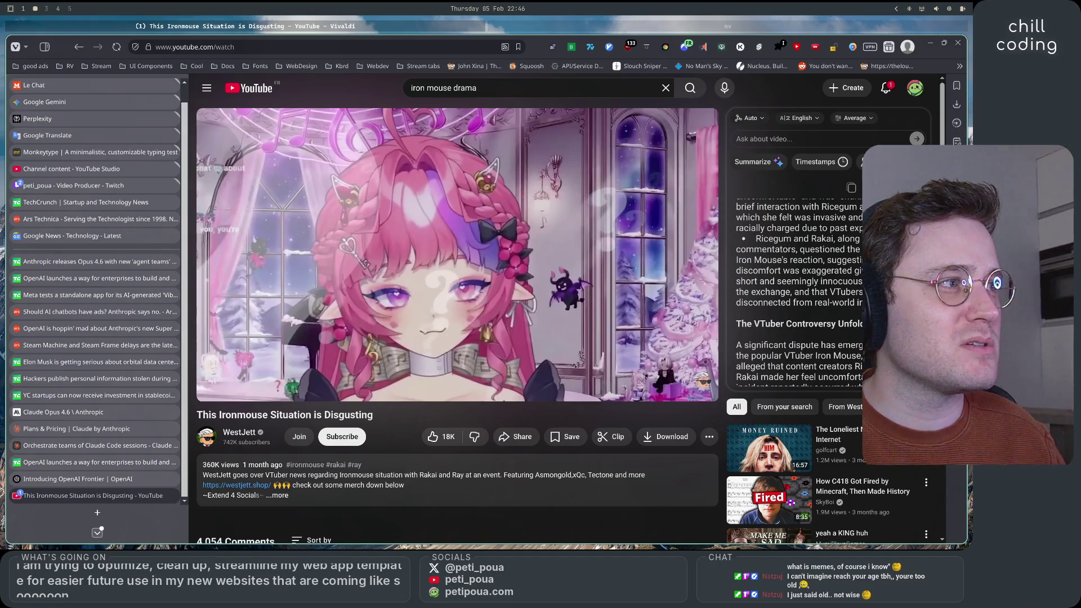
scroll(867, 293, down, 3)
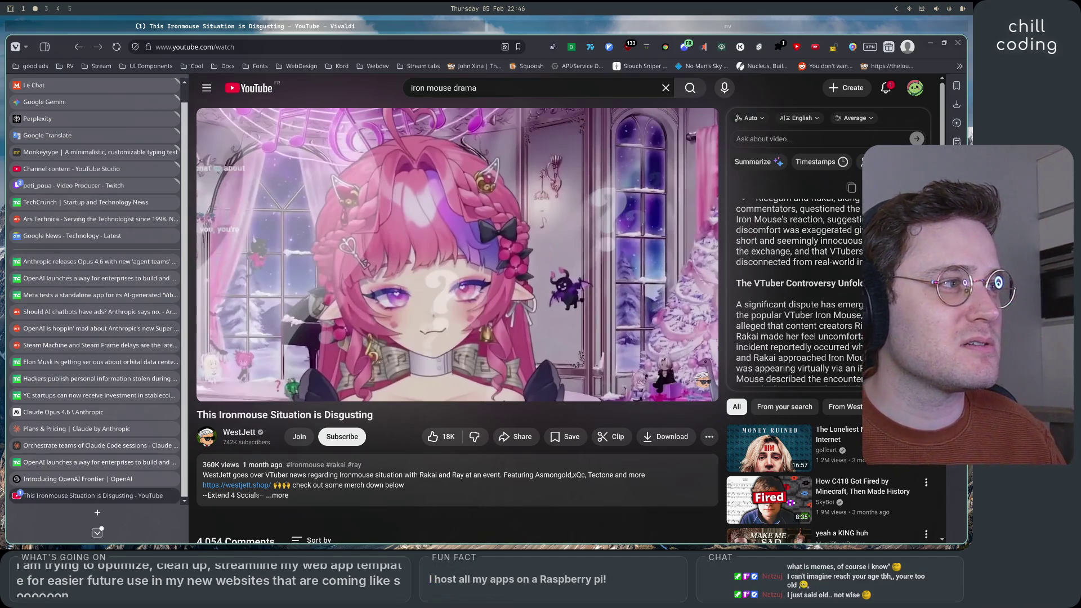
click(213, 388)
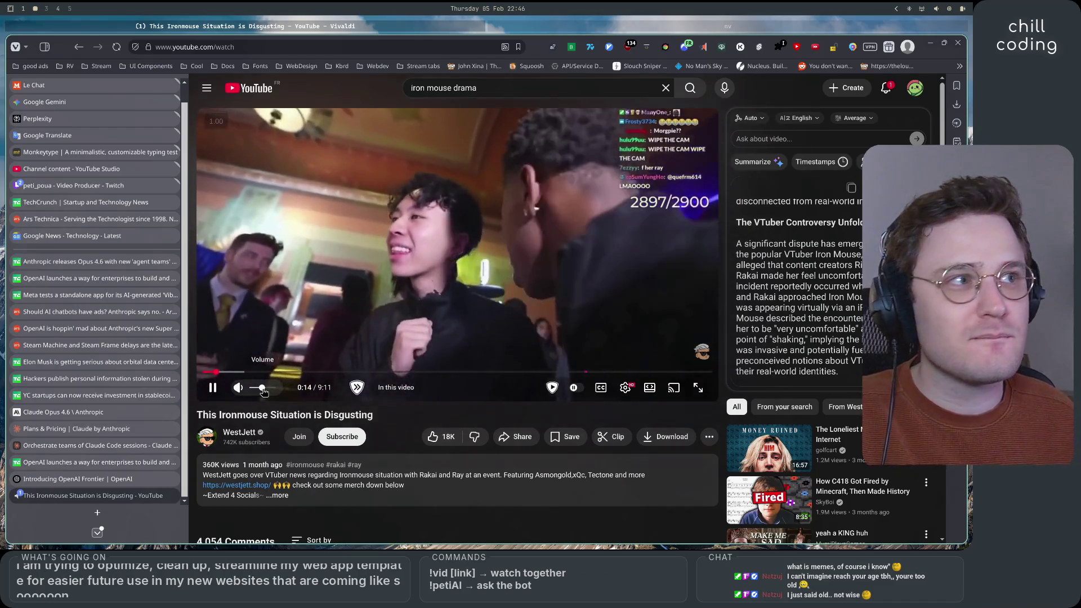
- Pause the Ironmouse video at 0:16, then toggle playback until it is playing again
click(421, 248)
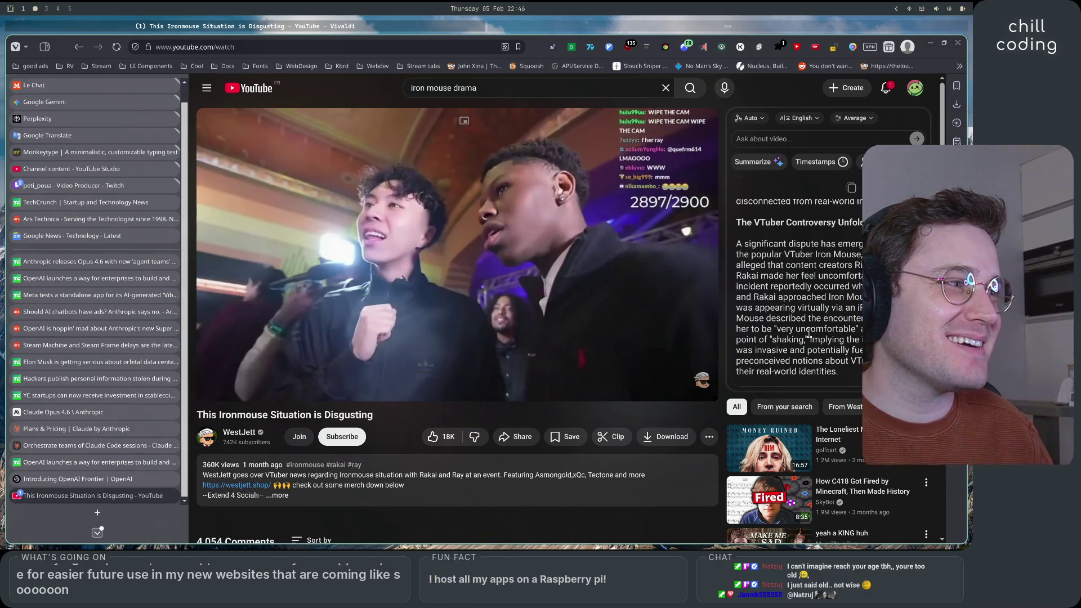
scroll(809, 332, up, 3)
click(373, 263)
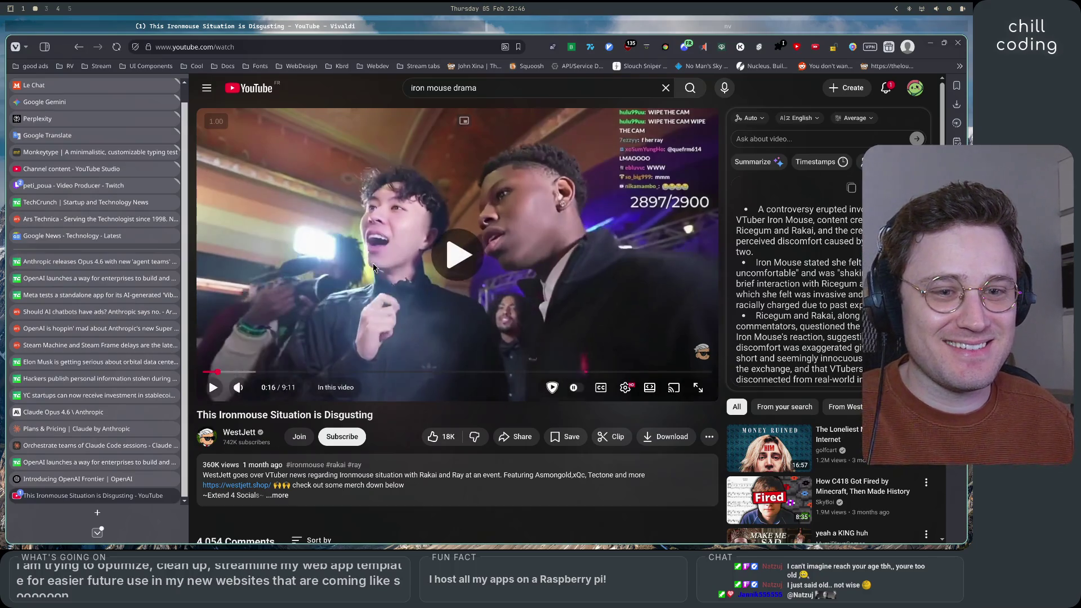
click(375, 267)
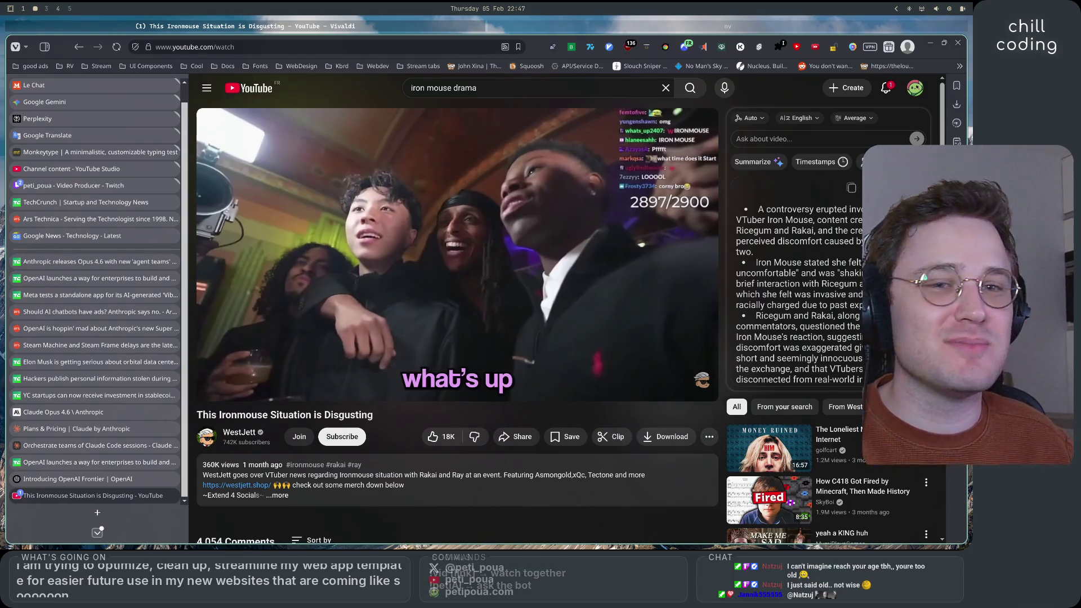
click(375, 267)
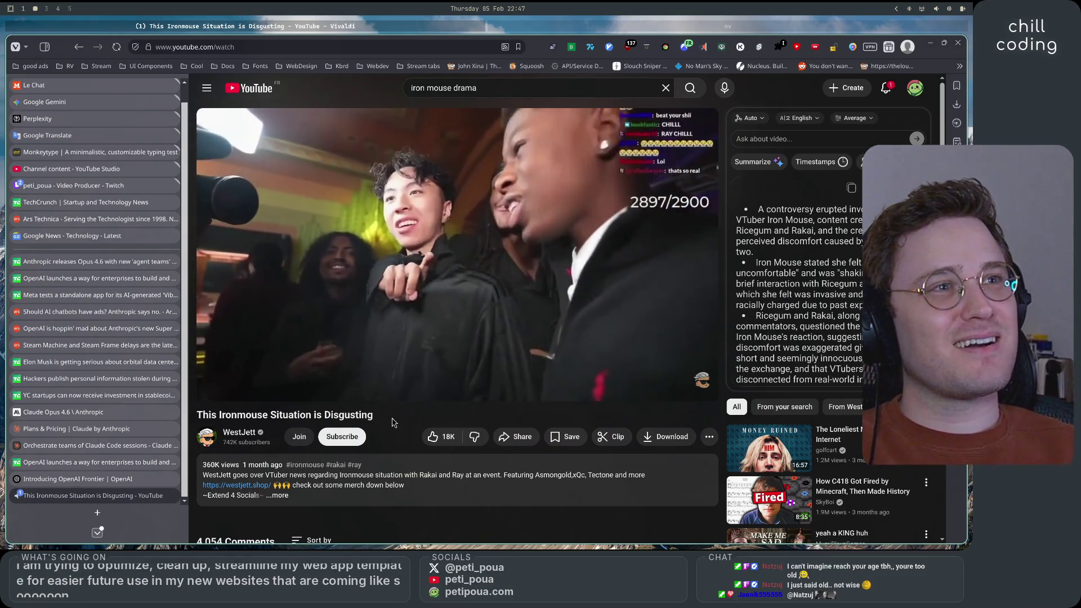
- Toggle playback with Space, leaving the video paused at 1:30 of 9:11
key(space)
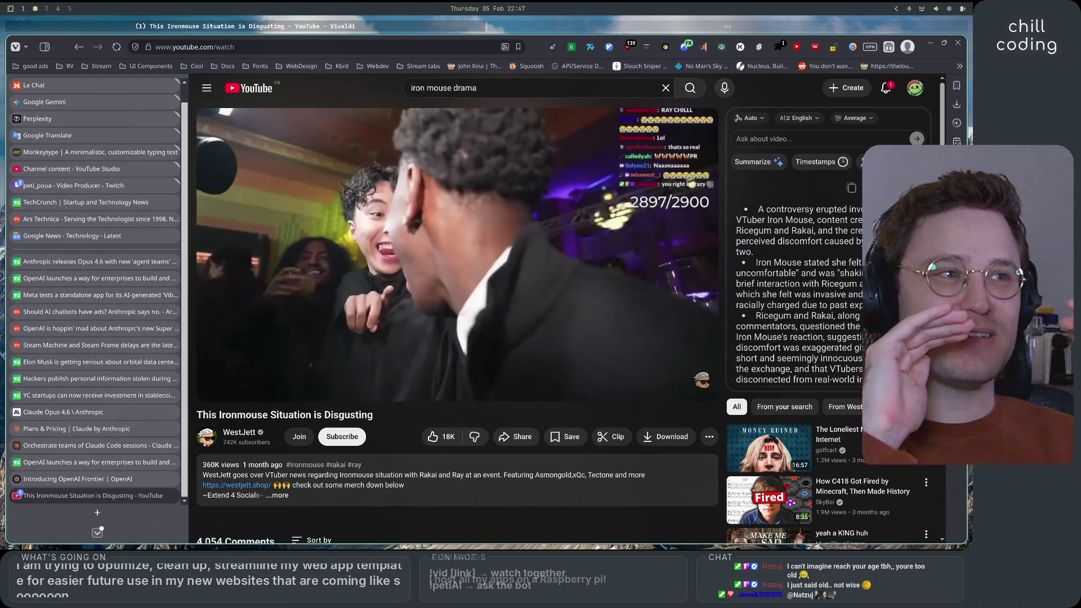
key(space)
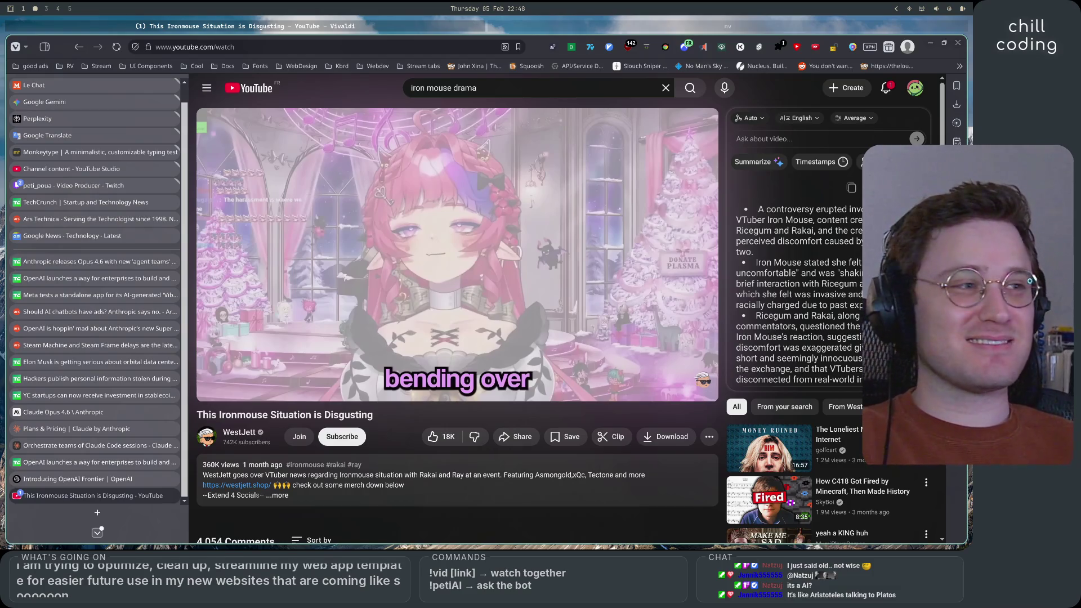
key(space)
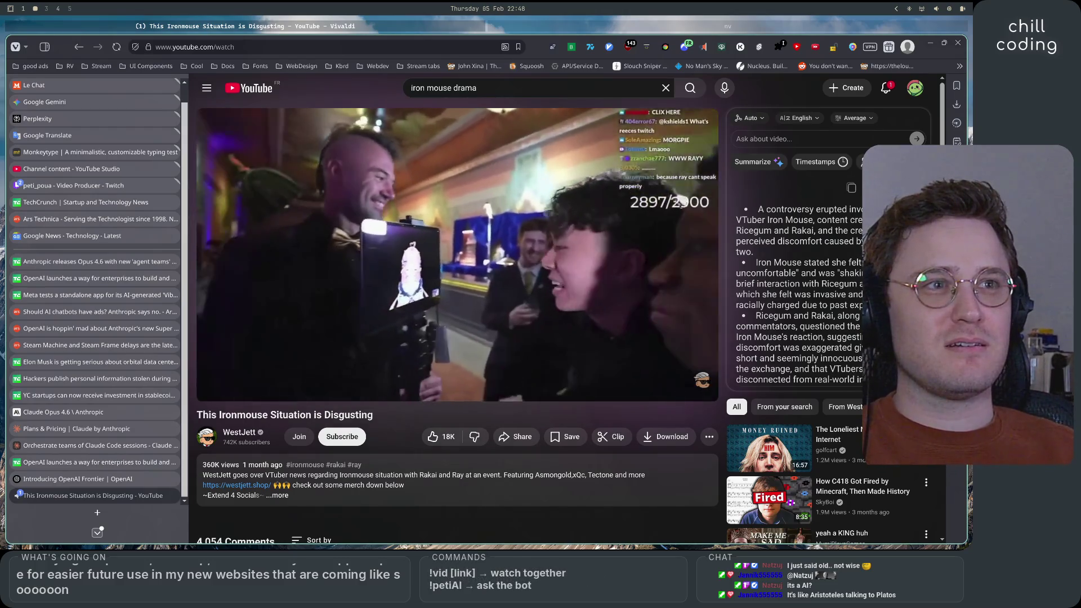
key(space)
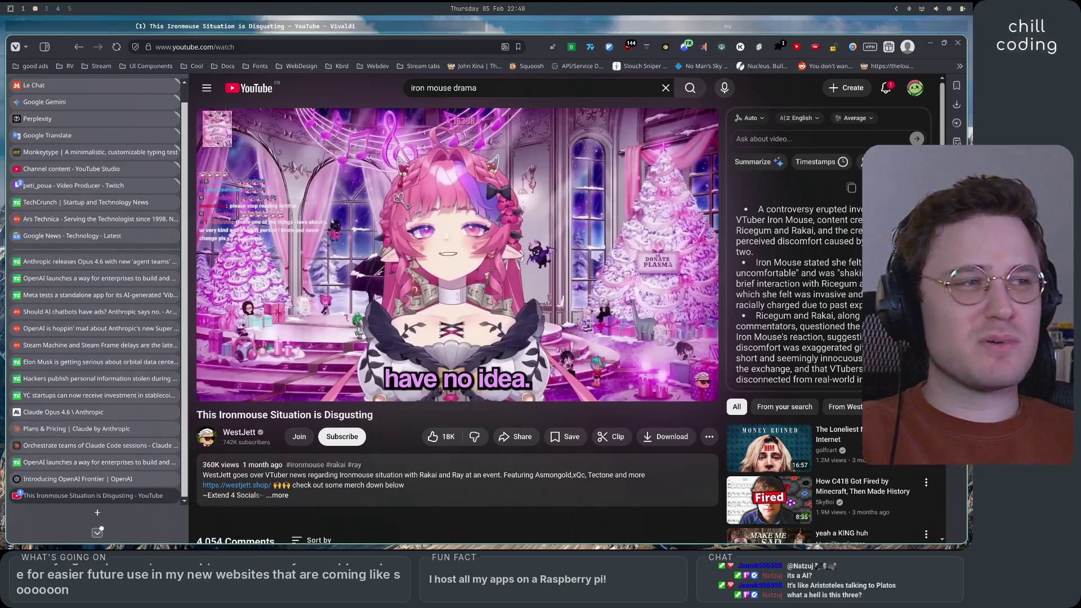
- Resume the YouTube video and pause it again at 2:01
key(space)
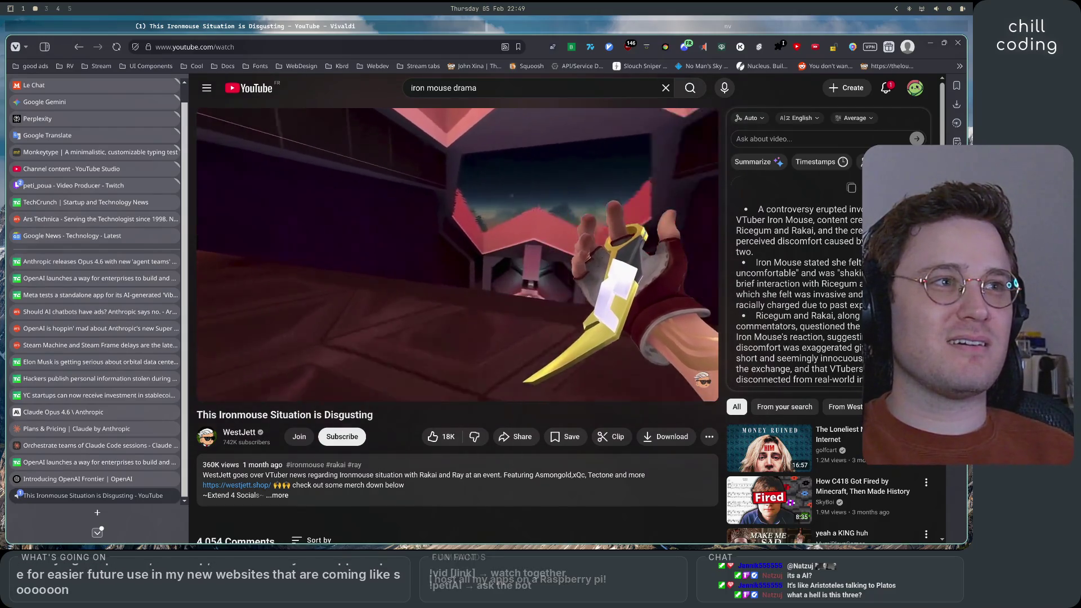
key(space)
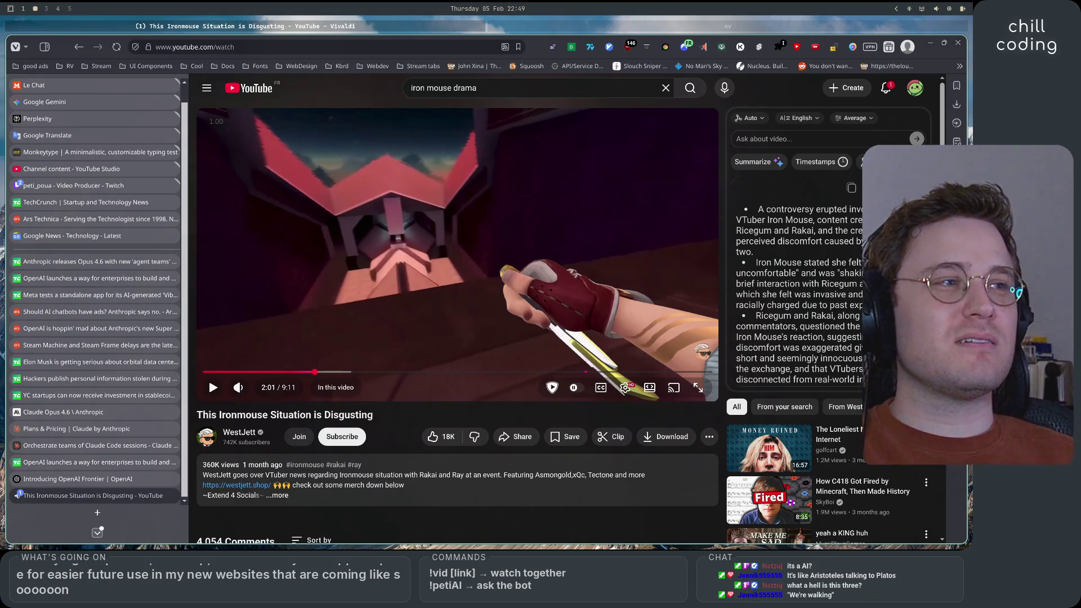